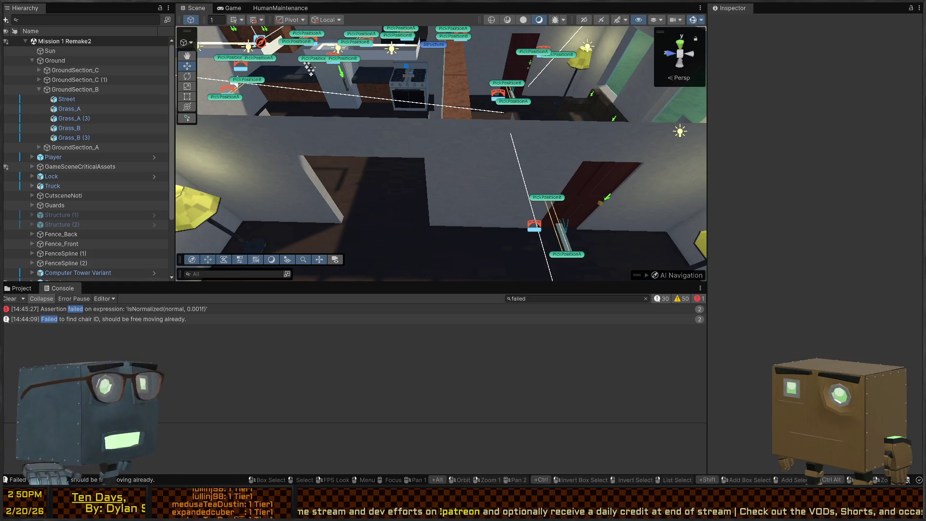
- Fly the Scene camera from the kitchen to the living room, then bring up NavAgentExtensions.cs in Visual Studio
mouse_move(569, 145)
left_mouse_down()
mouse_move(580, 135)
mouse_move(462, 142)
left_mouse_up()
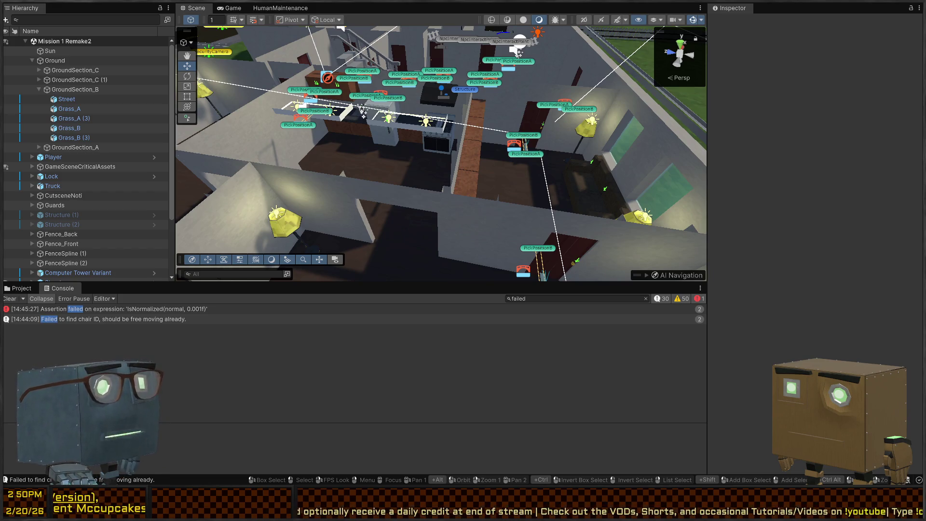
mouse_move(435, 174)
left_mouse_down()
mouse_move(664, 150)
mouse_move(479, 99)
mouse_move(448, 137)
mouse_move(493, 154)
left_mouse_up()
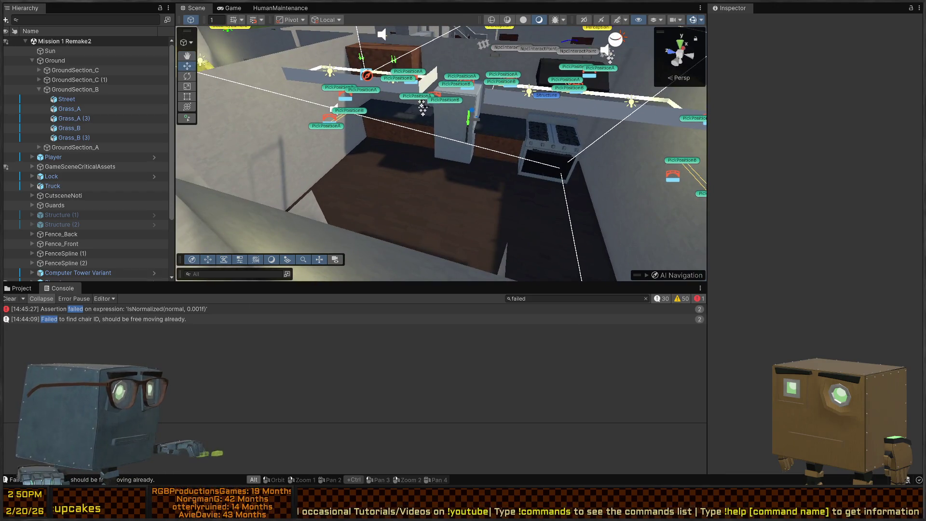
key("alt+Tab")
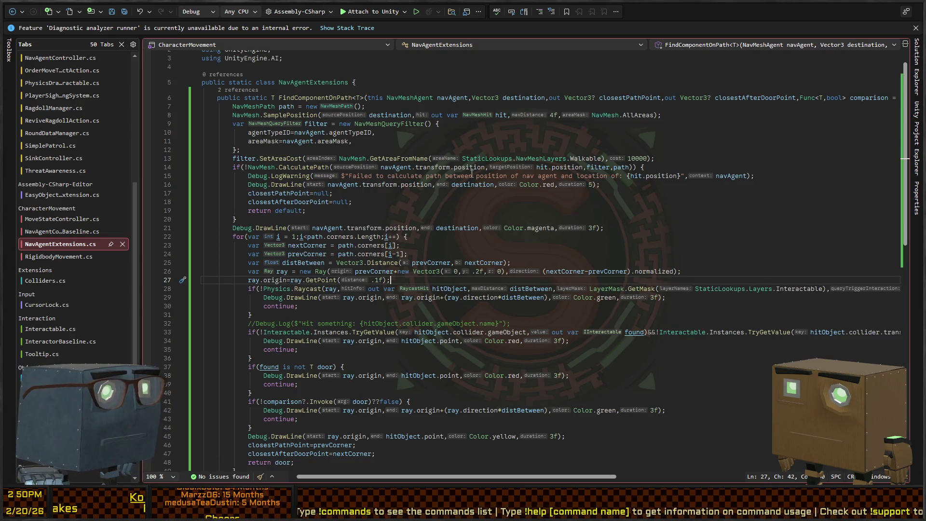
- Insert Debug.Log("Found a door!"); on a new line above return door
scroll(472, 172, "down", 7)
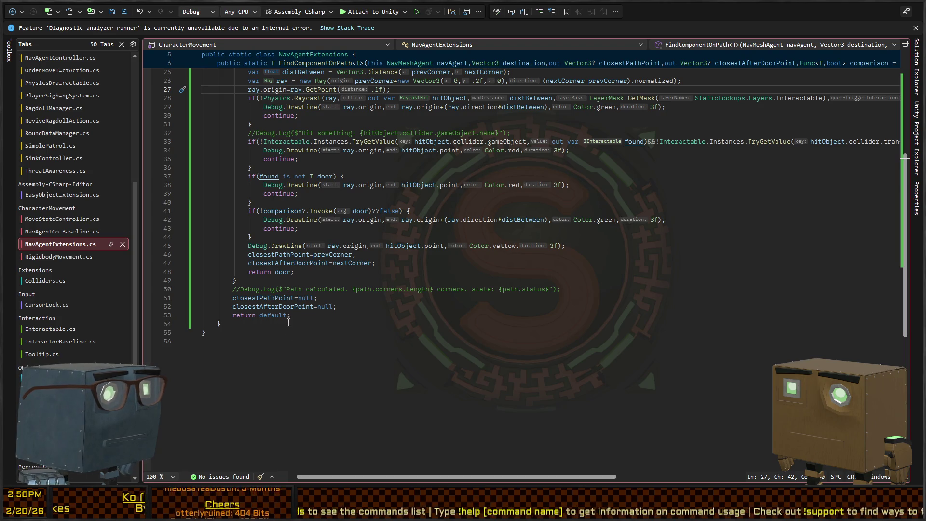
left_click(289, 272)
key("ctrl+Return")
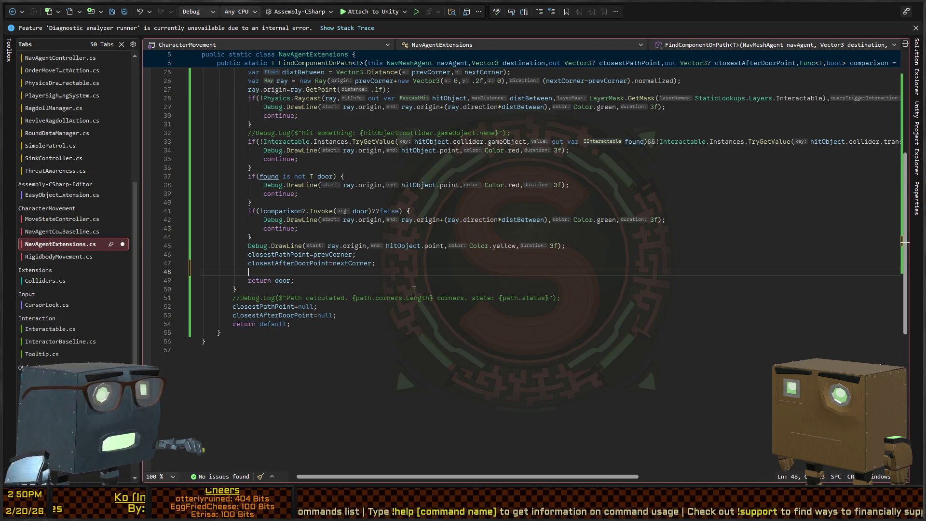
type("Debug.Log(\"Fou")
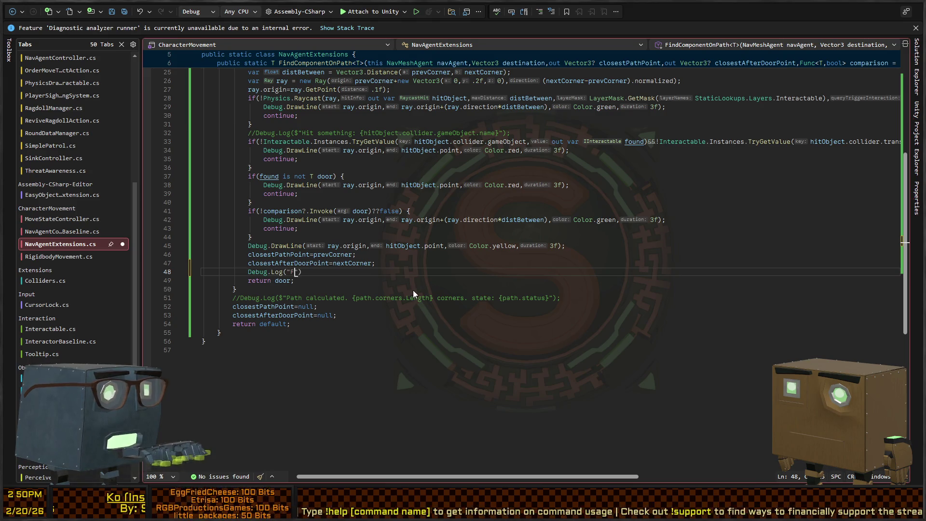
type("nd a door!\")")
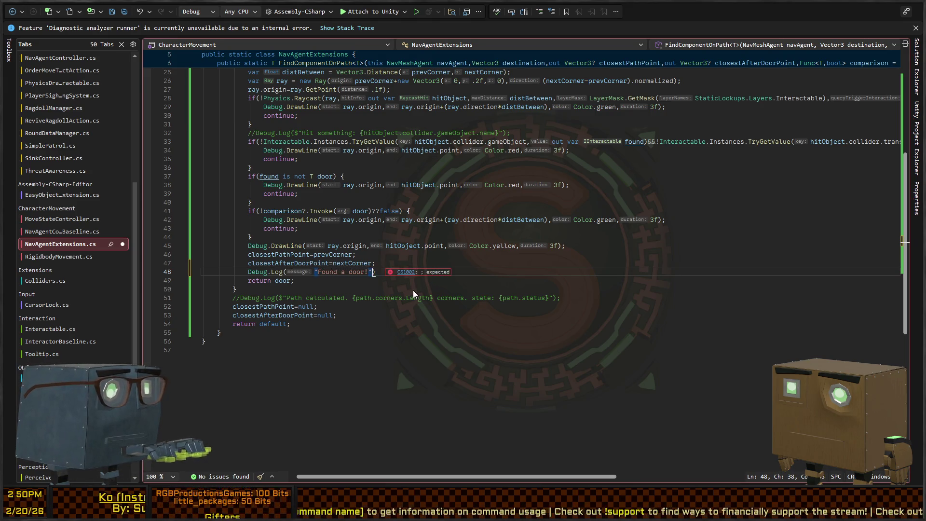
type(";")
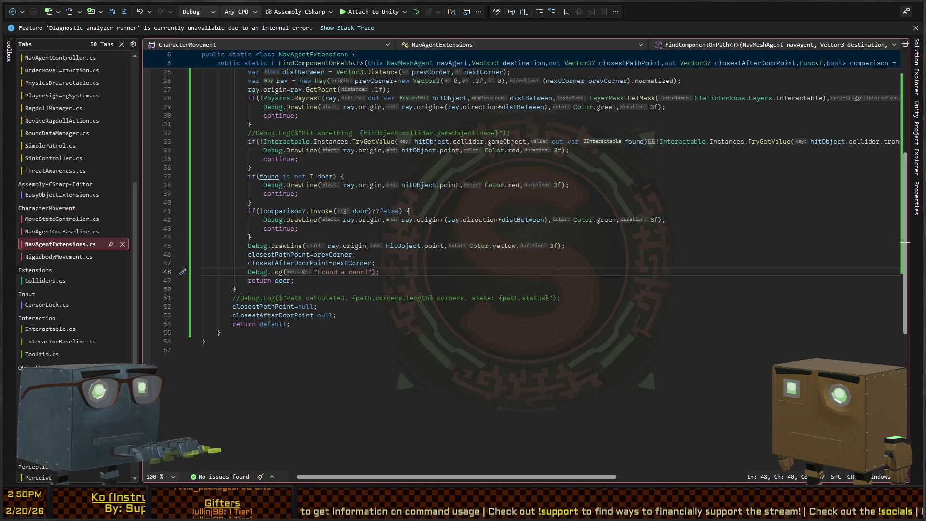
- Try door.game and (Object)T as log context arguments, then remove them
key("Left")
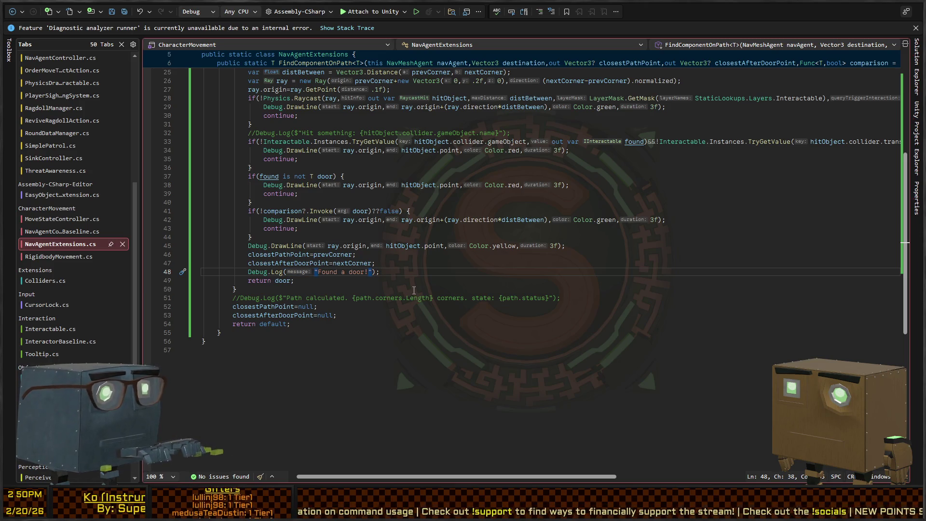
type(",door")
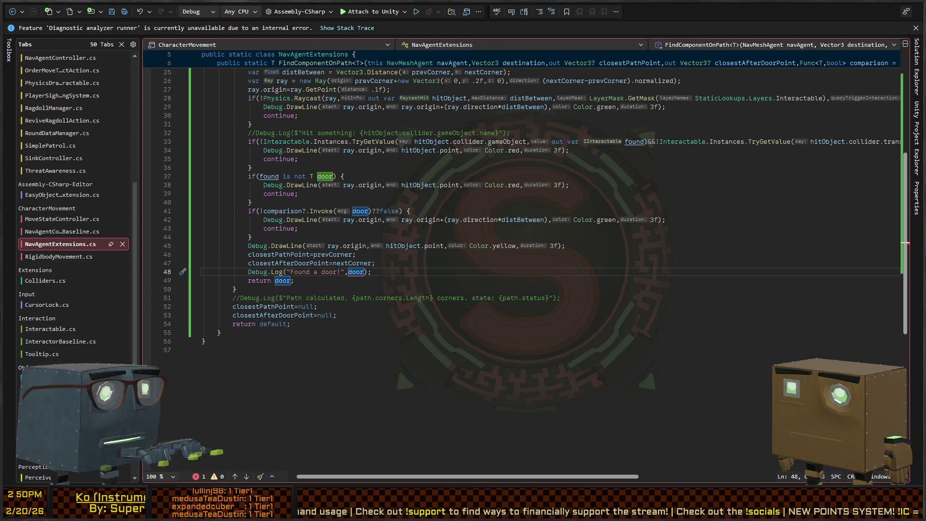
type(".game")
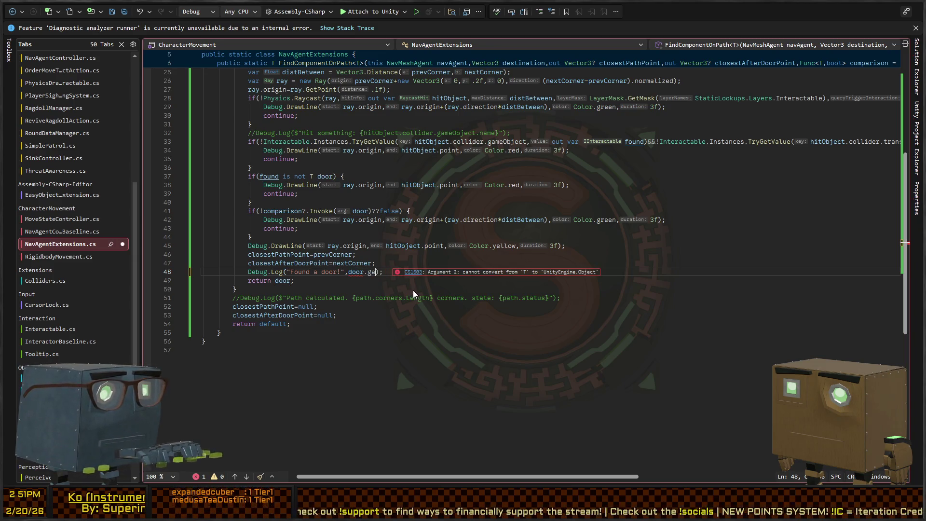
key("BackSpace")
key("BackSpace")
key("BackSpace")
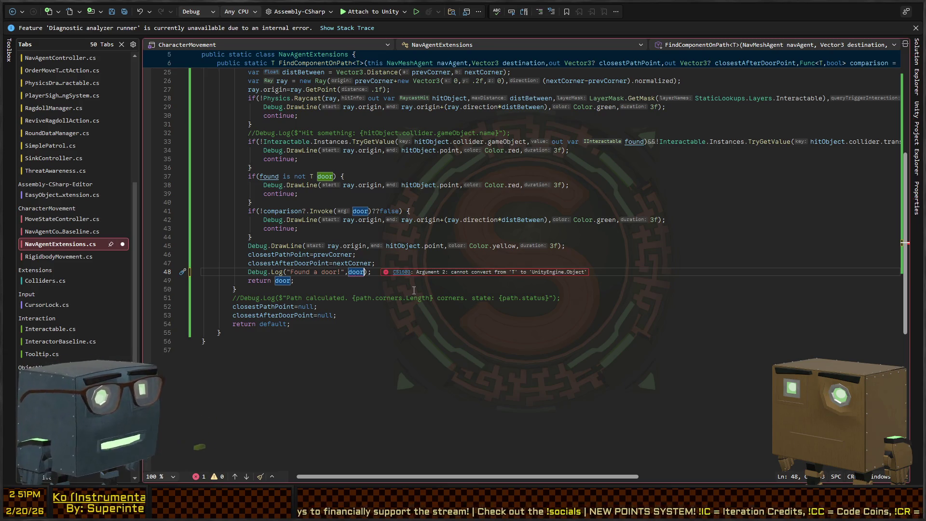
key("BackSpace")
key("BackSpace")
key("BackSpace")
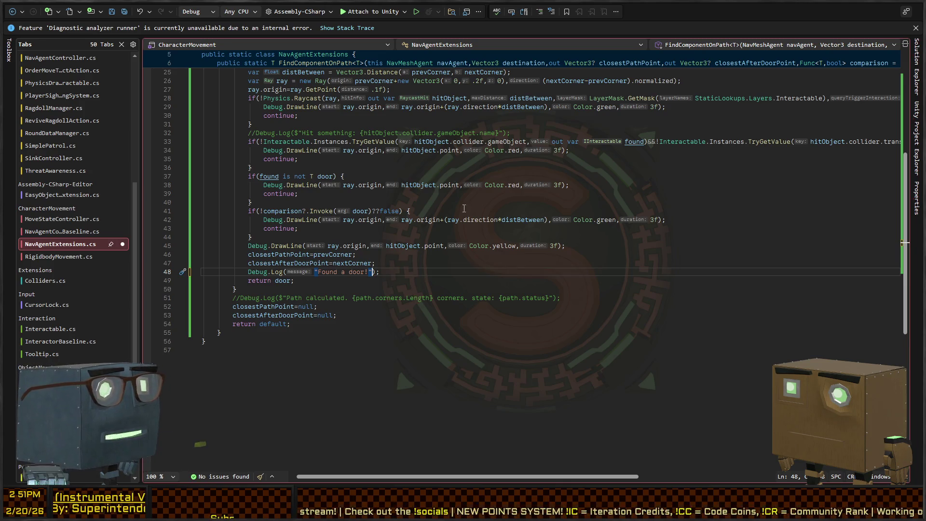
scroll(465, 208, "up", 7)
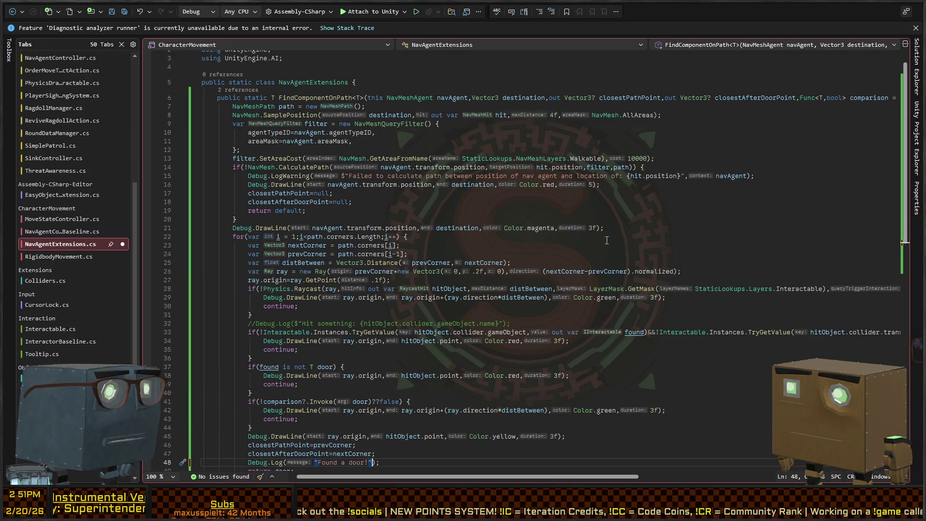
scroll(579, 228, "down", 6)
type(",")
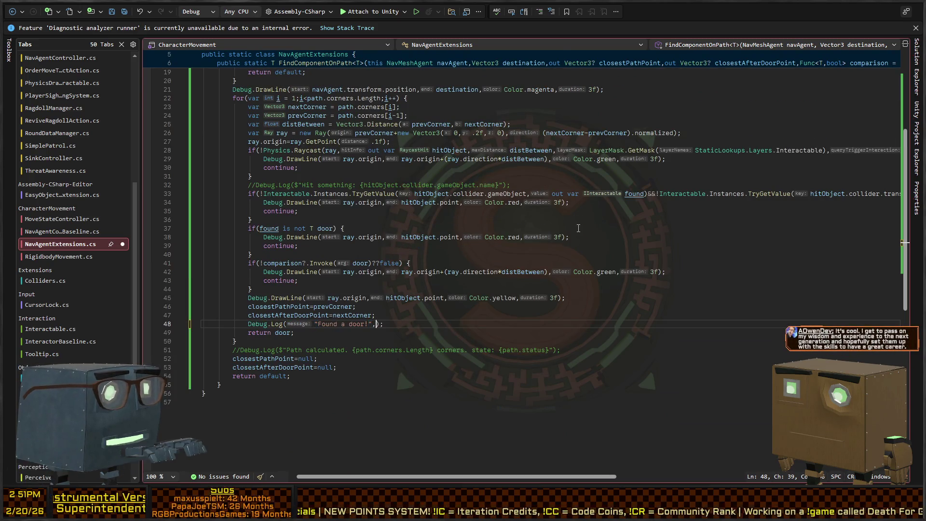
type("(Objec")
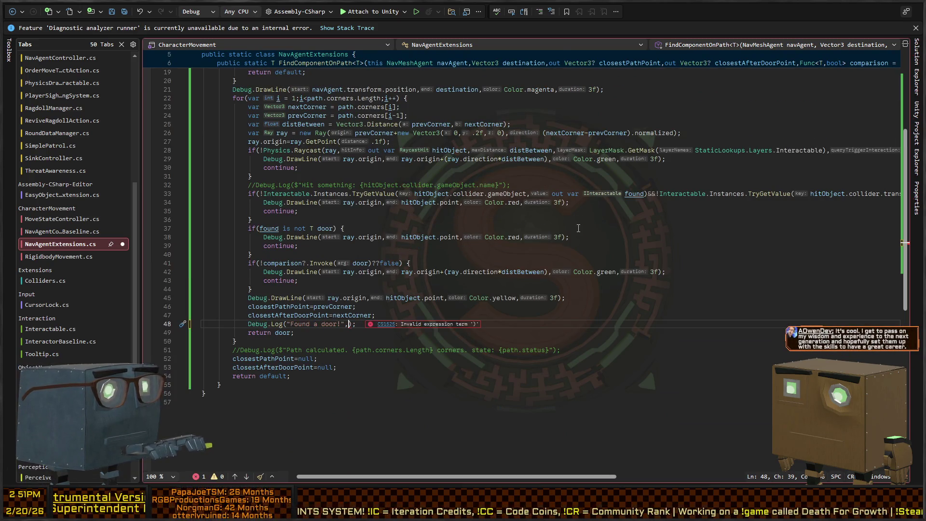
type("t)T")
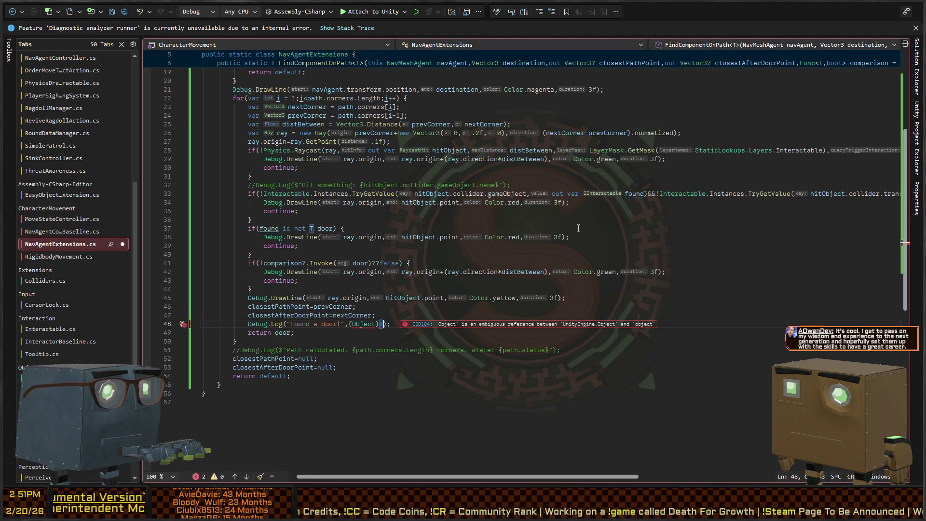
key("BackSpace")
key("BackSpace")
key("BackSpace")
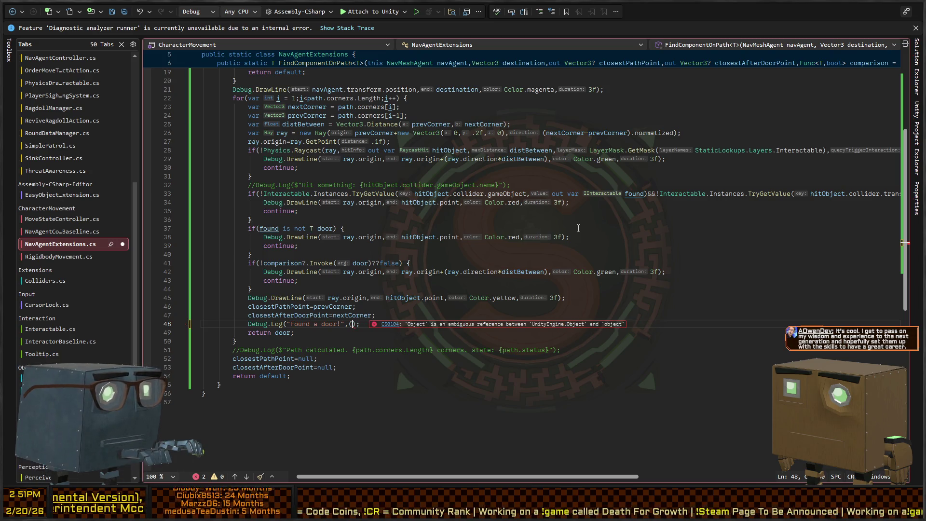
- Try (Object)ret and (MonoBehaviour)ret contexts, then revert to the plain compiling log and return to Unity
type("(Object)re")
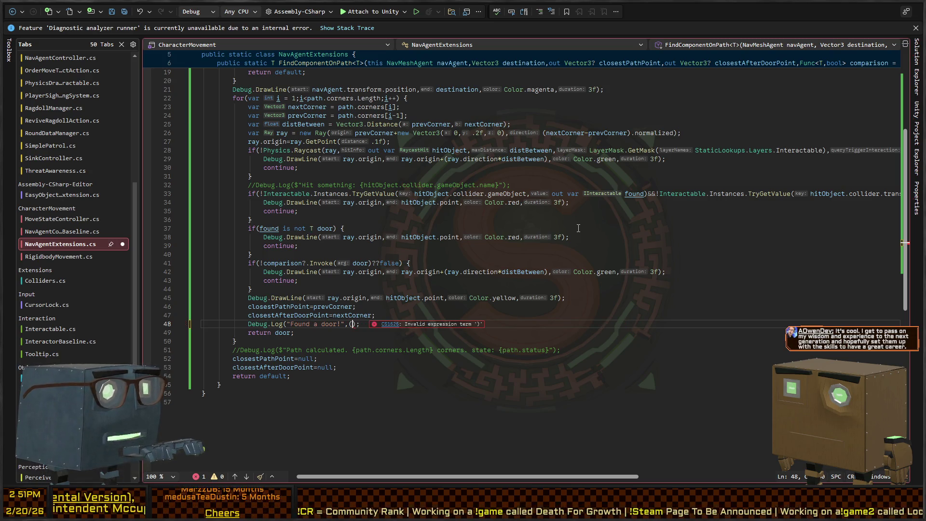
type("t")
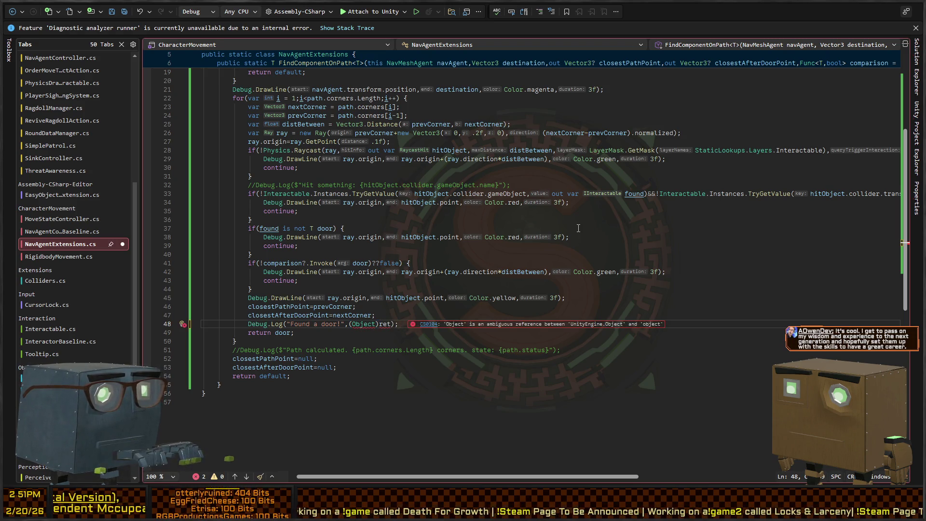
scroll(579, 228, "down", 2)
double_click(364, 272)
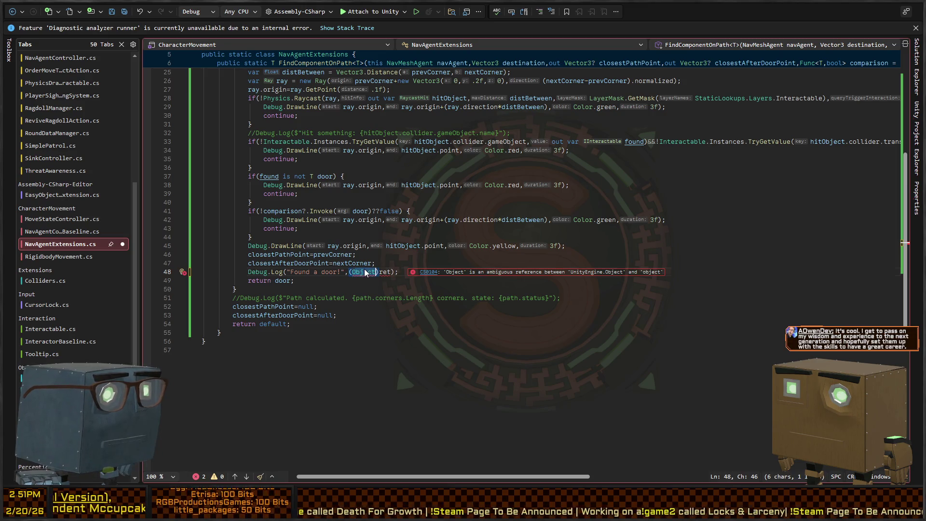
type("MonoBehaviou")
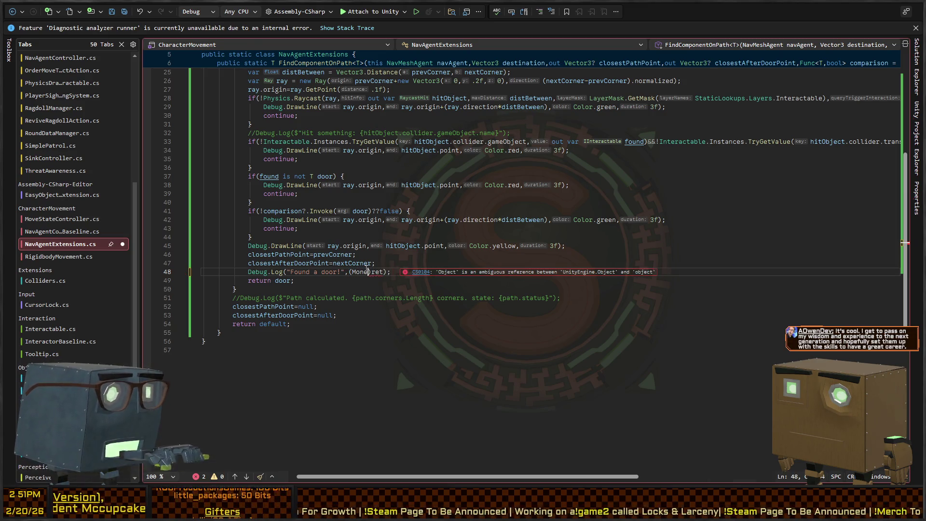
type("r")
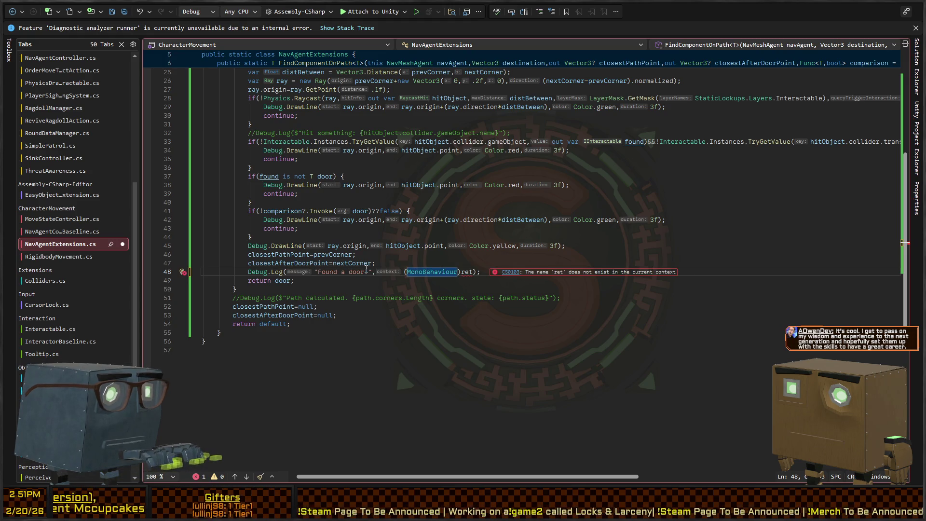
left_click(474, 272)
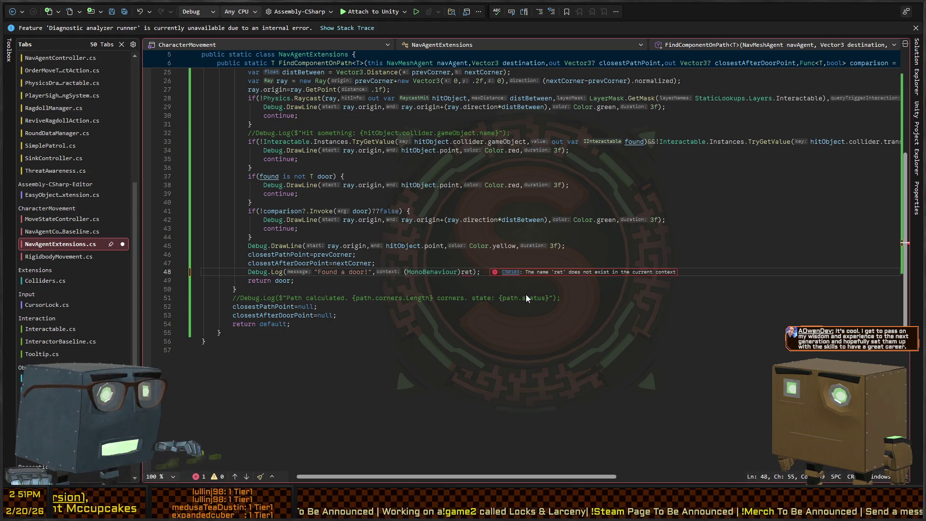
key("BackSpace")
key("BackSpace")
key("BackSpace")
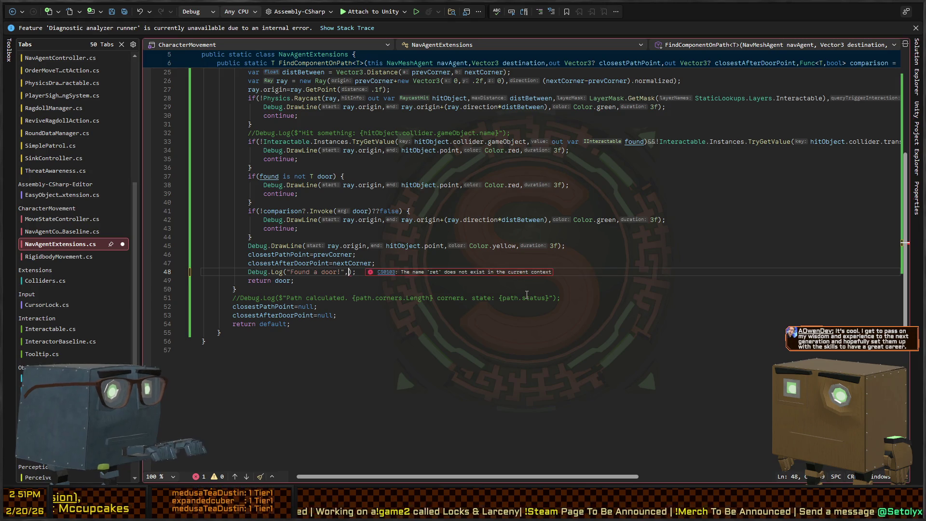
key("BackSpace")
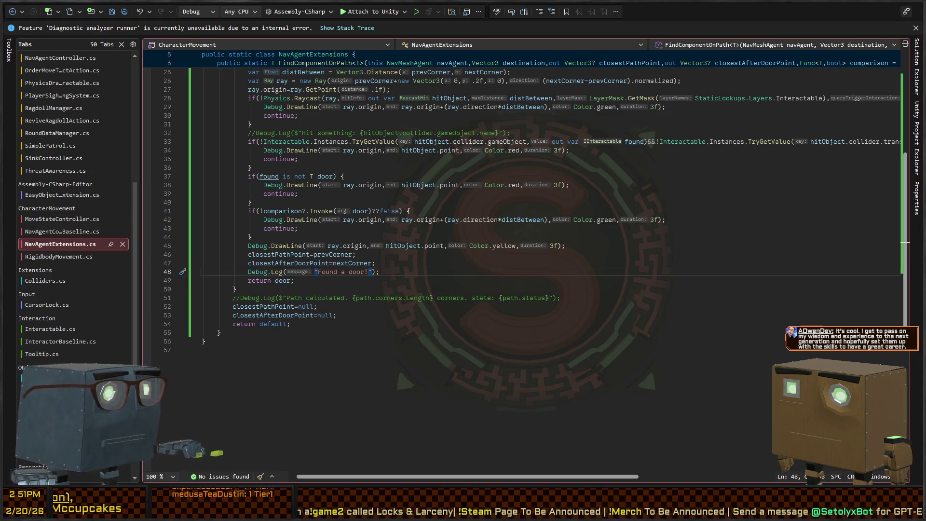
key("alt+Tab")
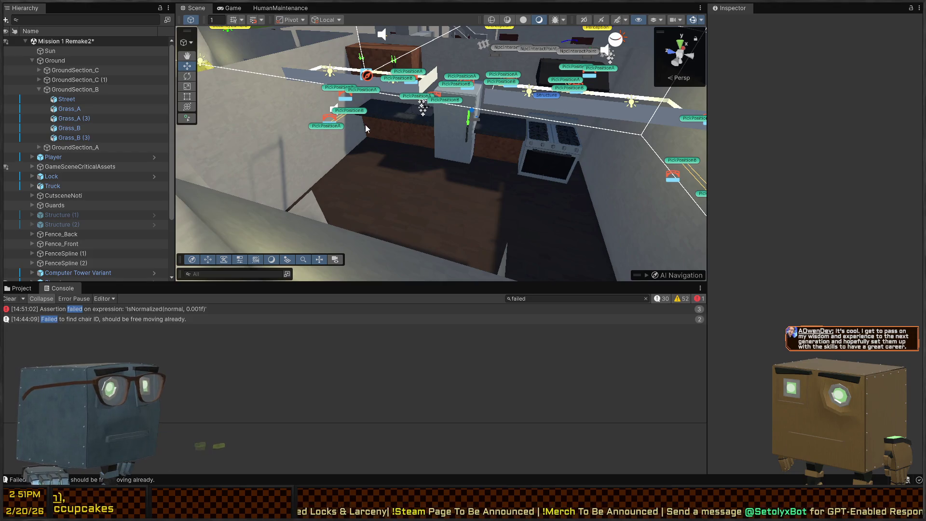
- Fly the Scene camera toward the kitchen counter and stove, then enter Play mode with Ctrl+P
mouse_move(366, 128)
left_mouse_down()
mouse_move(328, 123)
mouse_move(407, 146)
left_mouse_up()
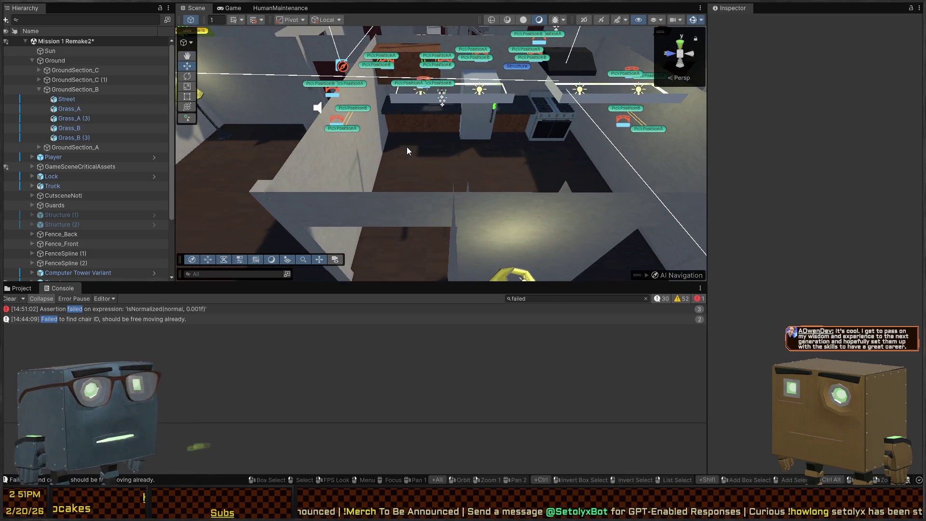
left_click_drag(474, 123, 448, 115)
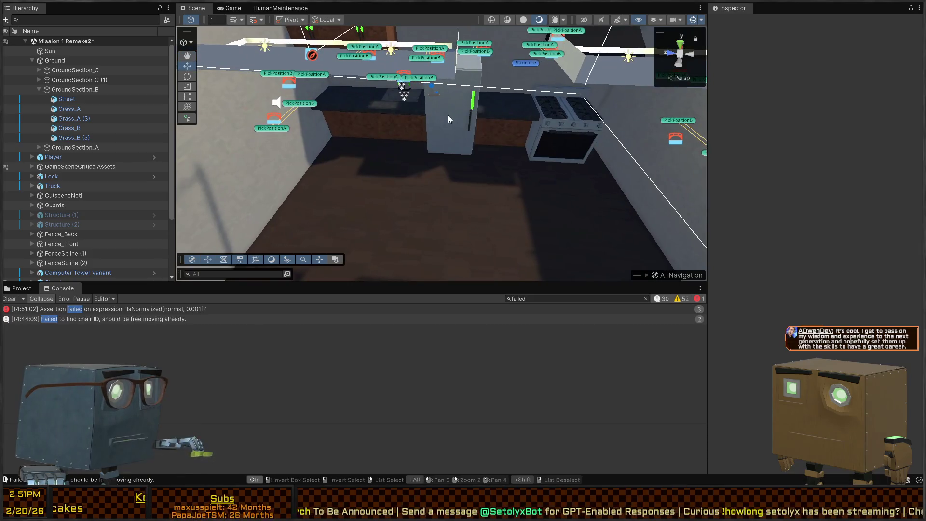
key("ctrl+p")
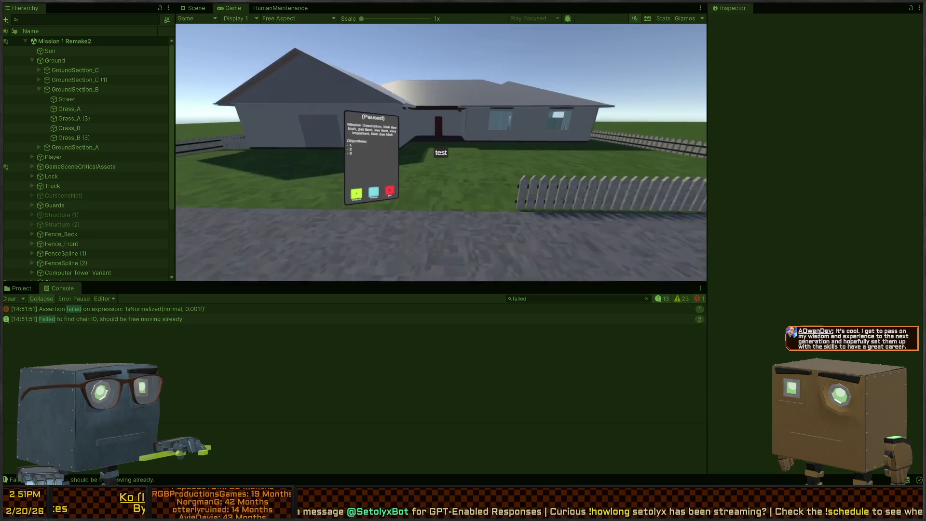
- Clear the Console search and resume the running game in the Game view
key("ctrl+1")
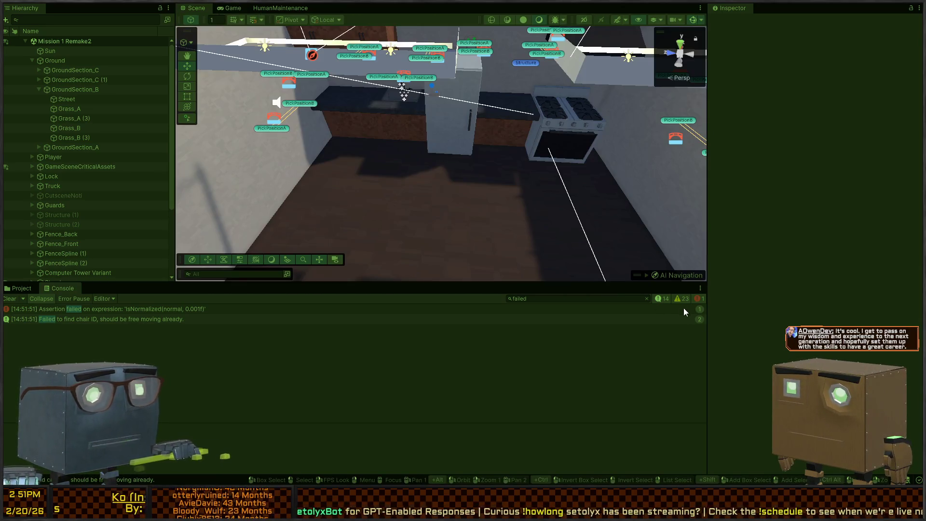
left_click(647, 298)
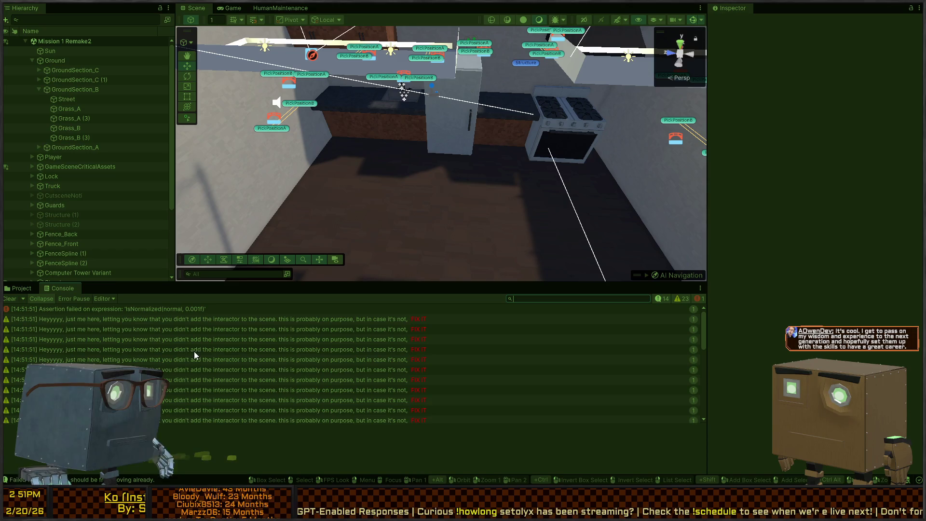
left_click(682, 298)
key("ctrl+2")
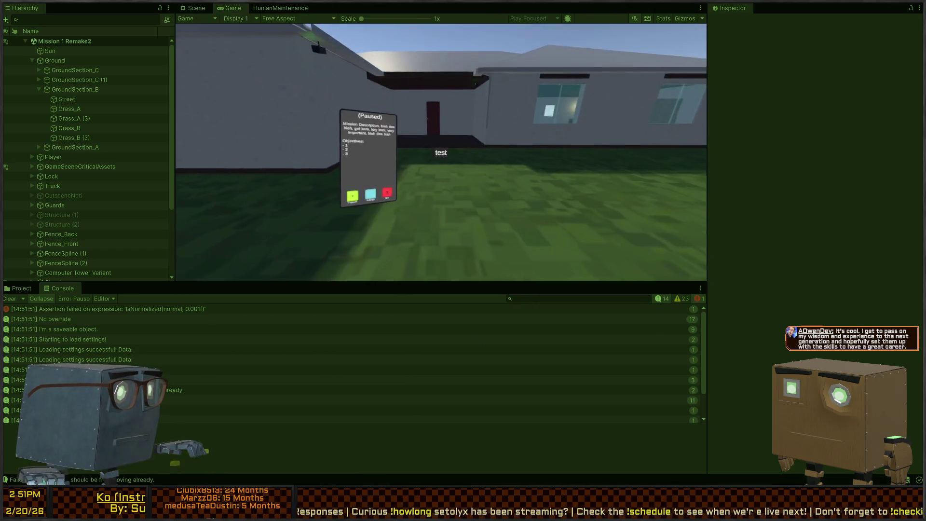
- Walk to the red door, open it, and enter the living room
key("w")
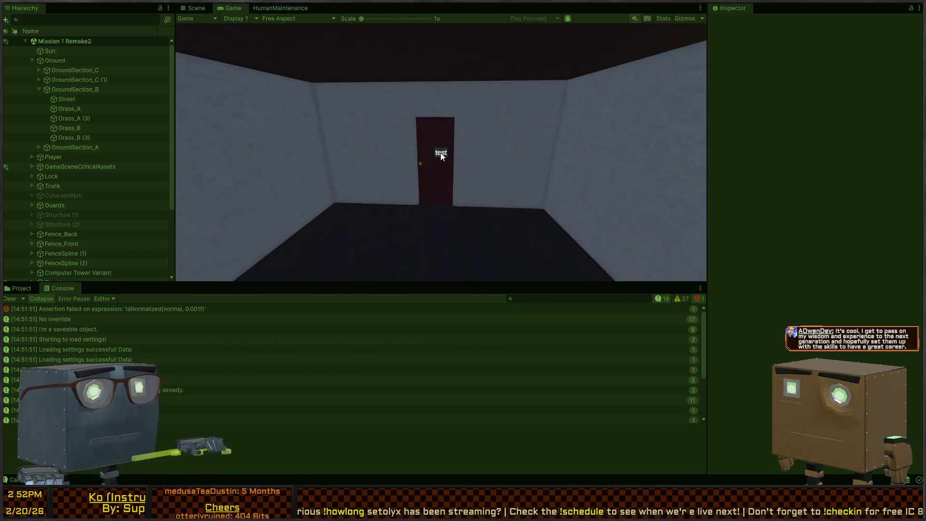
key("e")
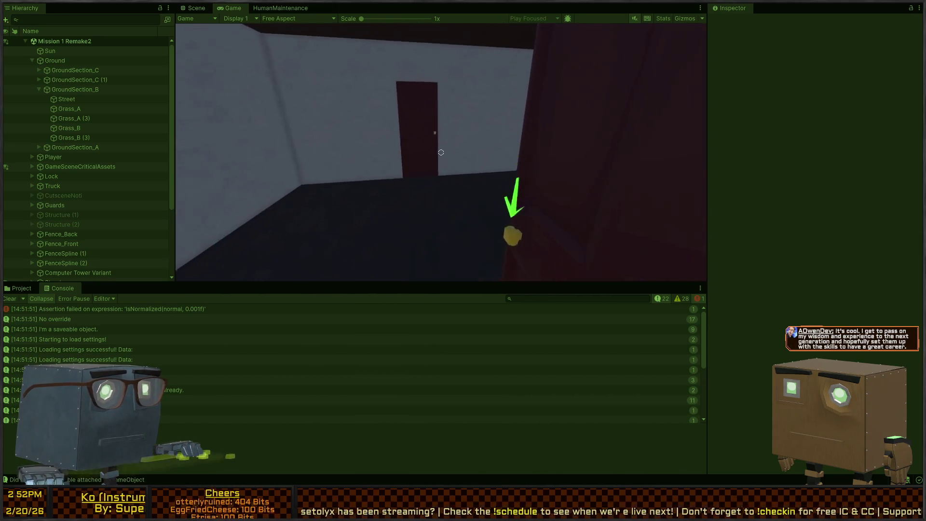
key("w")
key("e")
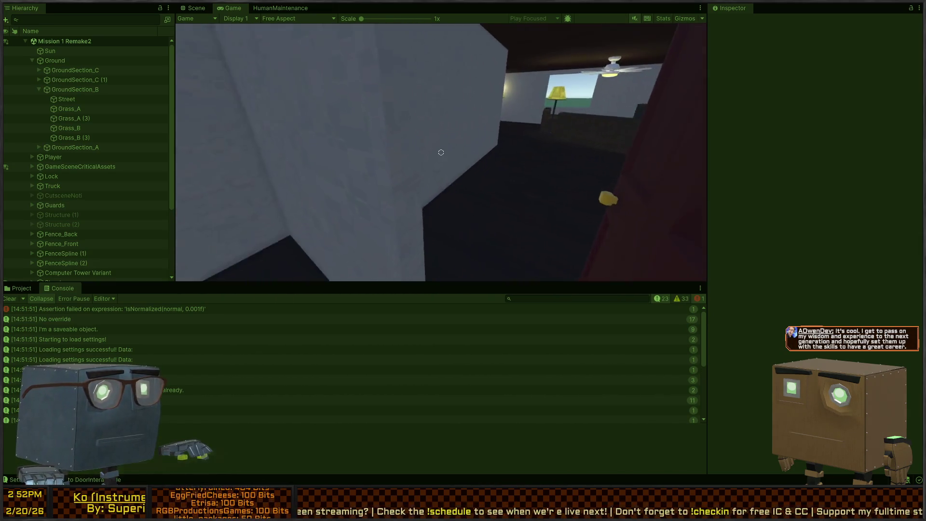
key("w")
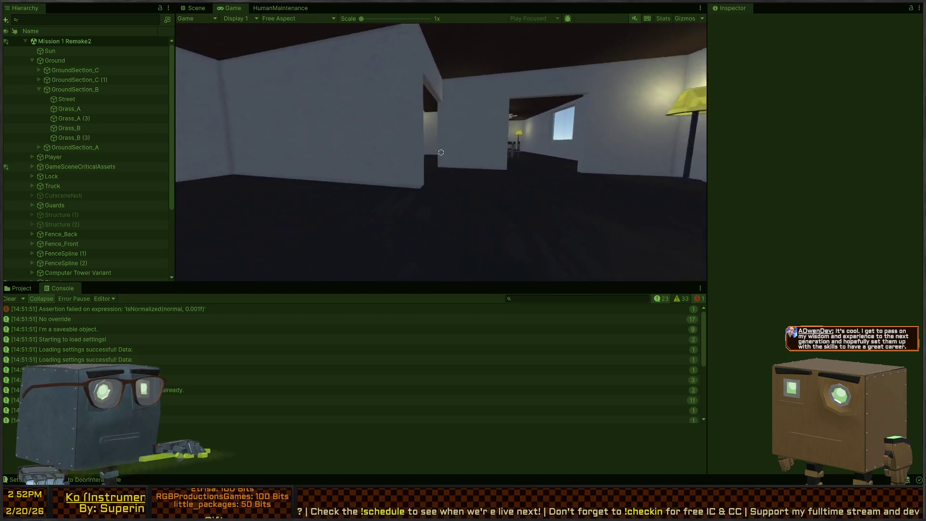
key("w")
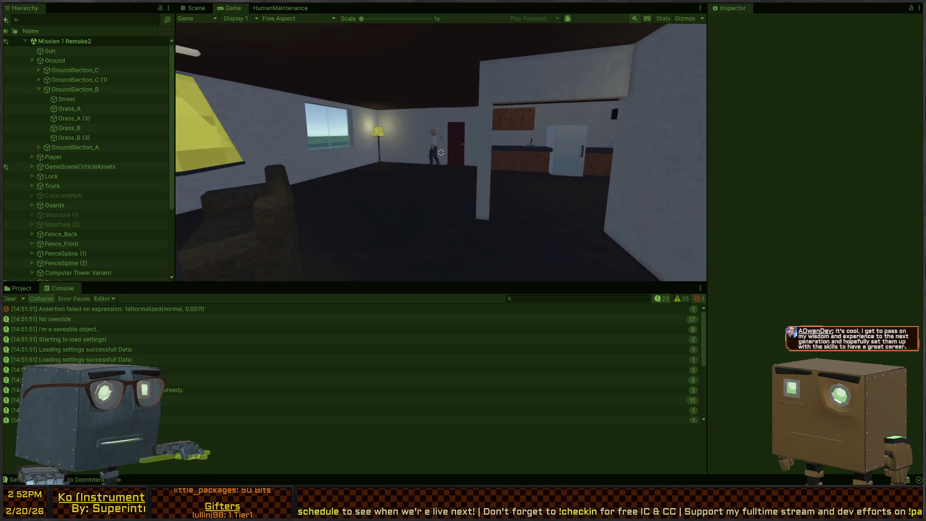
key("w")
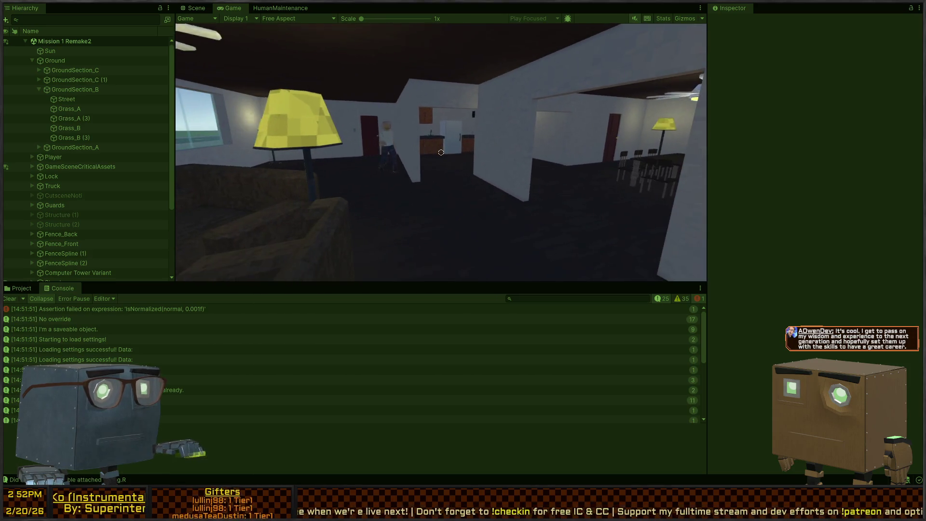
key("w")
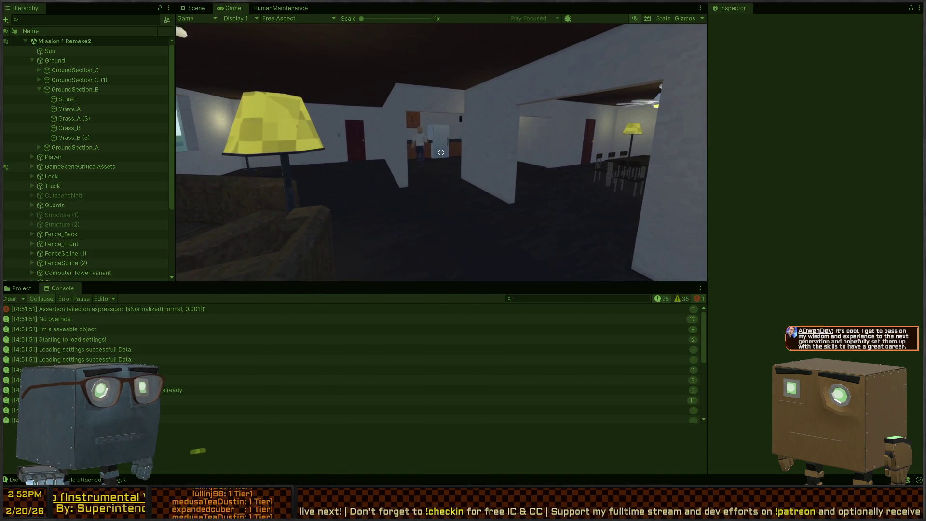
- Walk into the kitchen, sit on the seat, and pause the game with Escape
key("s")
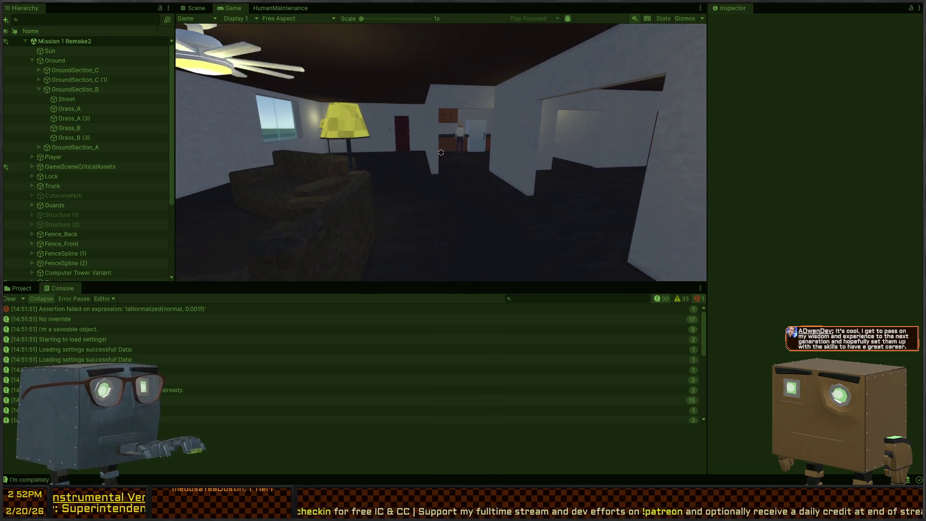
key("w")
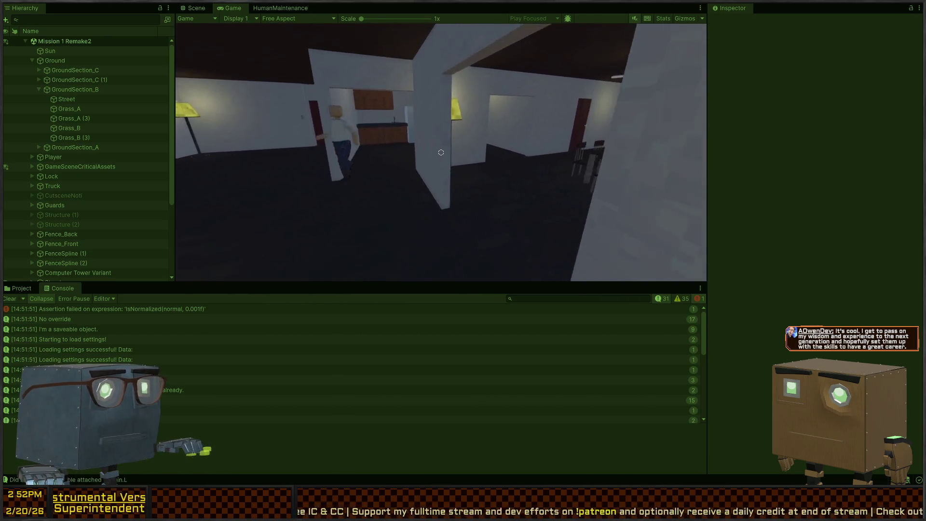
key("w")
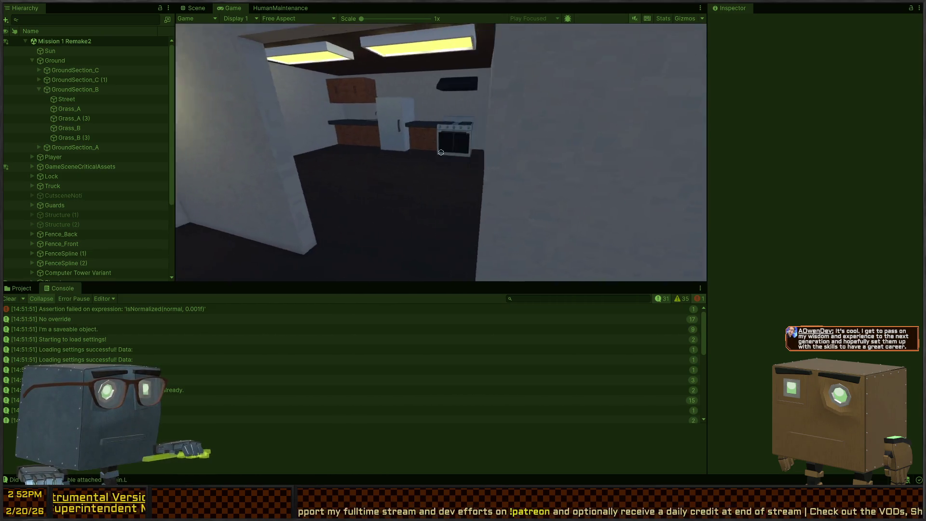
key("w")
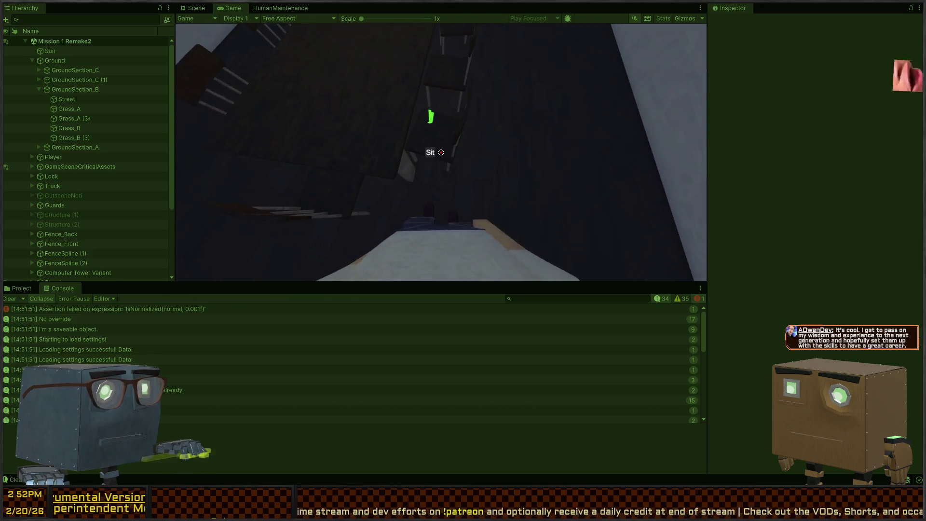
key("e")
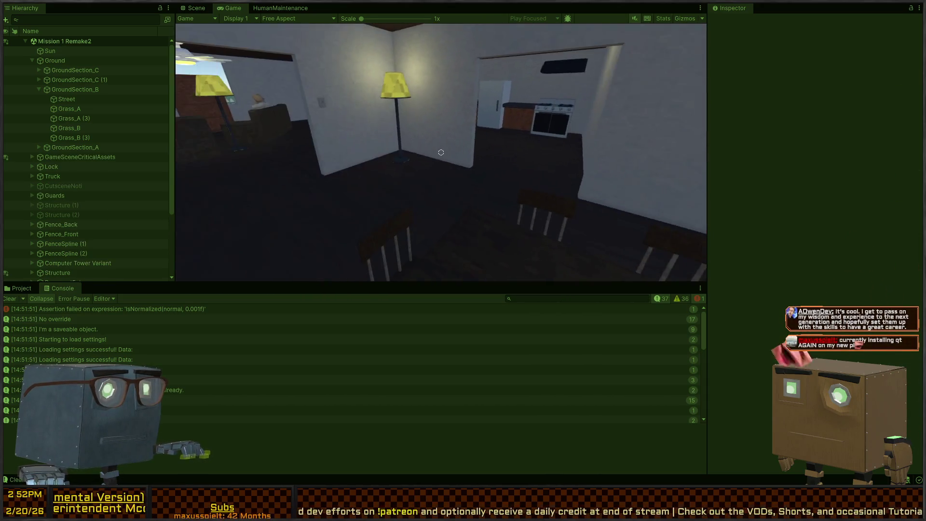
mouse_move(441, 153)
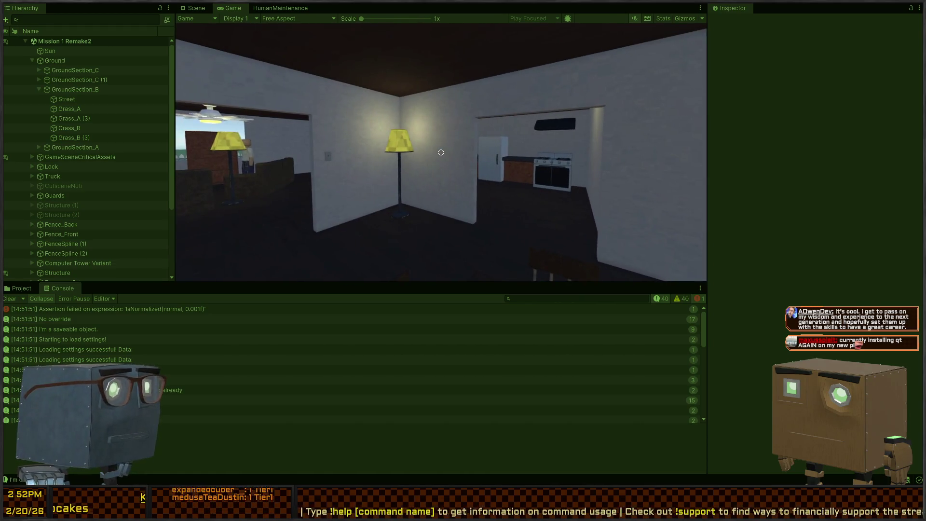
key("Escape")
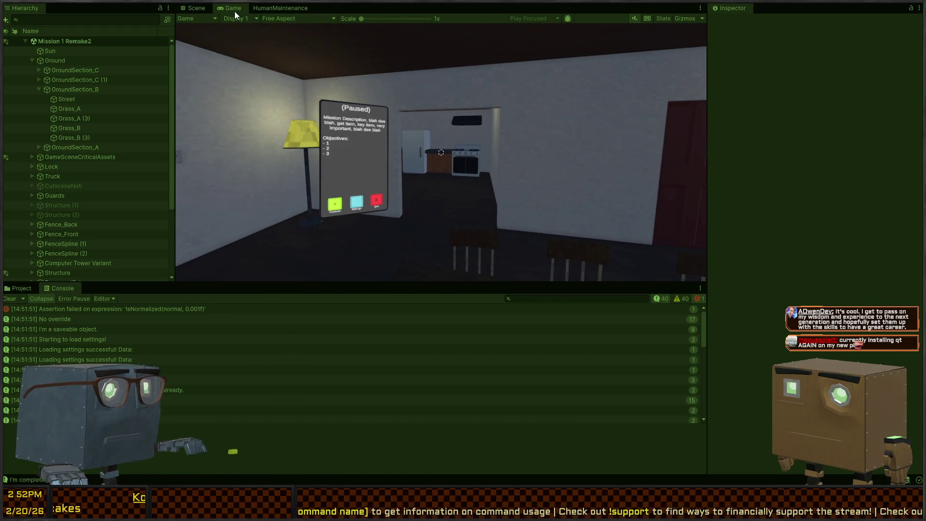
- Peek into the house in the Scene view, then resume play and walk toward the door
left_click(196, 8)
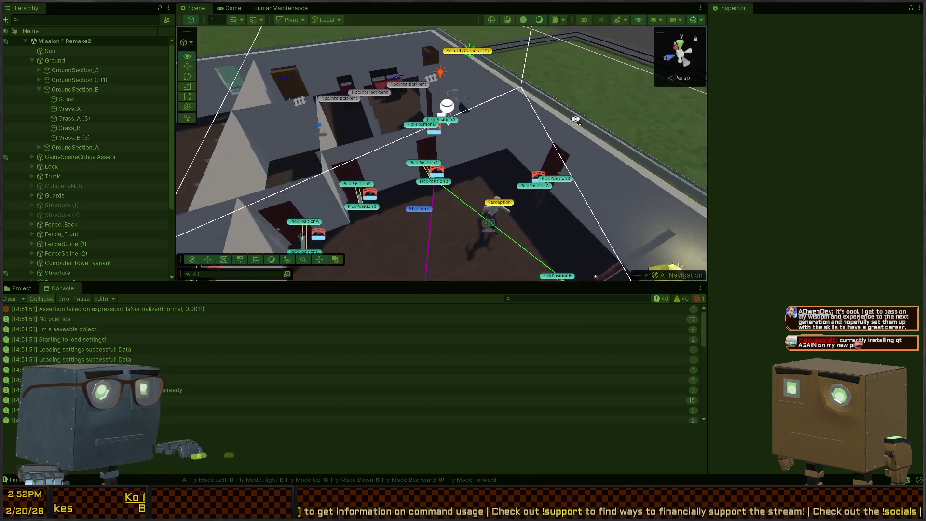
key("w")
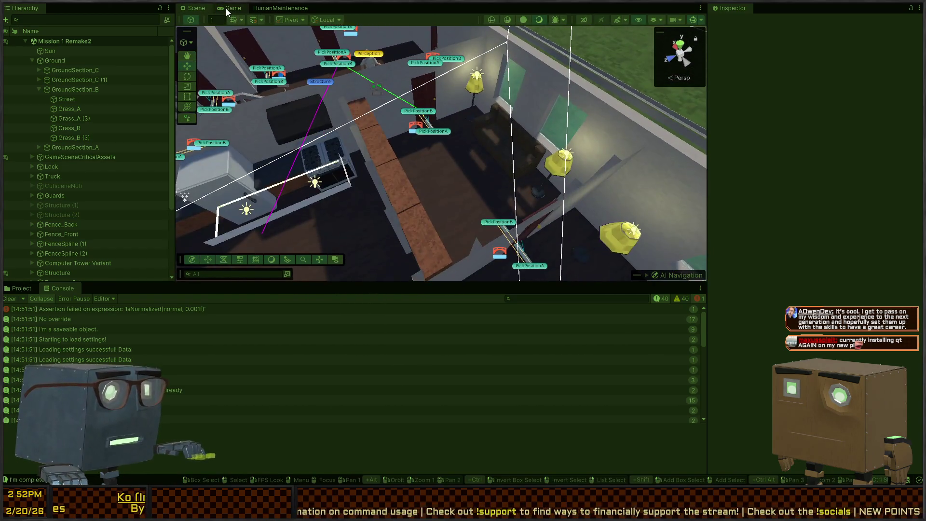
left_click(226, 11)
key("Escape")
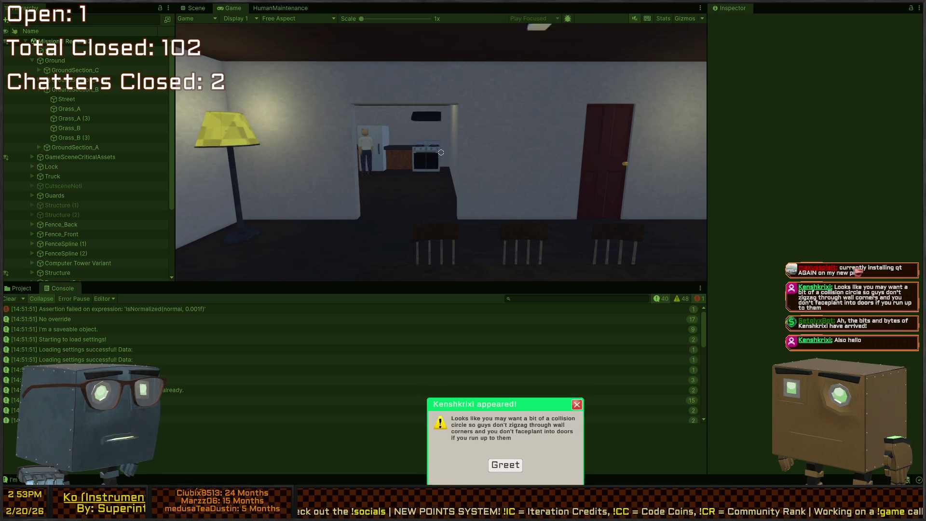
key("w")
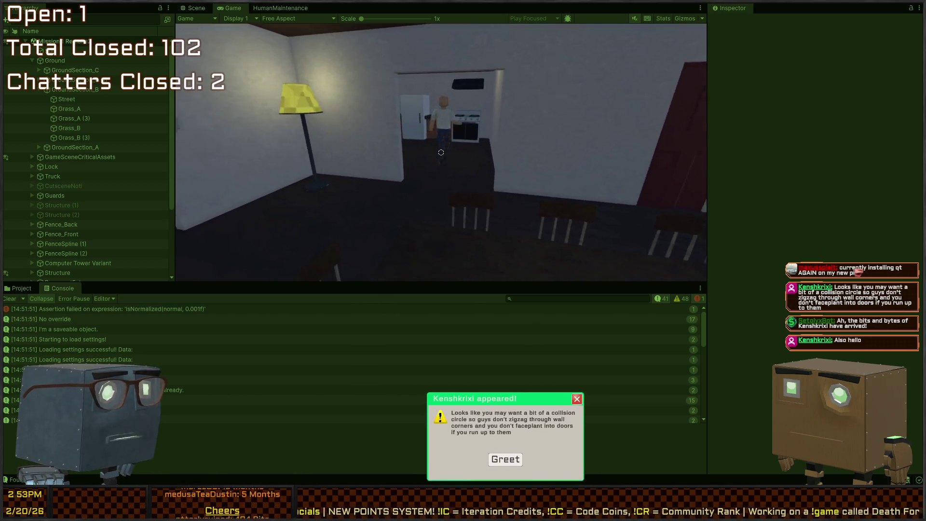
- Switch to the Scene view and aim the camera at the kitchen counter and stove
key("ctrl+1")
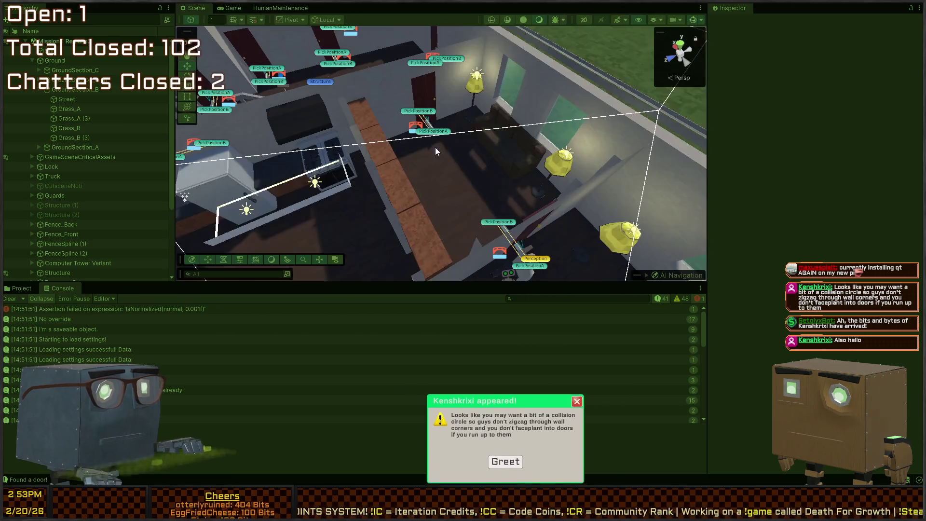
mouse_move(439, 157)
left_mouse_down()
mouse_move(451, 252)
mouse_move(445, 191)
mouse_move(304, 56)
left_mouse_up()
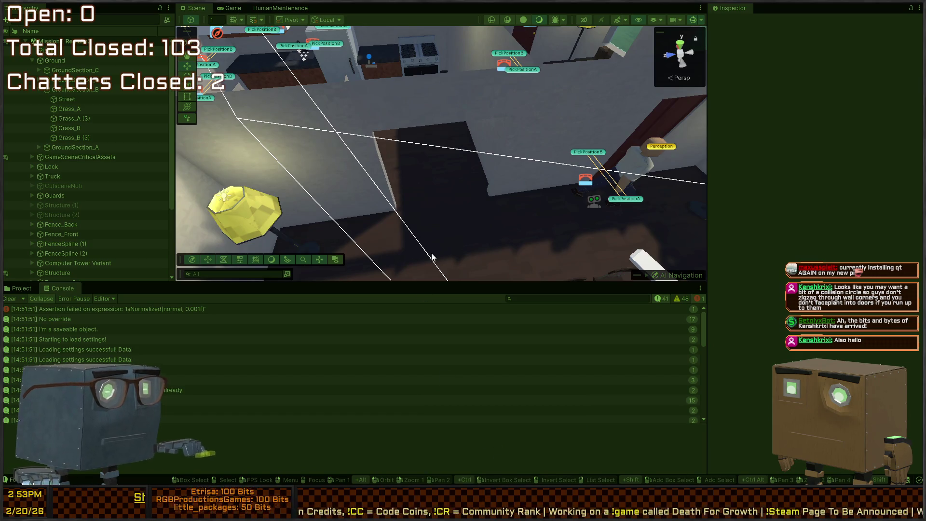
mouse_move(380, 107)
left_mouse_down()
mouse_move(442, 97)
mouse_move(352, 86)
mouse_move(465, 79)
mouse_move(501, 93)
left_mouse_up()
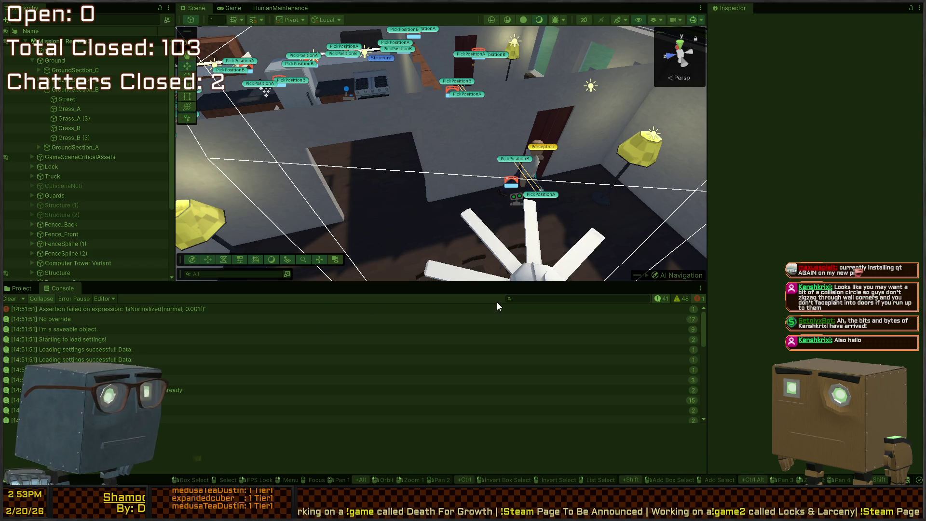
- Filter the Console to 'do', view the latest 'Found a door!' stack trace, and select the fridge door
left_click(584, 300)
type("door")
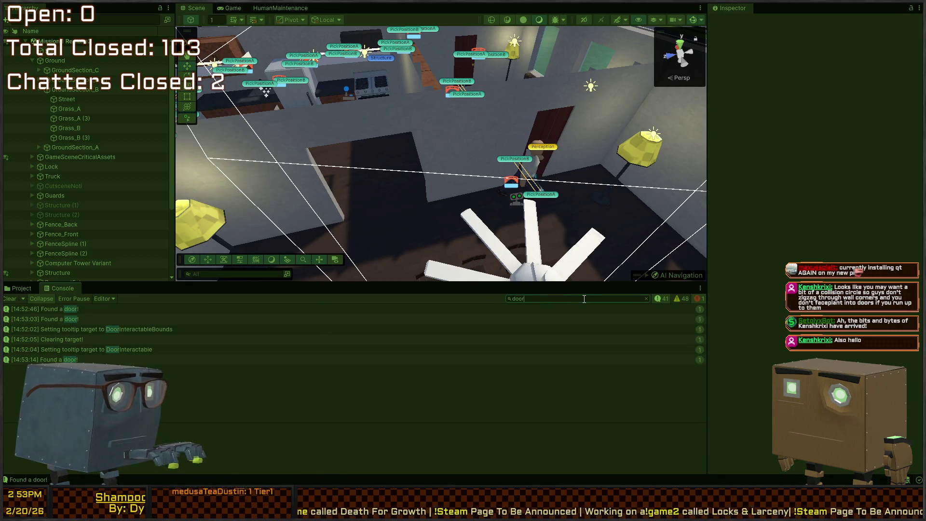
left_click(104, 359)
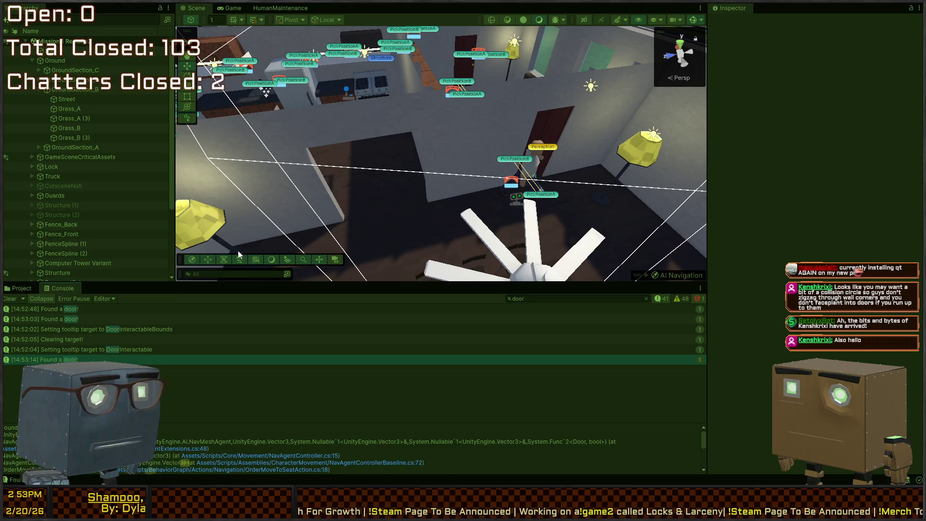
mouse_move(357, 197)
left_mouse_down()
mouse_move(378, 184)
mouse_move(352, 209)
mouse_move(381, 190)
left_mouse_up()
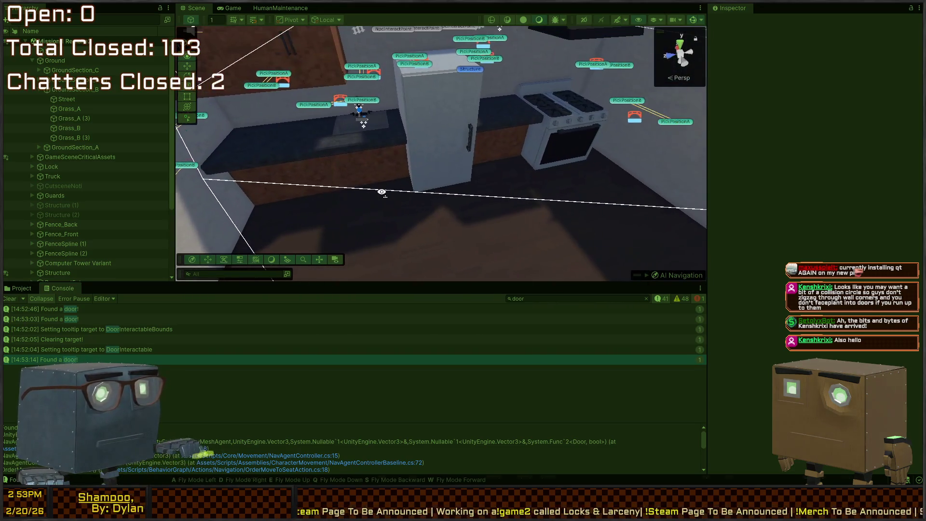
left_click(425, 122)
mouse_move(401, 137)
left_mouse_down()
mouse_move(215, 206)
mouse_move(624, 139)
left_mouse_up()
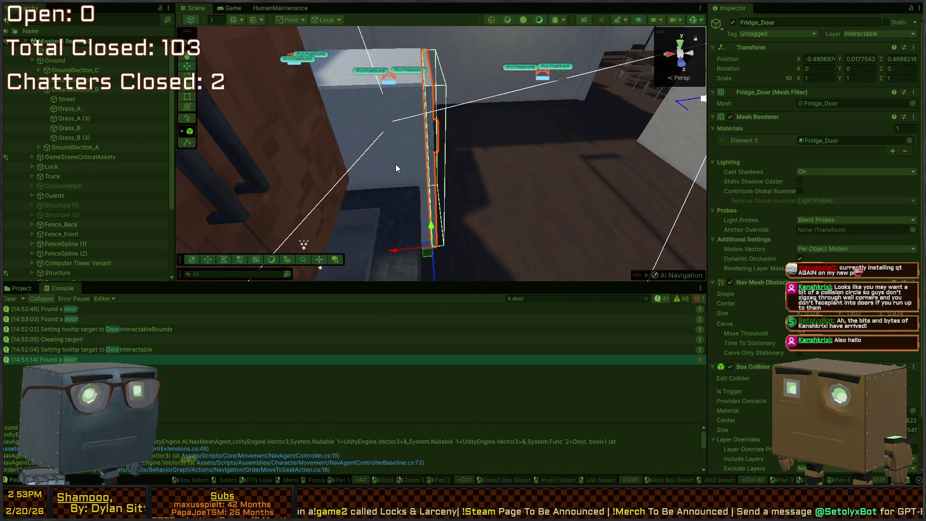
left_click_drag(467, 146, 478, 131)
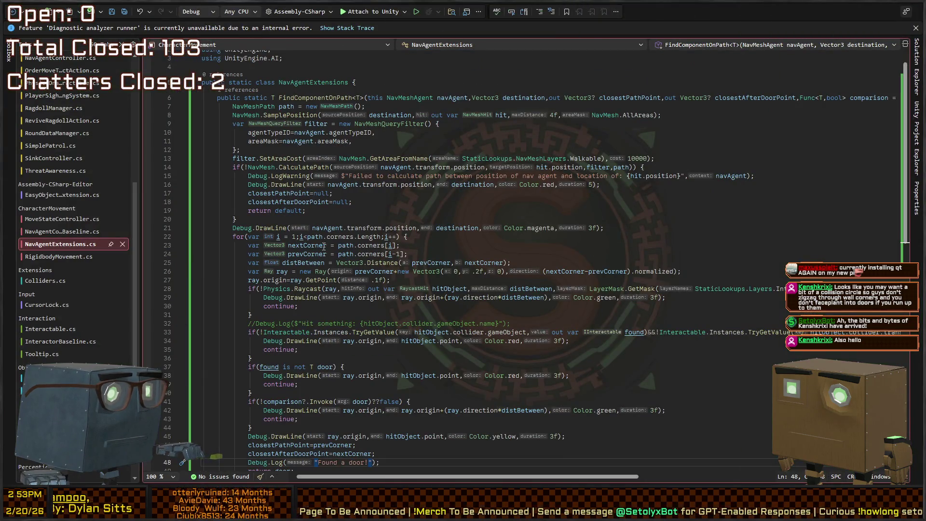
- Review the debug-line and interactable checks on lines 21–31 of NavAgentExtensions.cs, then return to Unity
left_click(375, 228)
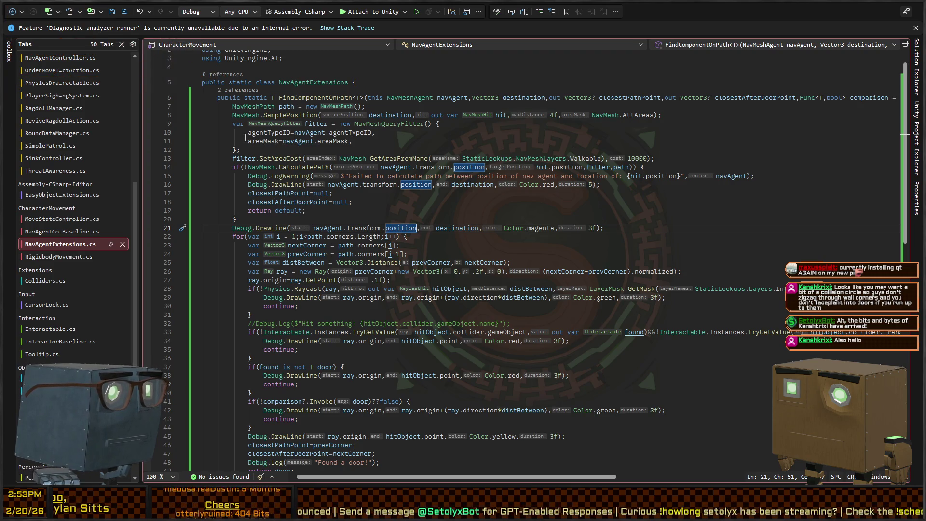
scroll(247, 236, "down", 5)
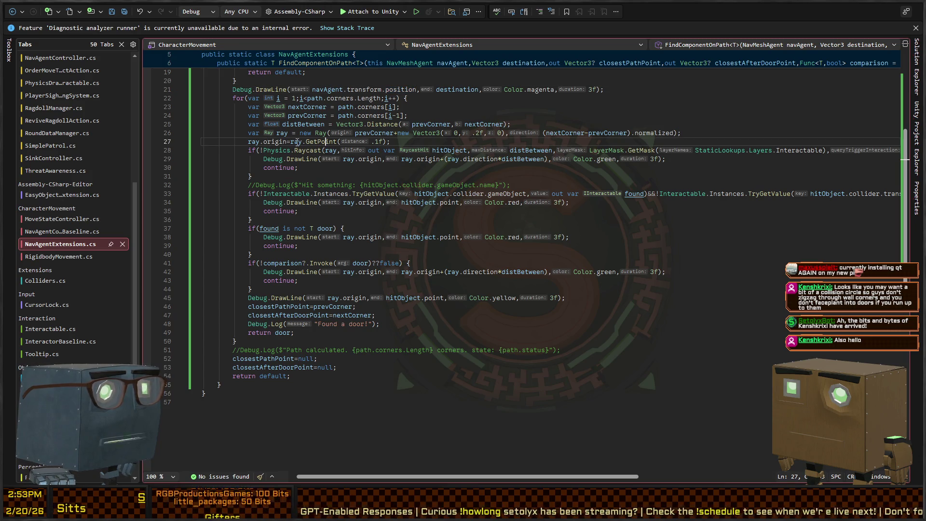
left_click(371, 142)
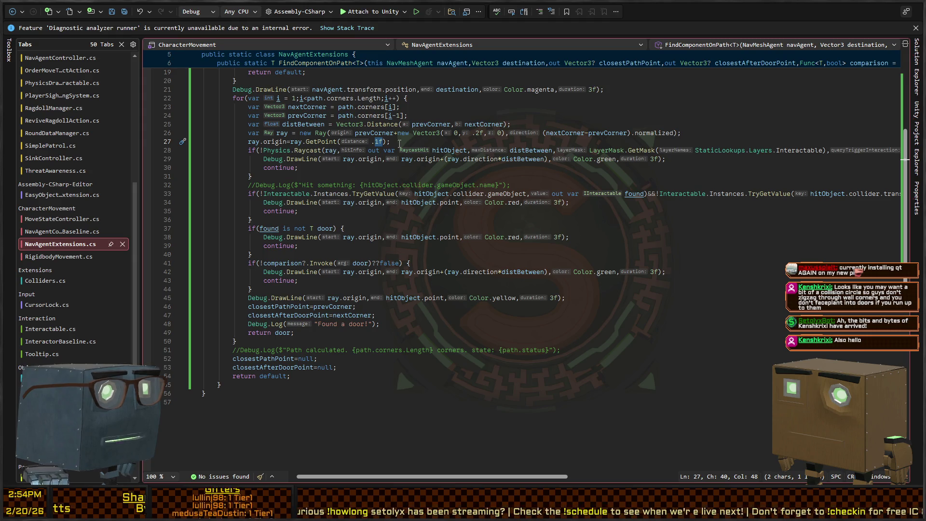
left_click(333, 178)
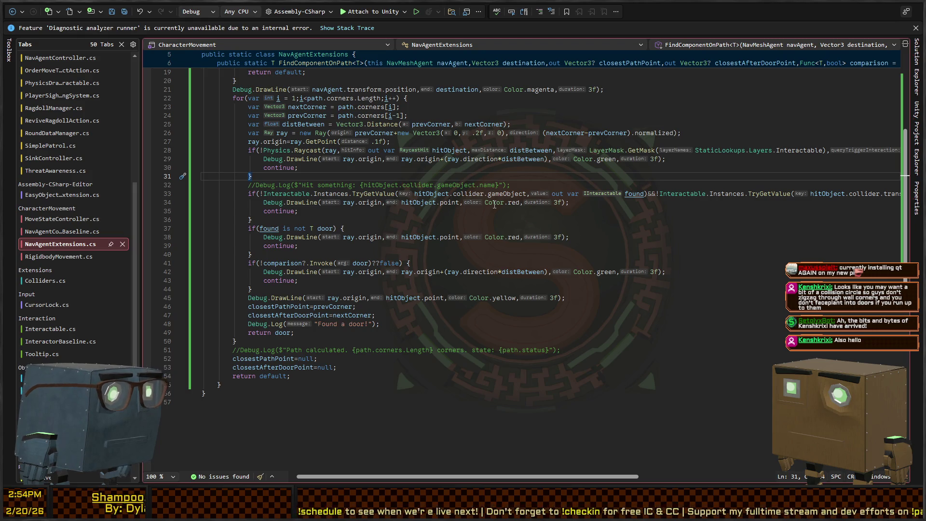
key("Down")
key("Down")
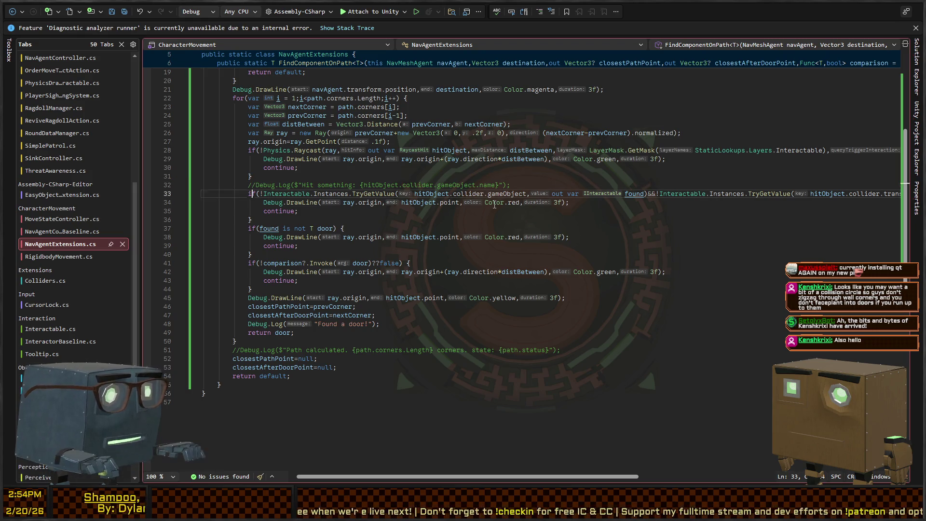
key("Up")
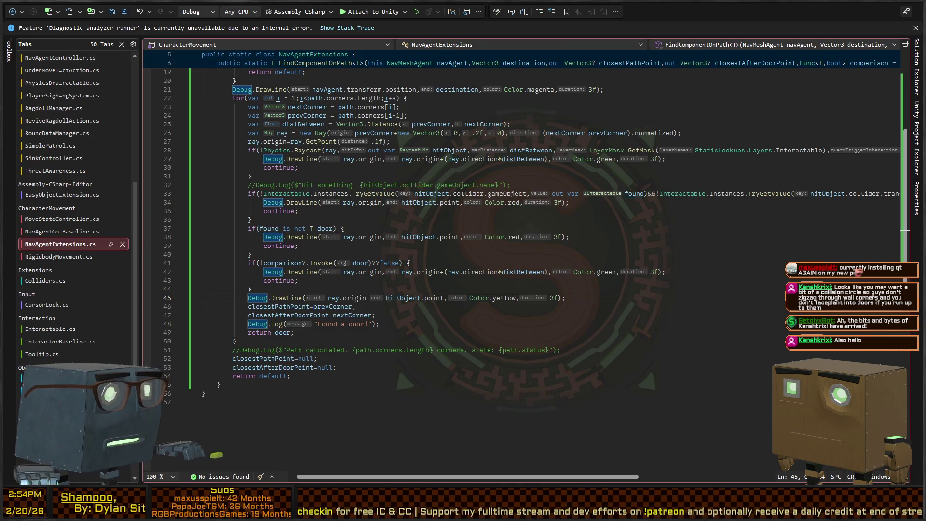
key("alt+Tab")
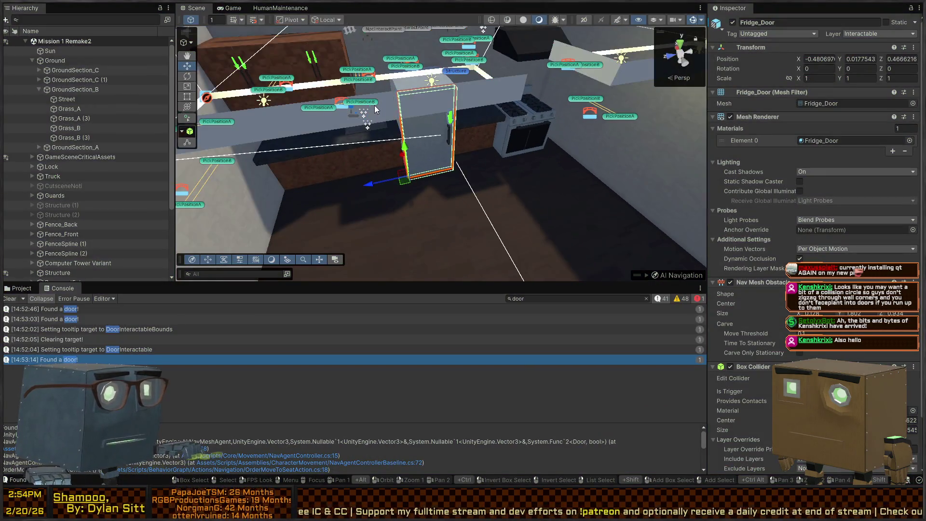
- Fly the Scene view to another room and select the Innocent Humanoid character
mouse_move(691, 222)
left_mouse_down()
mouse_move(531, 188)
mouse_move(464, 156)
left_mouse_up()
left_click(460, 154)
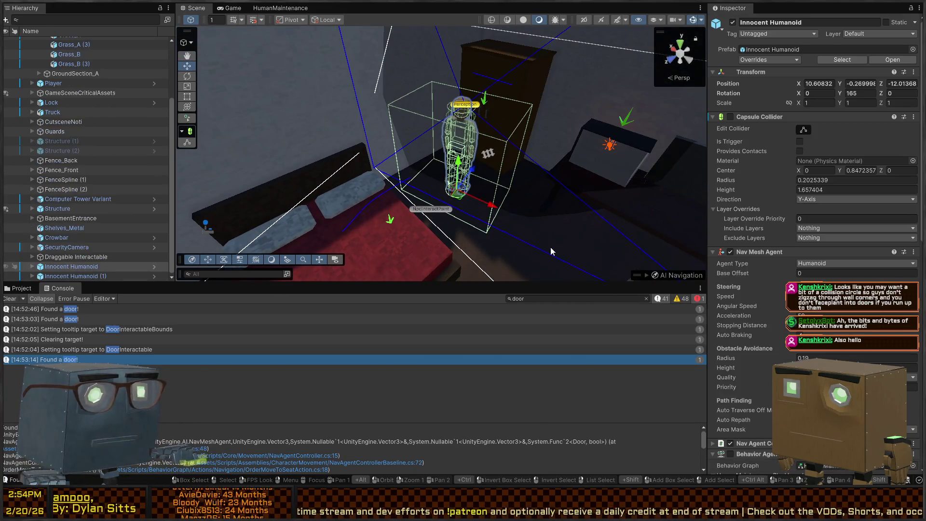
scroll(808, 256, "down", 15)
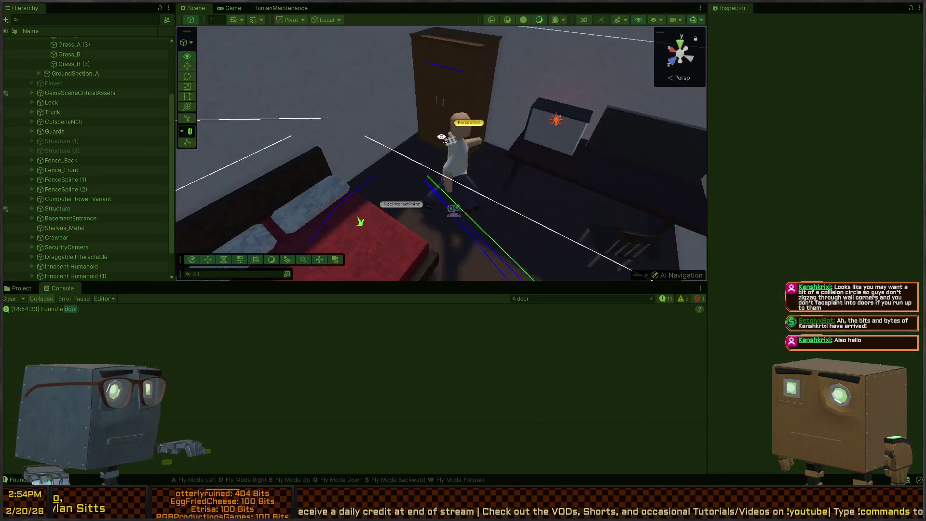
mouse_move(338, 145)
left_mouse_down()
mouse_move(393, 107)
mouse_move(266, 116)
mouse_move(221, 227)
mouse_move(340, 131)
mouse_move(237, 152)
mouse_move(254, 142)
mouse_move(332, 161)
left_mouse_up()
- During play, fly the Scene view around the two humanoids and couches, then switch to Visual Studio
key("q")
mouse_move(116, 161)
left_mouse_down()
mouse_move(35, 155)
mouse_move(392, 172)
left_mouse_up()
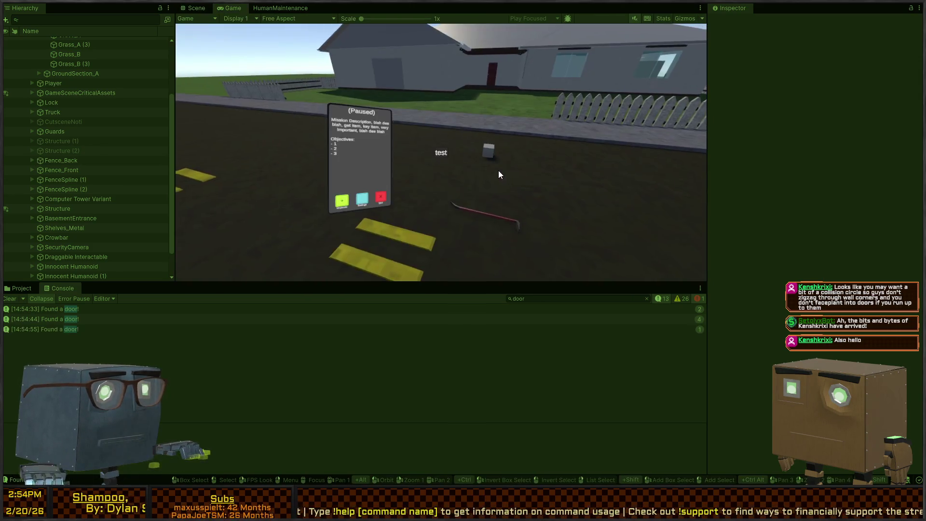
mouse_move(539, 154)
left_mouse_down()
mouse_move(337, 190)
mouse_move(271, 180)
mouse_move(86, 192)
mouse_move(33, 184)
mouse_move(44, 75)
mouse_move(19, 63)
mouse_move(34, 58)
mouse_move(65, 123)
mouse_move(117, 112)
mouse_move(69, 113)
mouse_move(819, 203)
mouse_move(614, 136)
mouse_move(485, 135)
mouse_move(502, 133)
mouse_move(269, 172)
mouse_move(218, 214)
mouse_move(213, 101)
mouse_move(273, 166)
mouse_move(554, 196)
mouse_move(510, 201)
mouse_move(296, 159)
mouse_move(404, 174)
mouse_move(623, 180)
mouse_move(735, 156)
mouse_move(390, 143)
mouse_move(460, 128)
mouse_move(422, 120)
left_mouse_up()
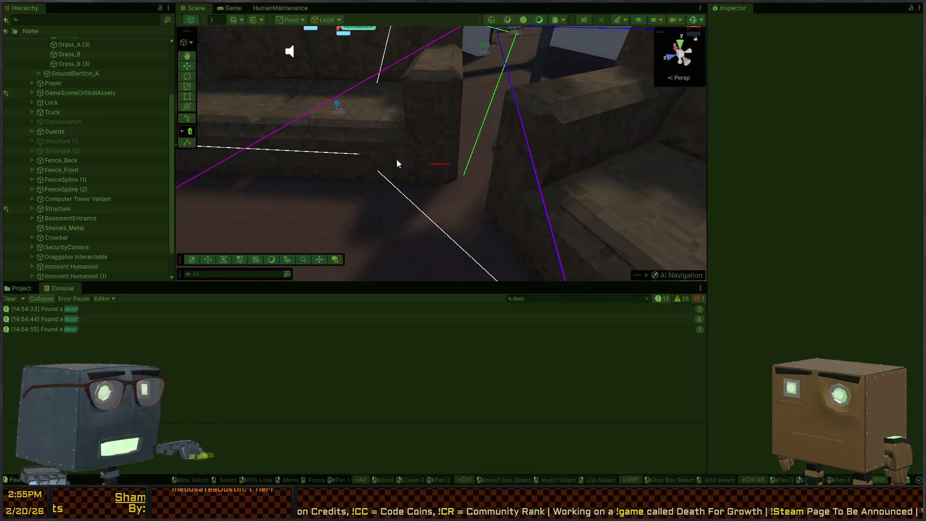
mouse_move(397, 163)
left_mouse_down()
mouse_move(444, 134)
mouse_move(490, 136)
mouse_move(453, 133)
mouse_move(352, 155)
mouse_move(370, 160)
left_mouse_up()
key("alt+Tab")
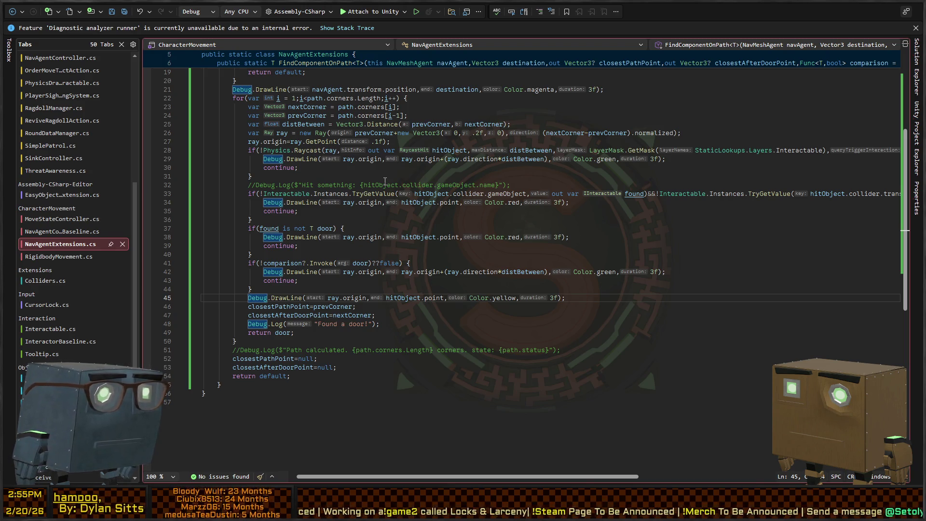
scroll(469, 168, "right", 5)
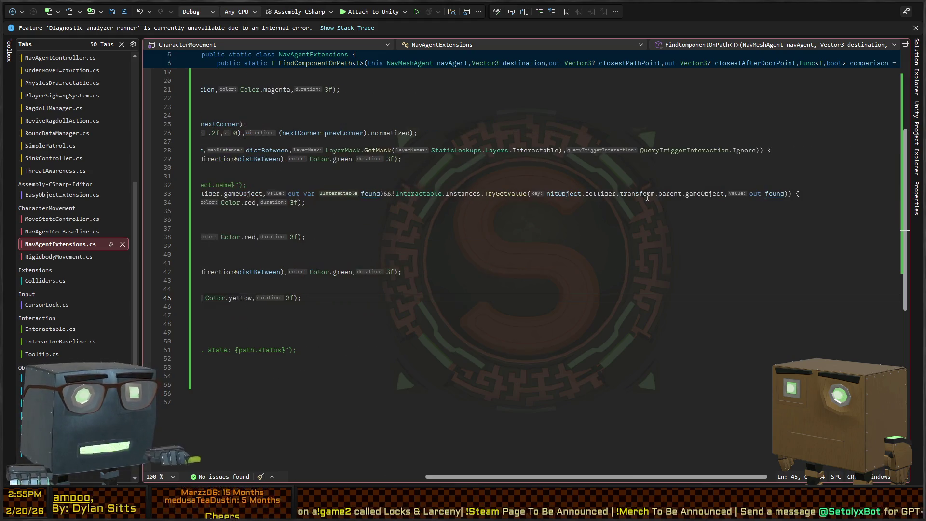
scroll(560, 190, "left", 2)
scroll(479, 193, "left", 2)
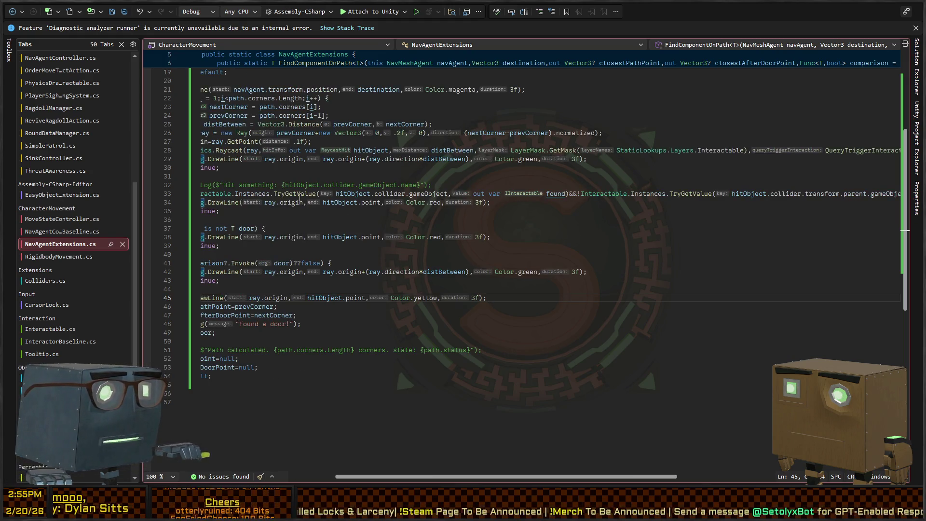
scroll(404, 197, "left", 2)
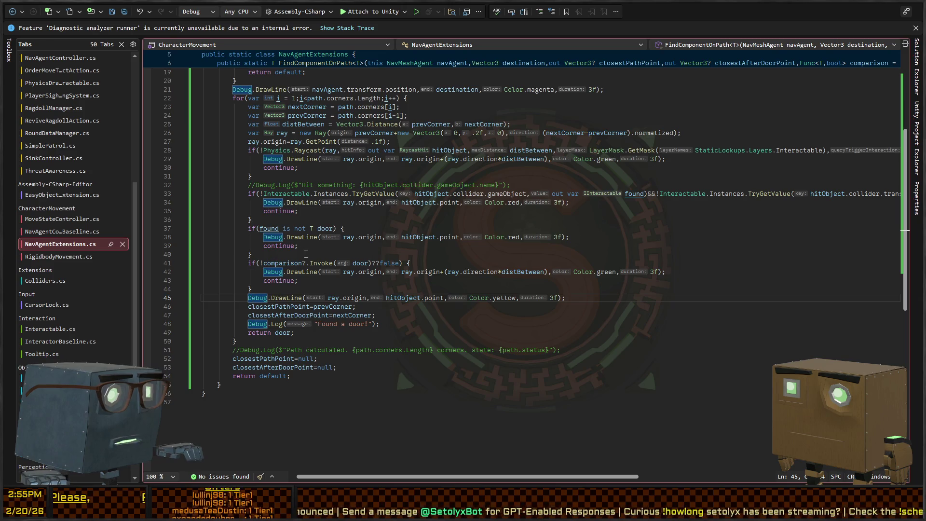
- Back in Unity, fly the Scene view over the living room and kitchen character with WASD
key("alt+Tab")
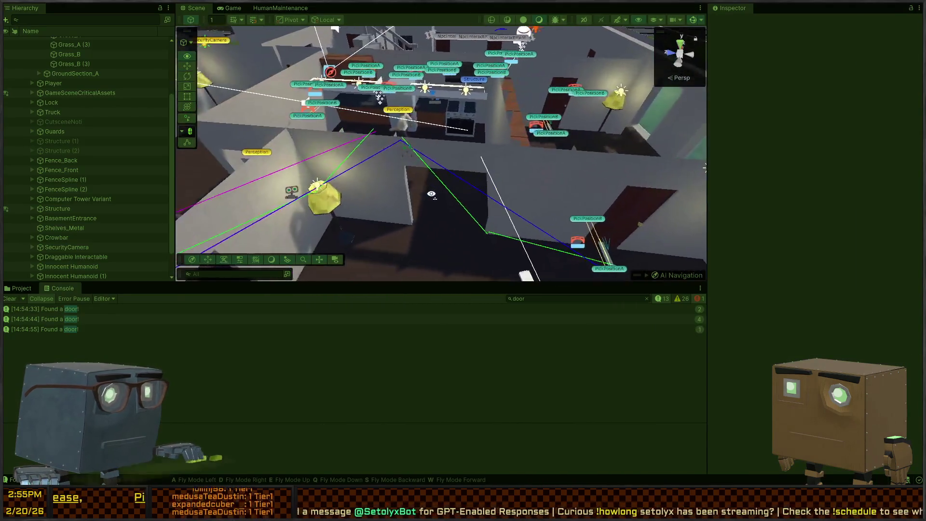
key("s")
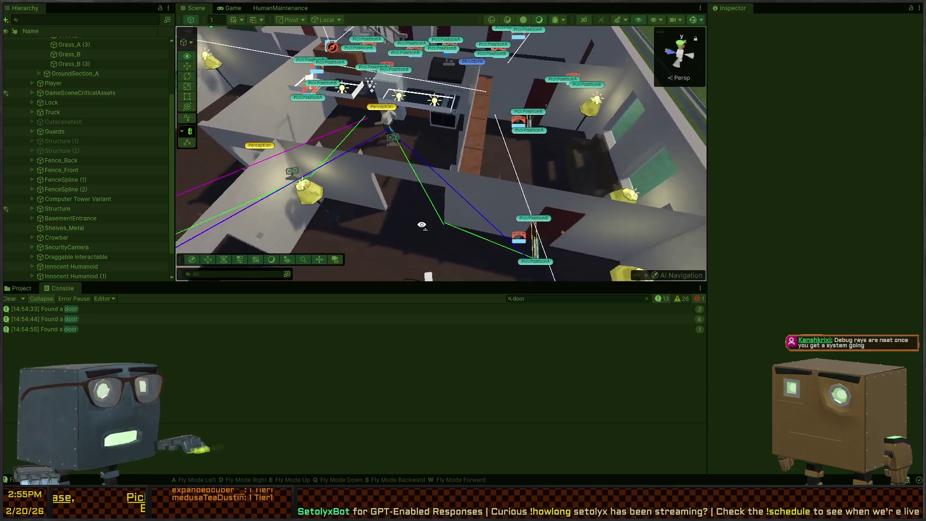
key("w")
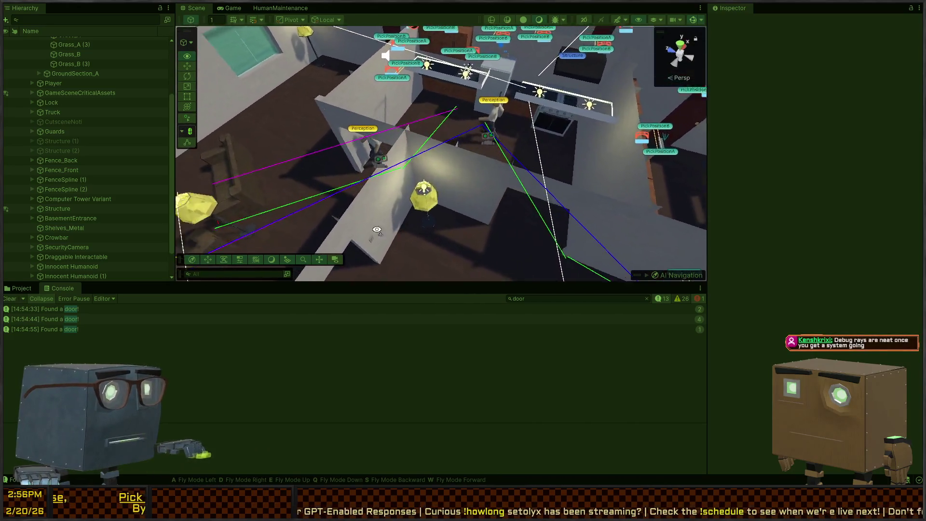
key("w")
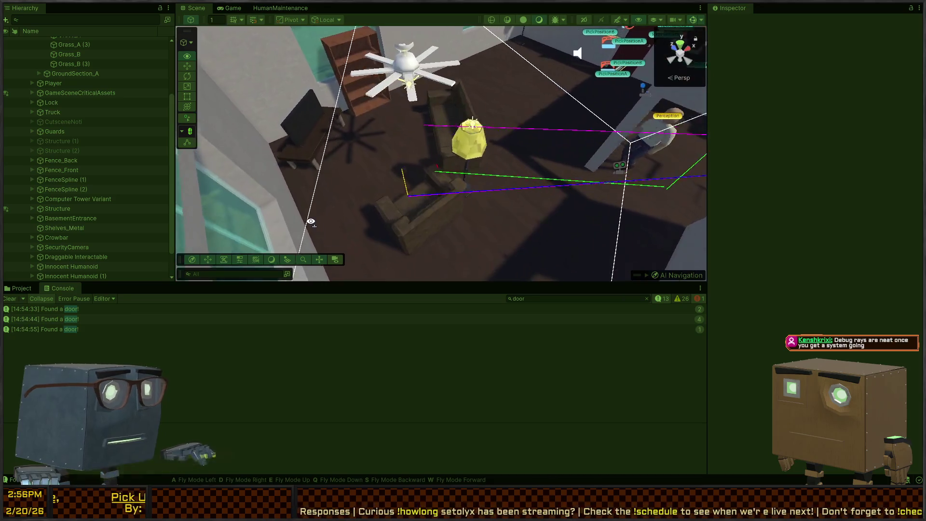
key("w")
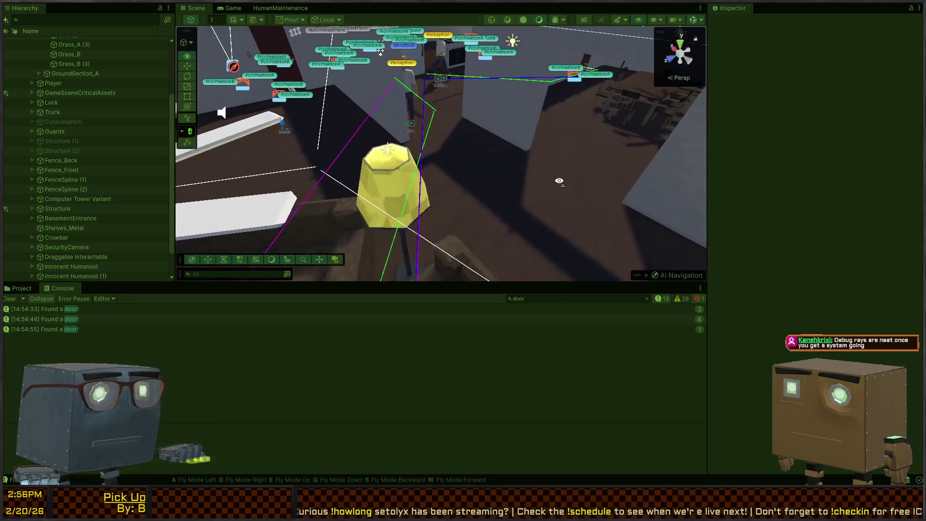
key("s")
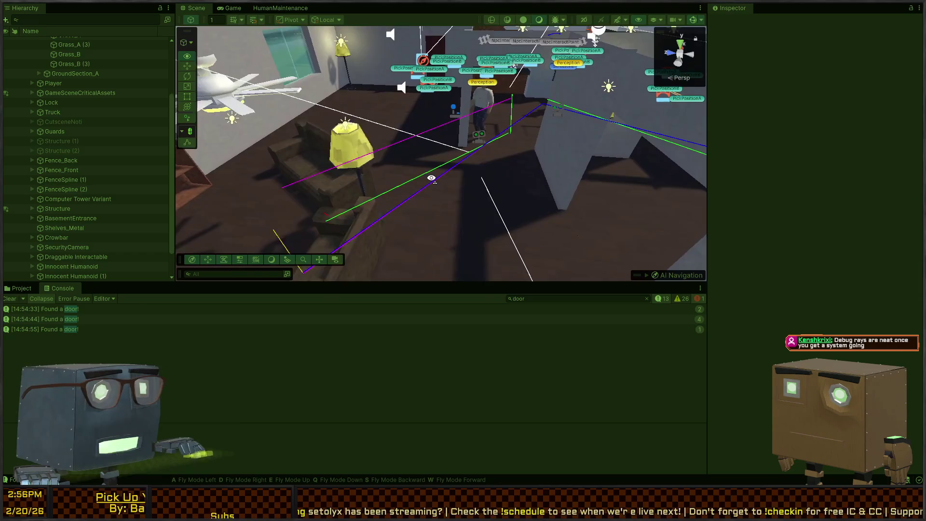
key("w")
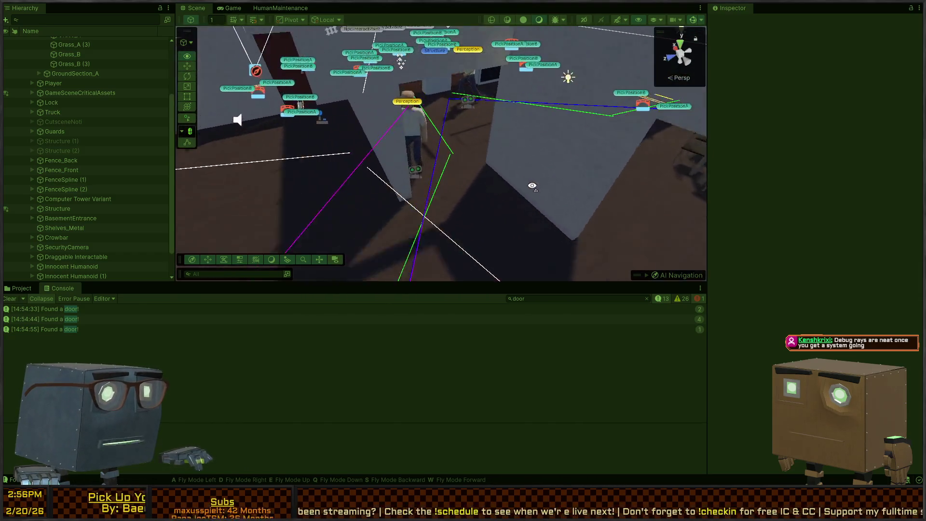
key("s")
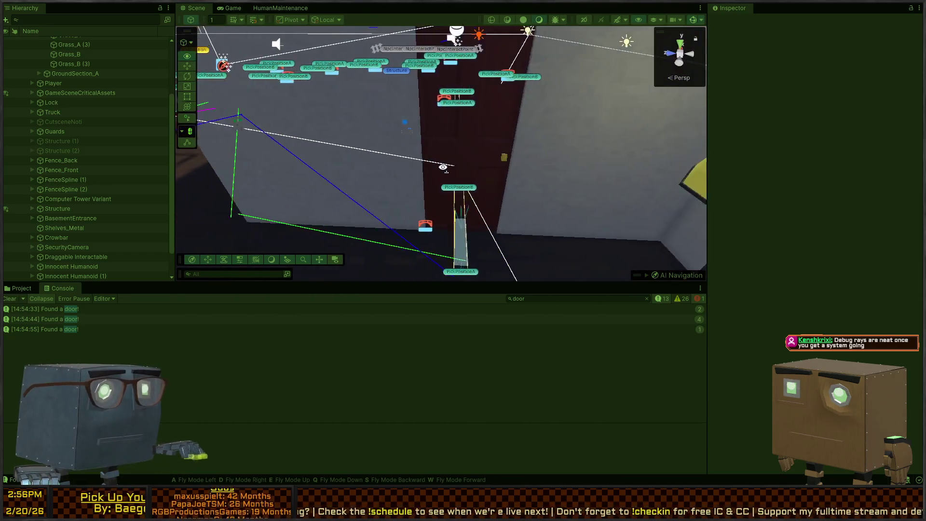
key("s")
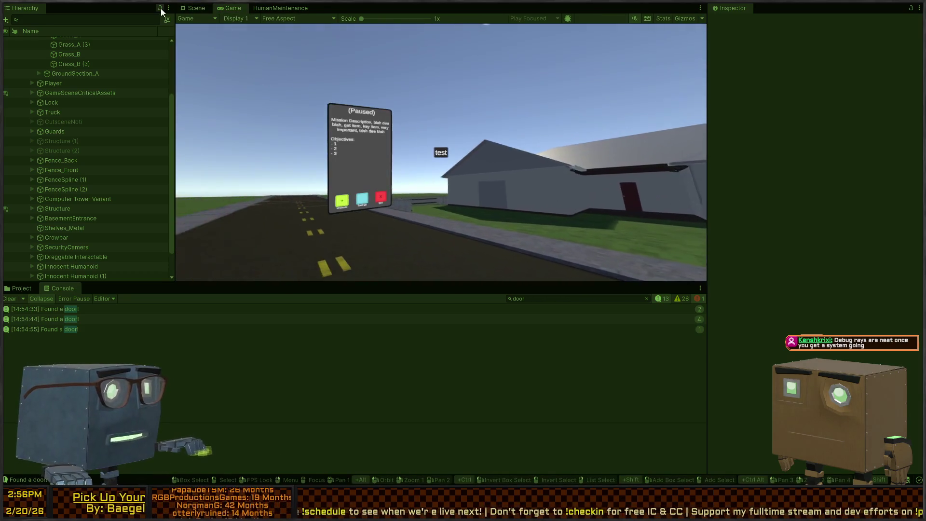
key("w")
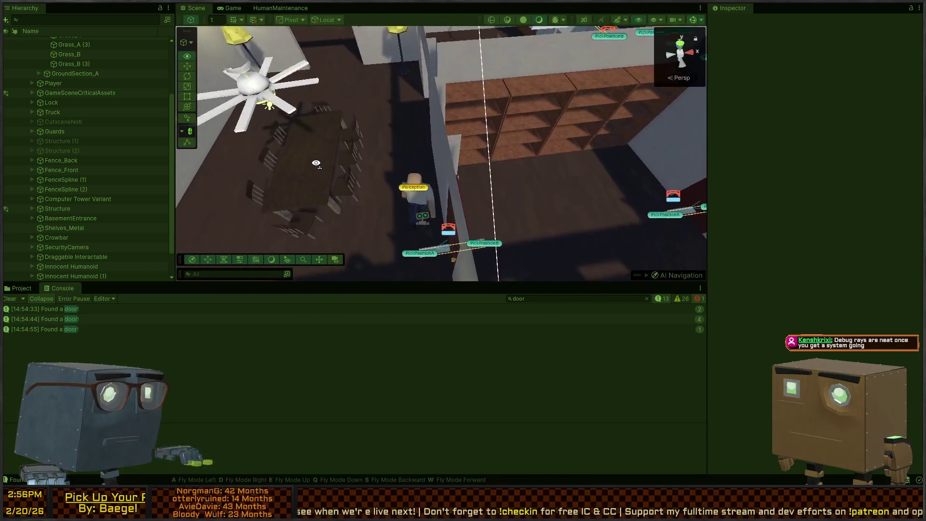
key("d")
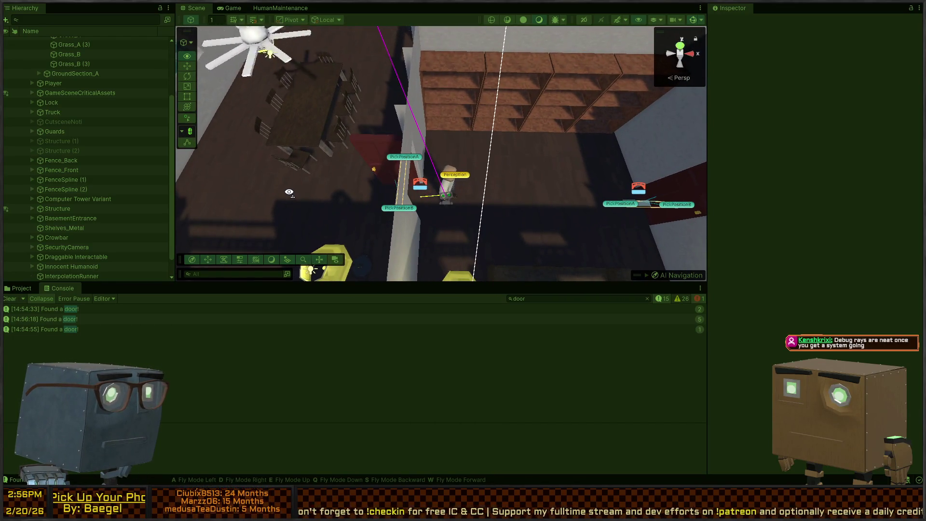
- Select the fridge door in the Scene view to show its properties
key("s")
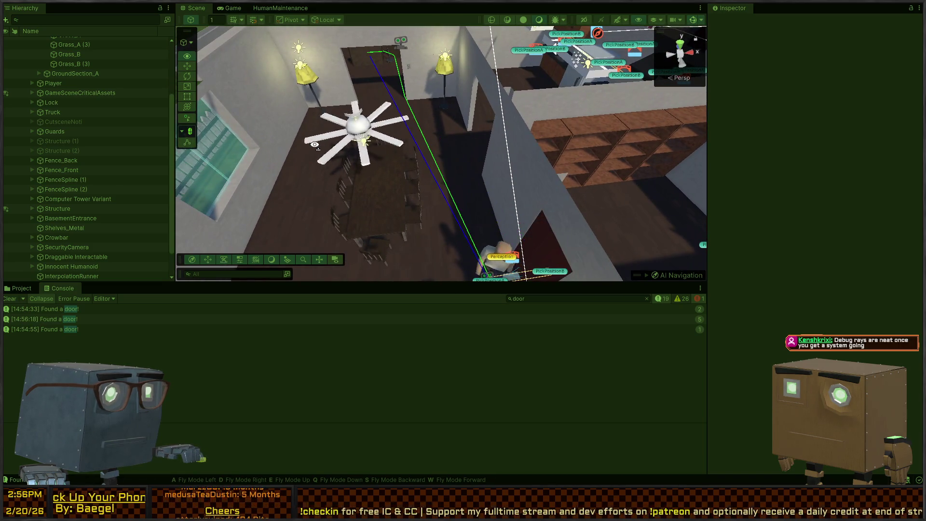
key("w")
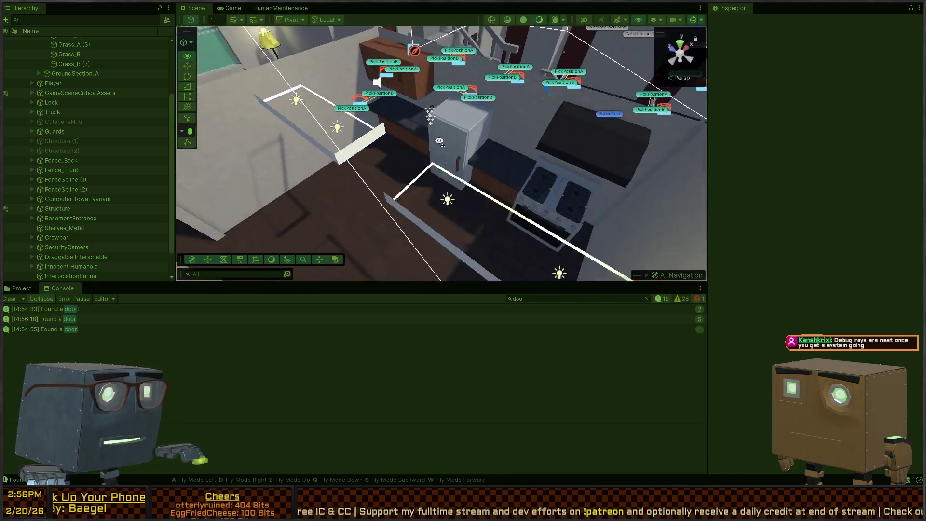
left_click(439, 147)
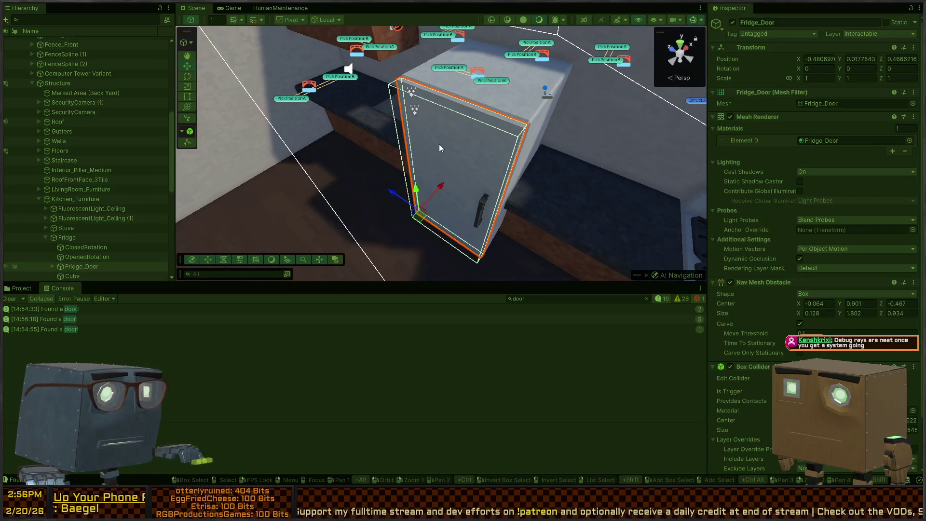
key("s")
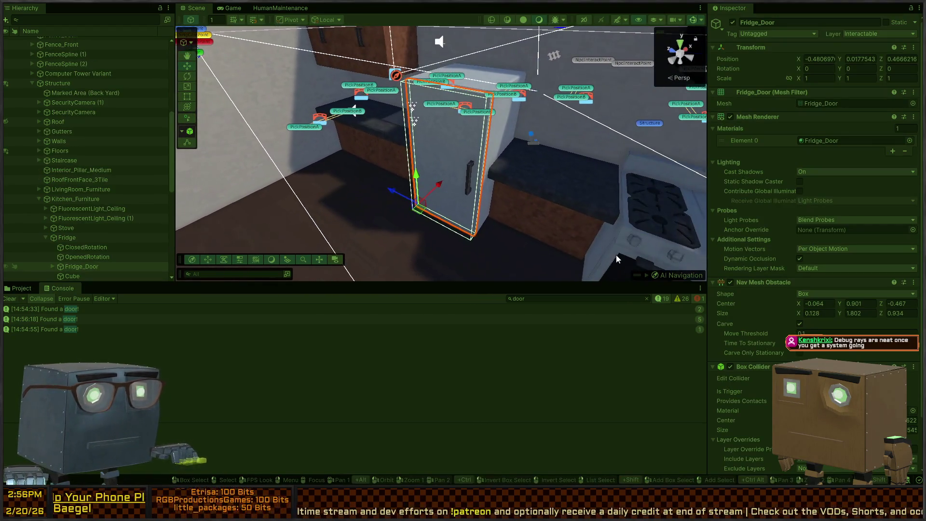
- Fly over the house and kitchen while a fourth 'Found a door!' entry is logged
key("e")
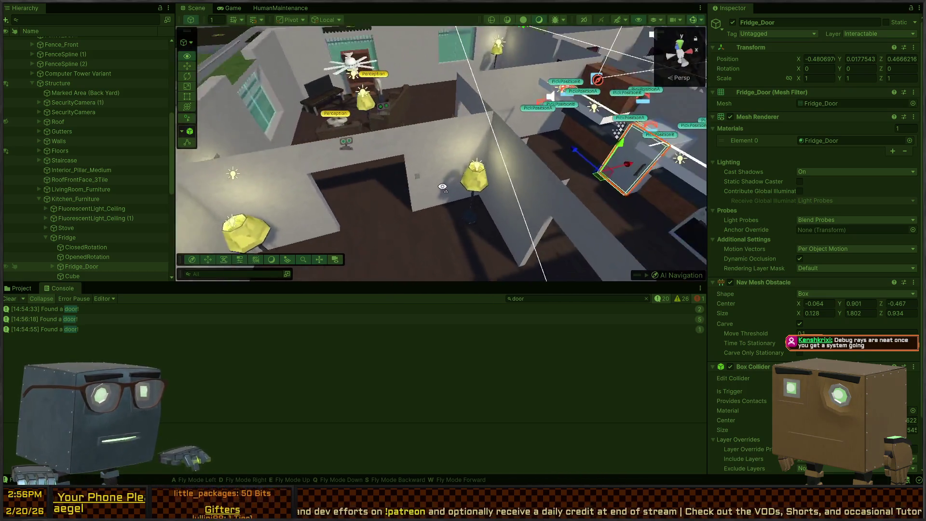
key("w")
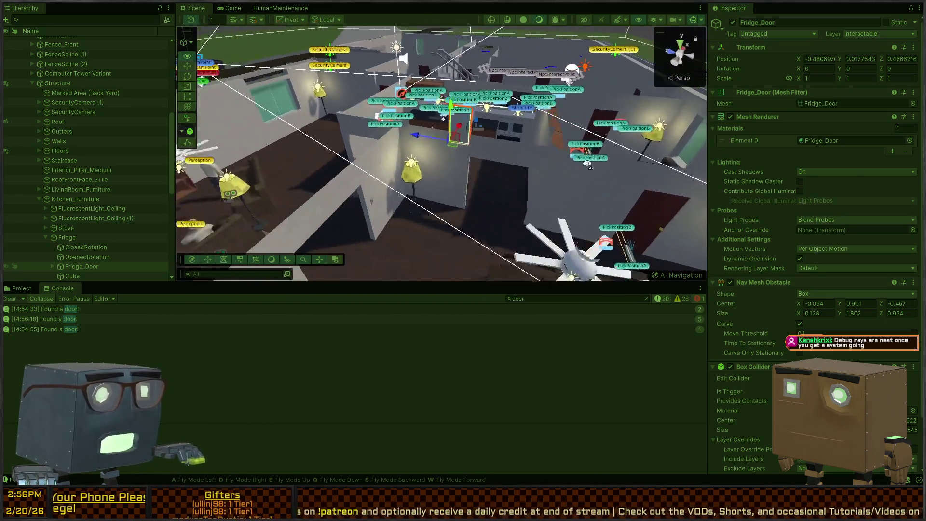
key("w")
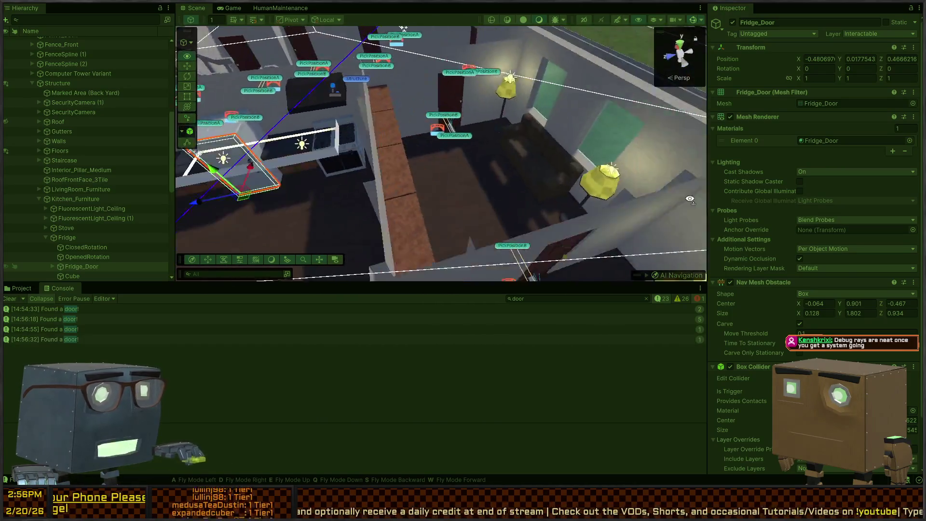
key("s")
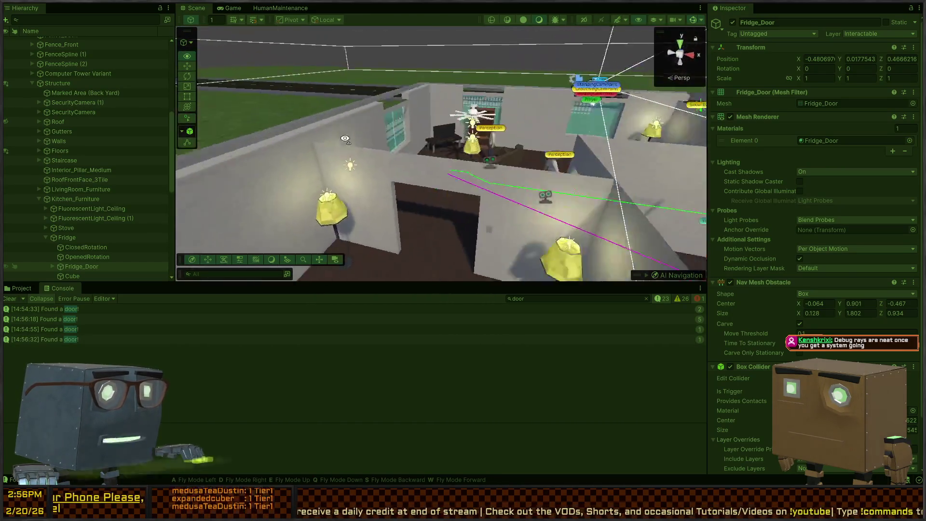
key("s")
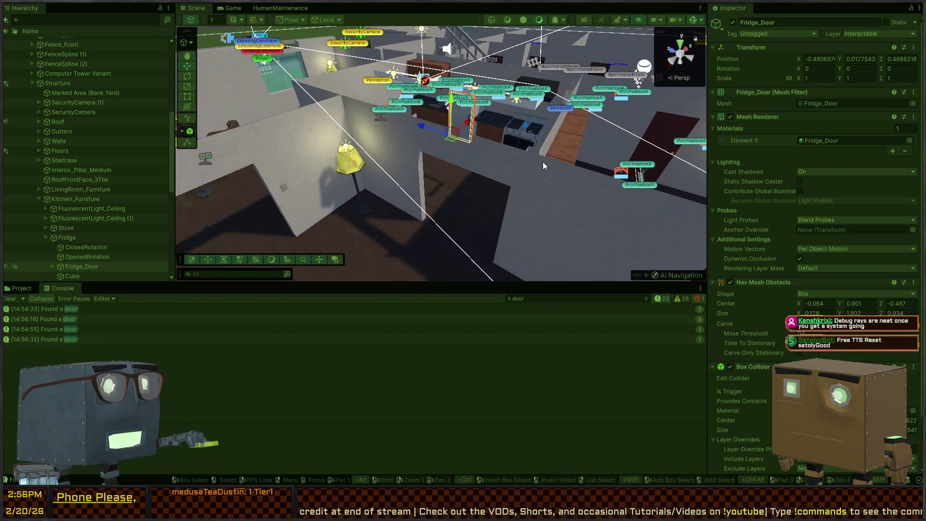
left_click(470, 144)
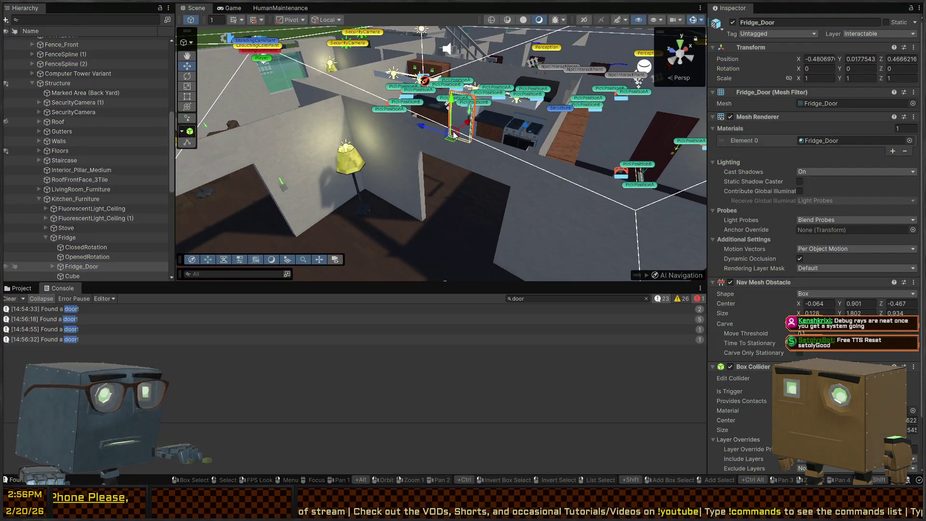
- Pull the Scene camera back from the fridge, then switch to NavAgentExtensions.cs in Visual Studio
key("w")
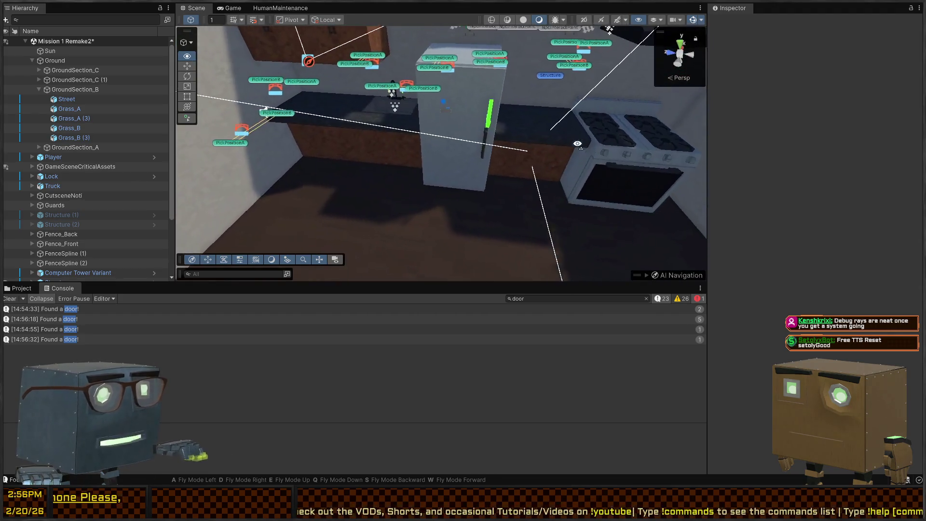
key("s")
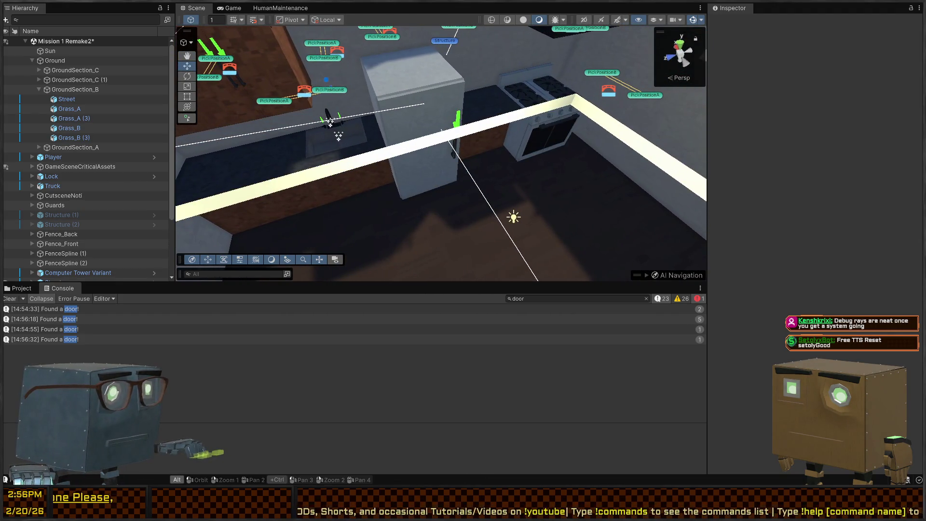
key("alt+Tab")
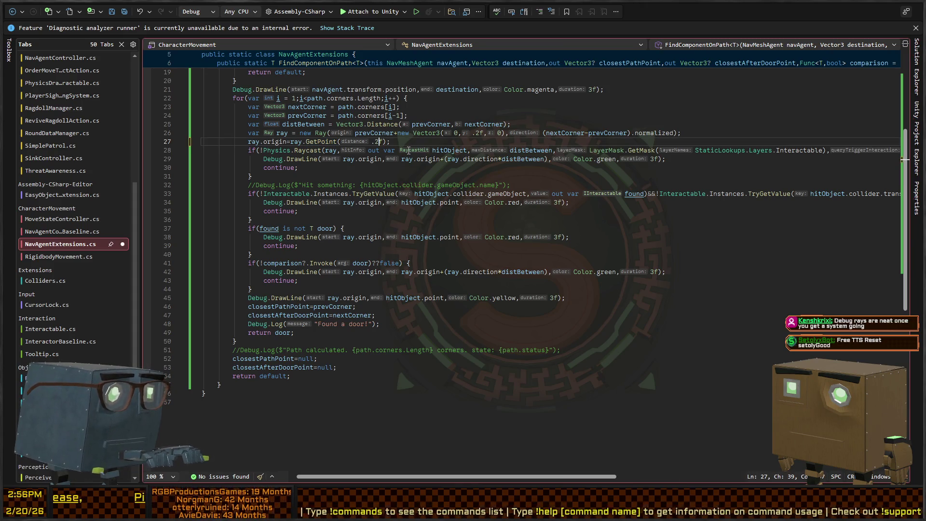
- Change line 27's ray origin offset to GetPoint(.25f), save, and return to Unity
type("5")
key("ctrl+s")
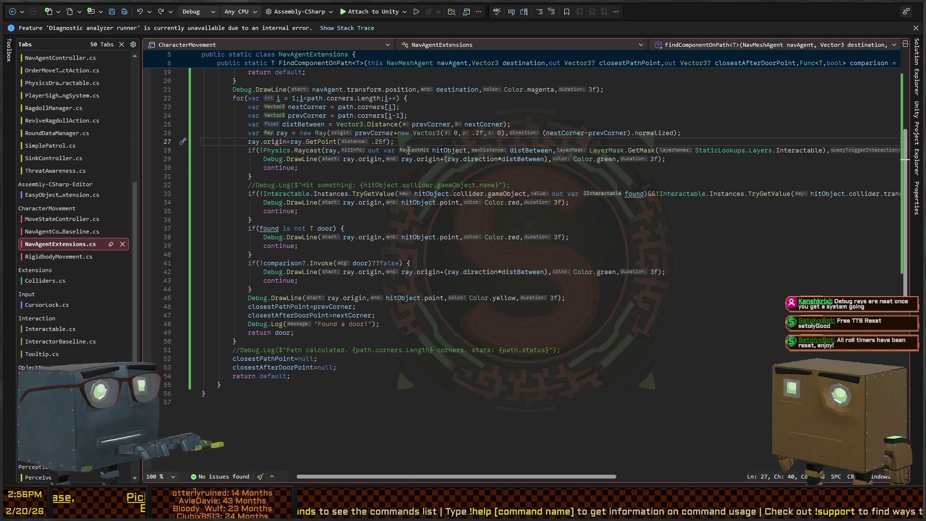
key("alt+Tab")
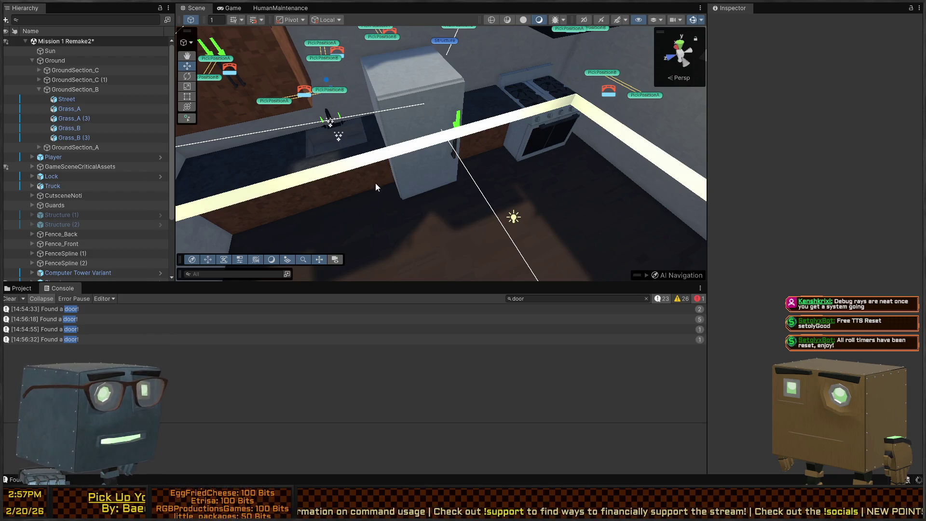
- Fly around the fridge and stove, then show the Scene view while the game runs
left_click_drag(345, 161, 539, 154)
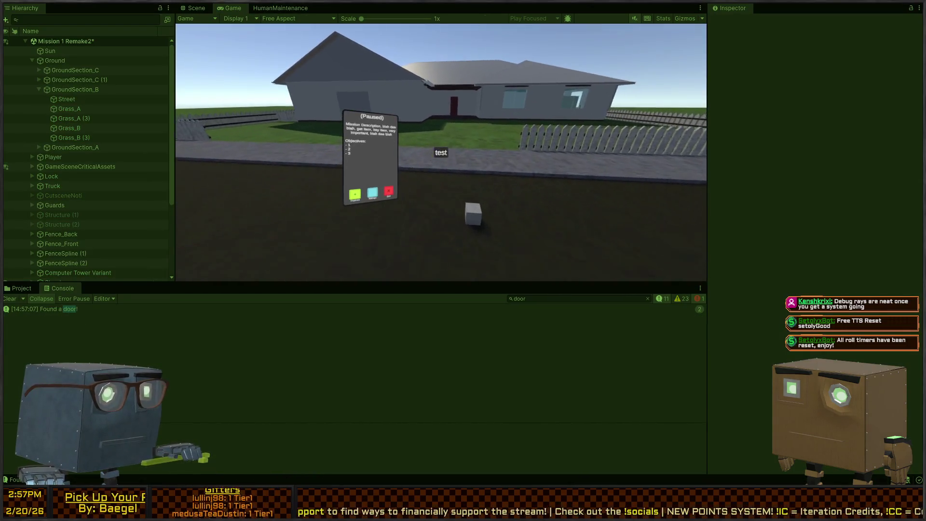
key("ctrl+1")
key("alt+Tab")
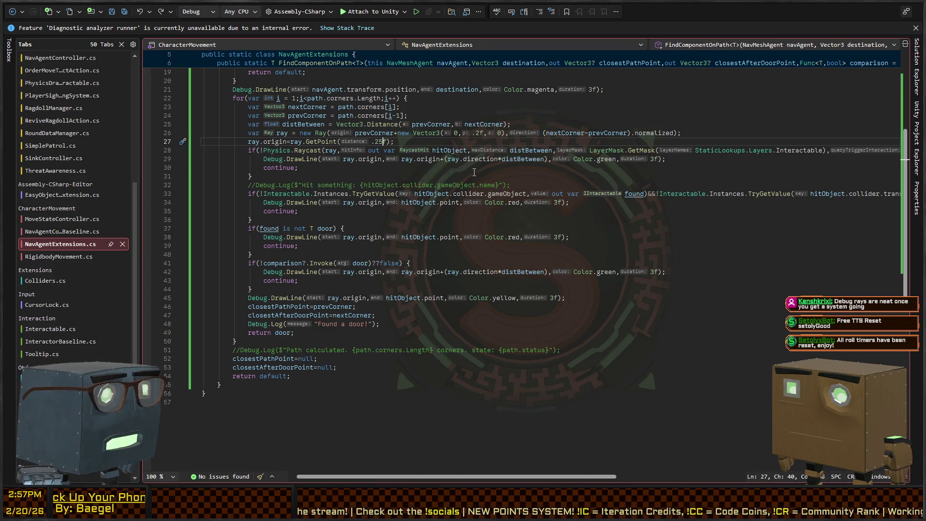
key("alt+Tab")
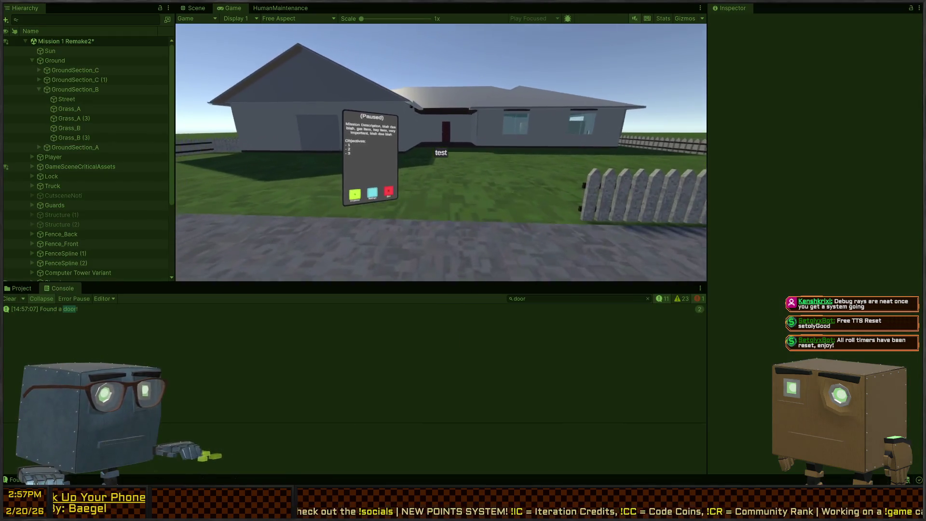
left_click(185, 8)
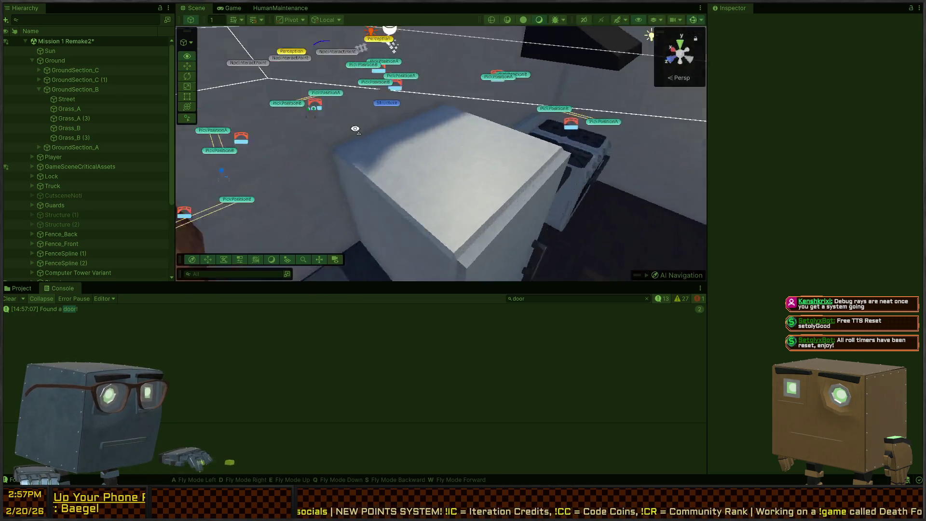
key("w")
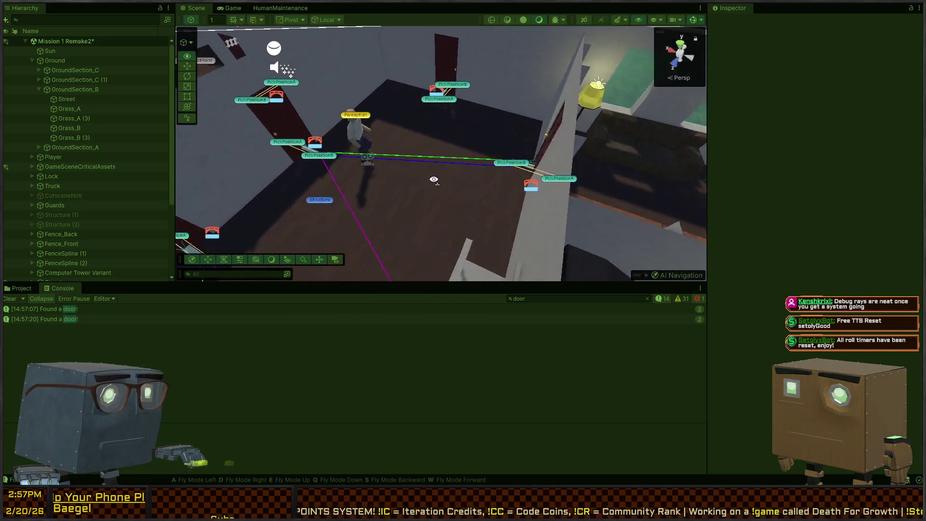
key("w")
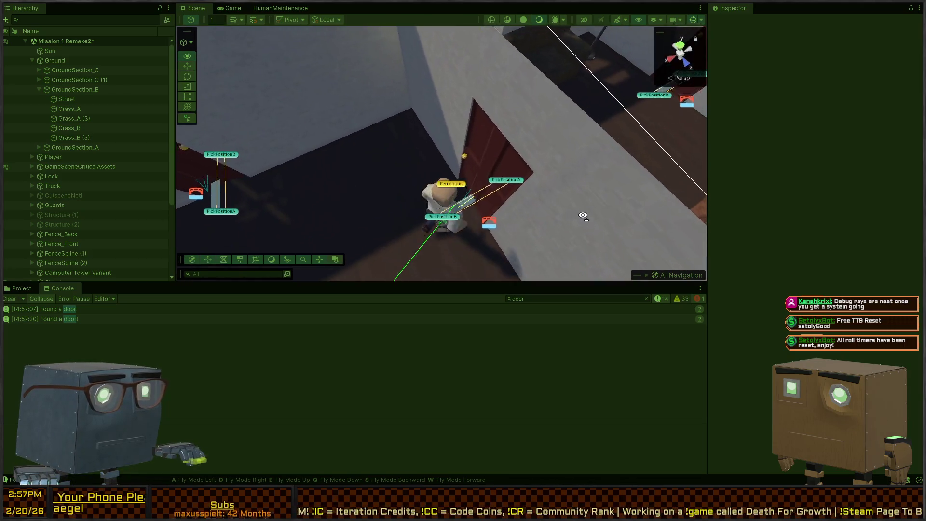
key("w")
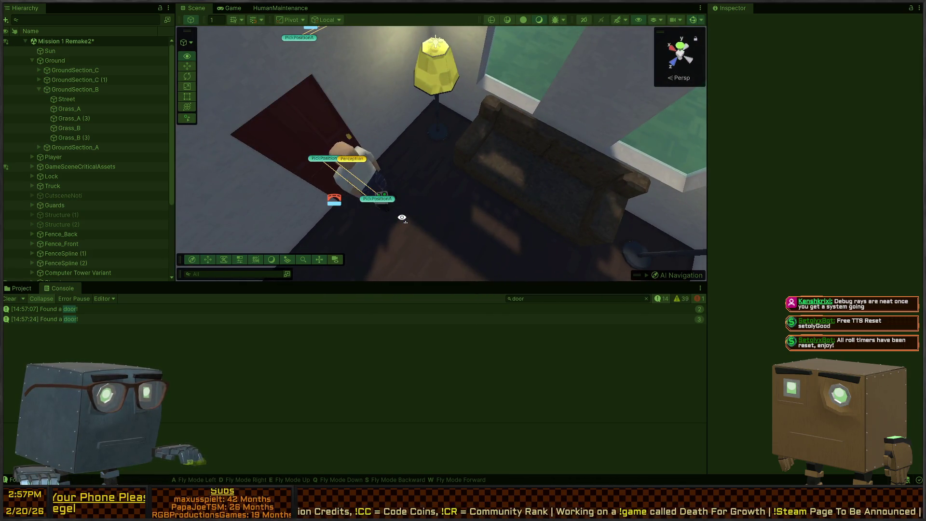
key("w")
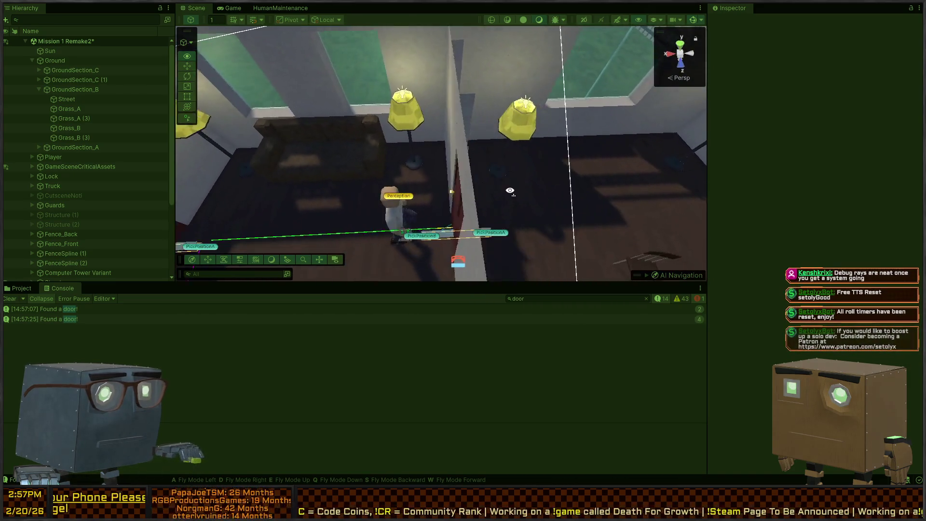
key("w")
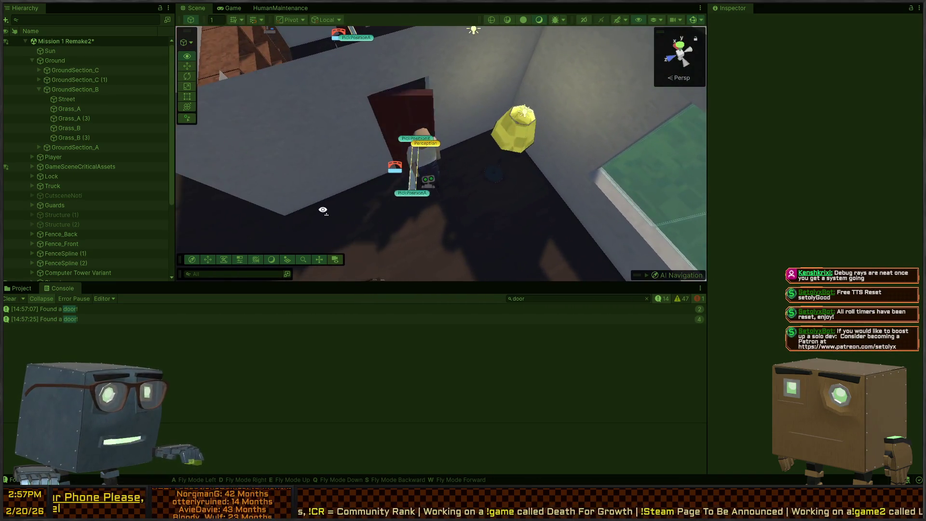
key("w")
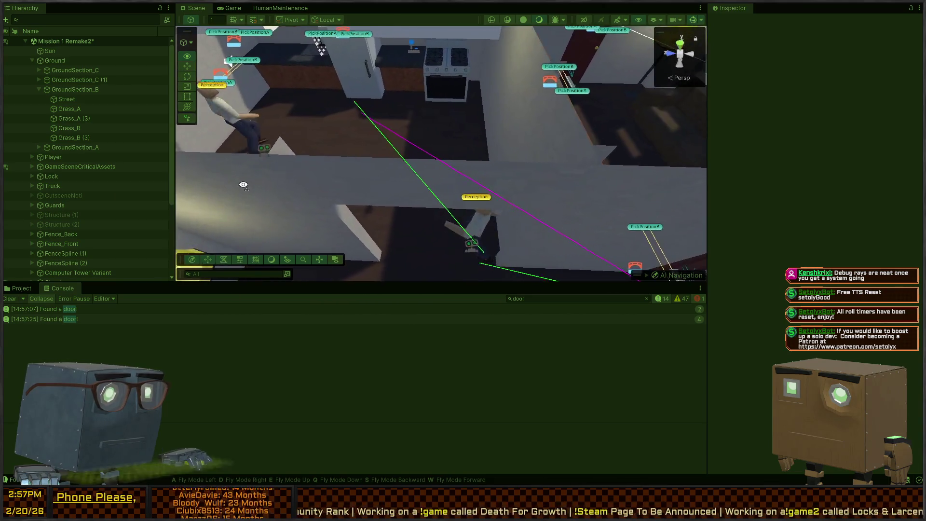
key("w")
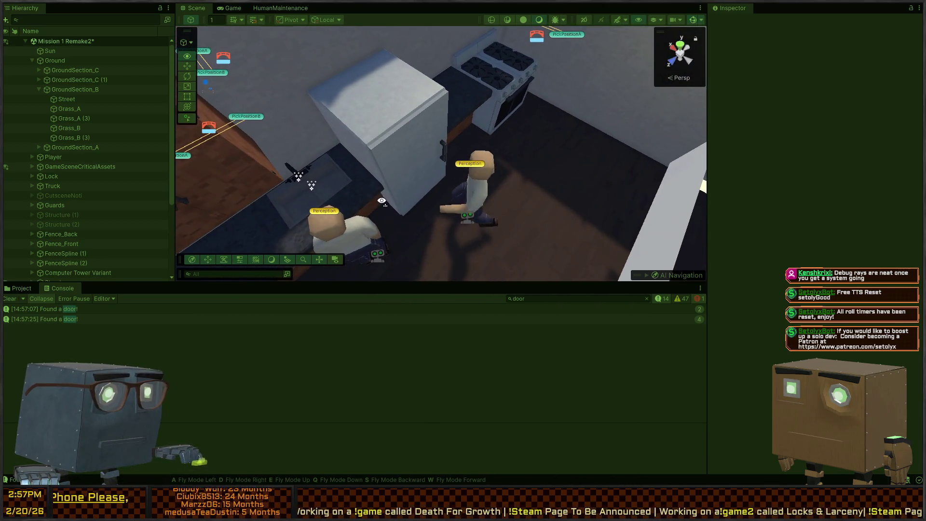
key("w")
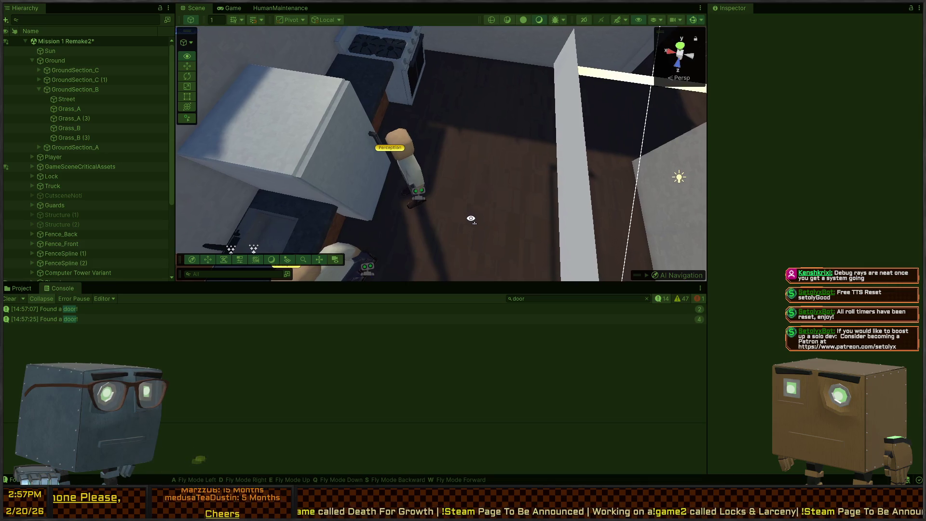
key("s")
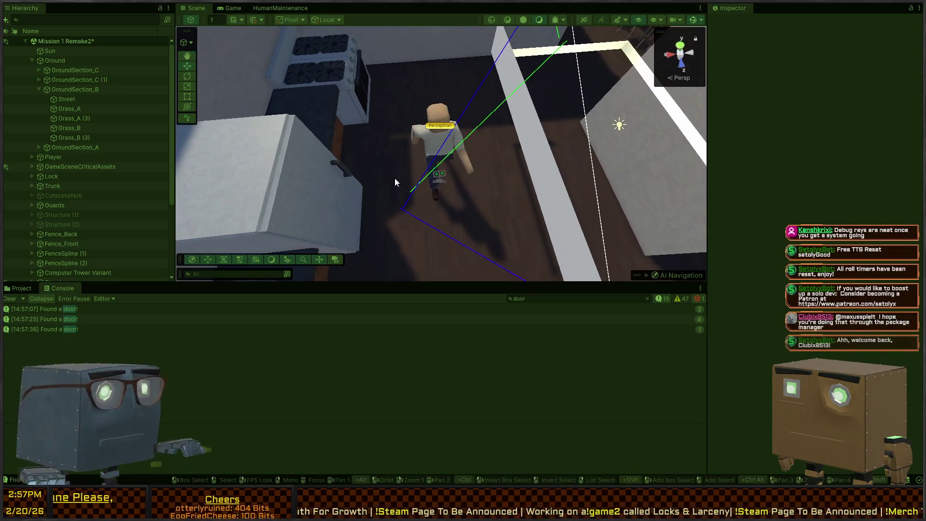
key("w")
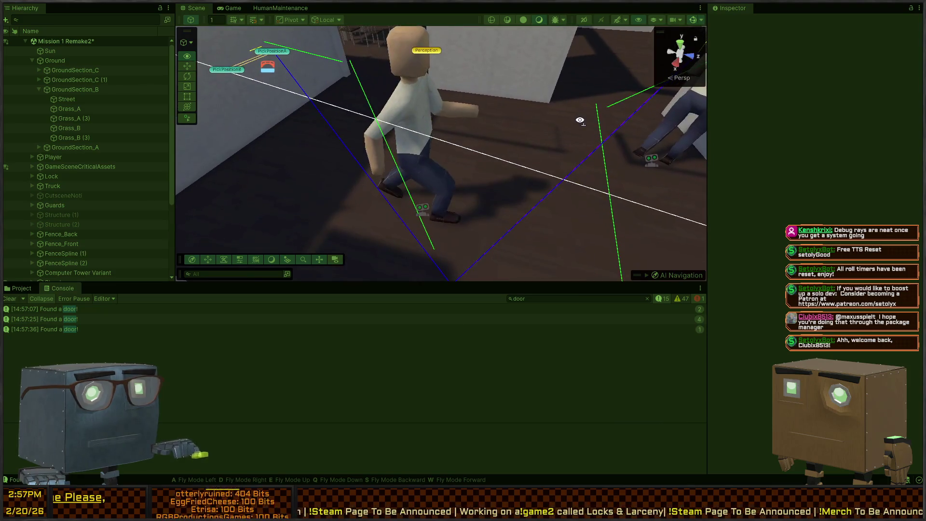
key("w")
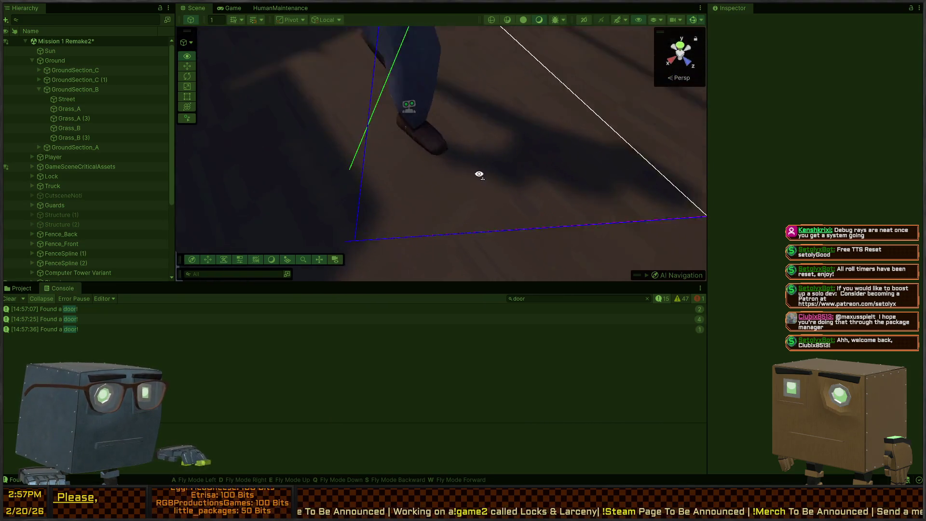
key("s")
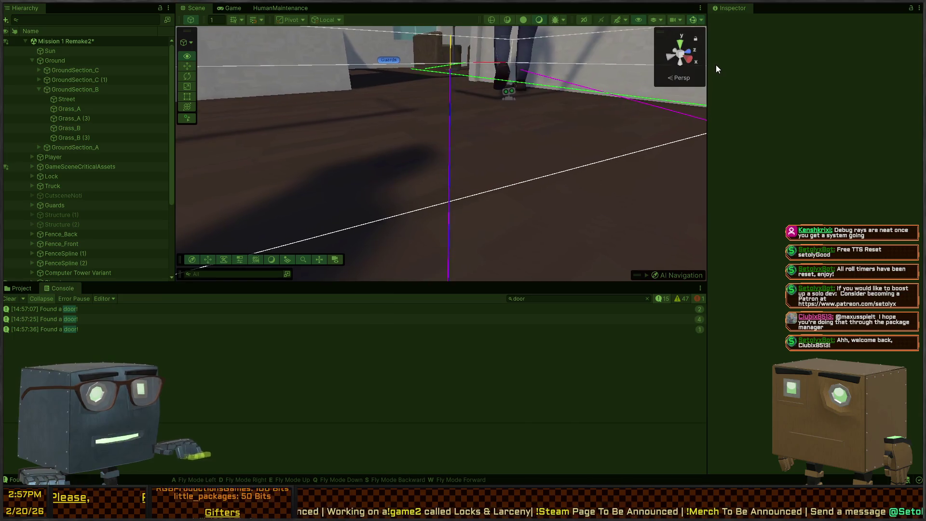
key("s")
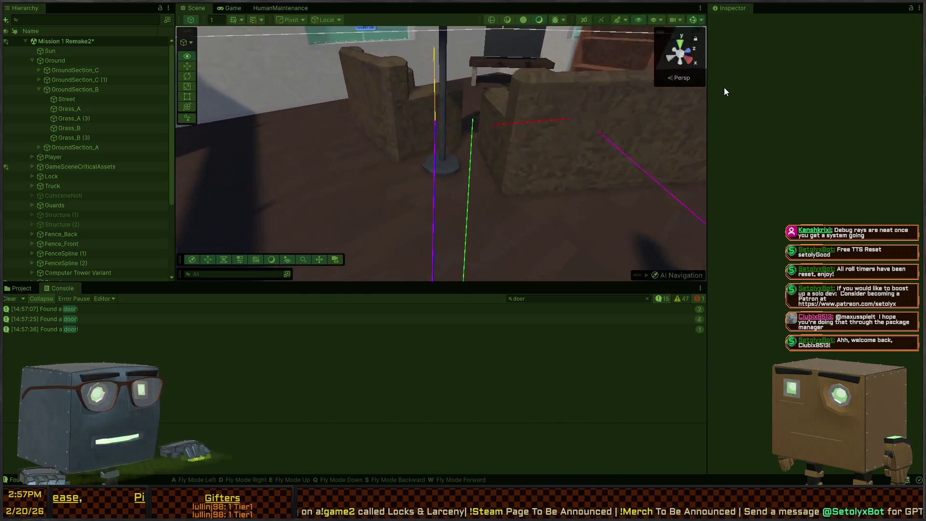
key("w")
key("s")
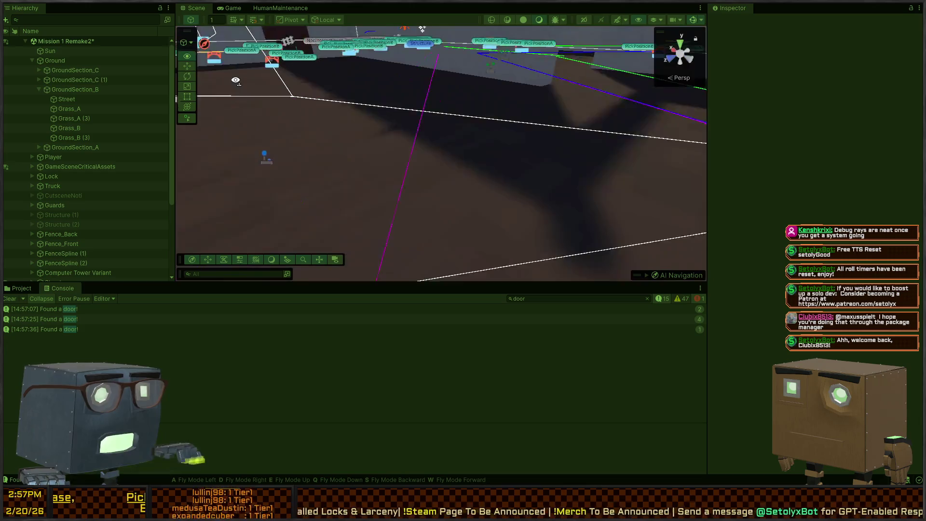
key("w")
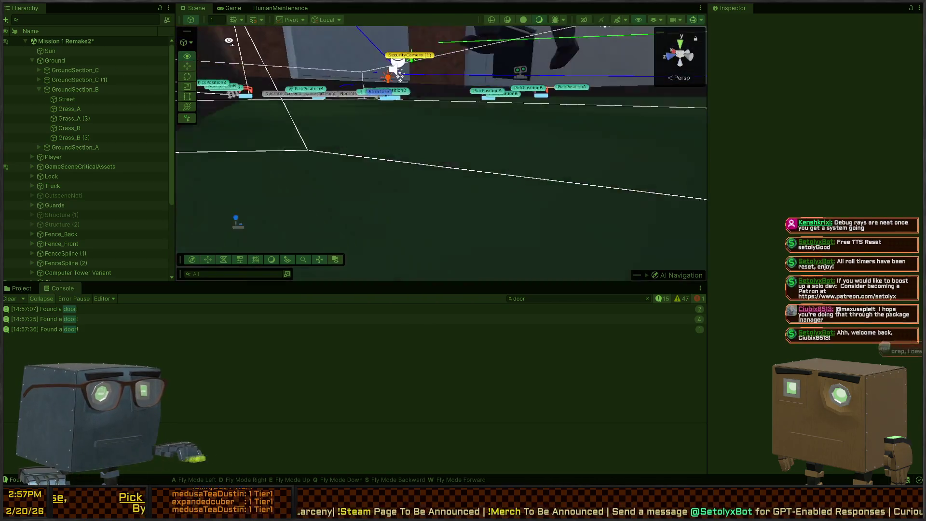
key("w")
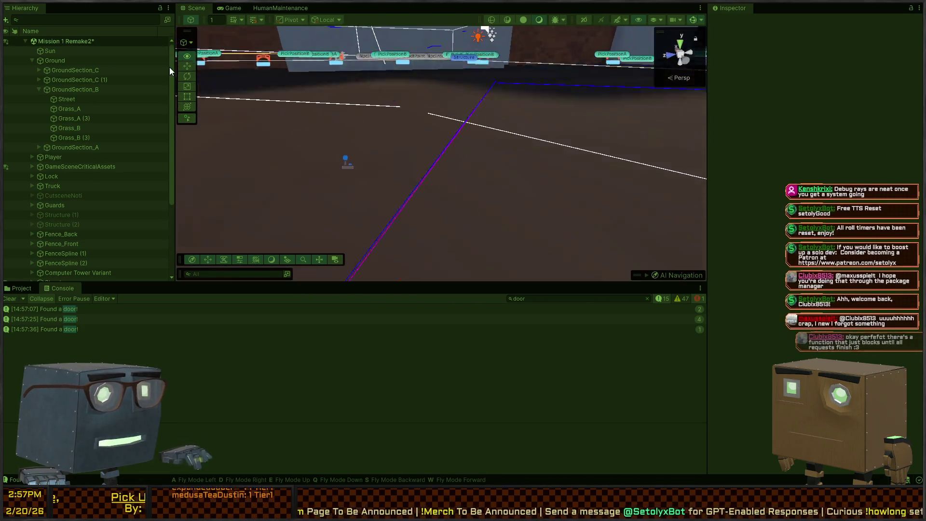
mouse_move(534, 155)
left_mouse_down()
mouse_move(544, 174)
mouse_move(631, 193)
mouse_move(684, 191)
mouse_move(716, 165)
mouse_move(693, 190)
mouse_move(702, 186)
mouse_move(708, 110)
mouse_move(716, 122)
mouse_move(702, 139)
mouse_move(394, 85)
mouse_move(338, 160)
mouse_move(389, 147)
left_mouse_up()
- Watch the room from above, following the characters into the kitchen
key("e")
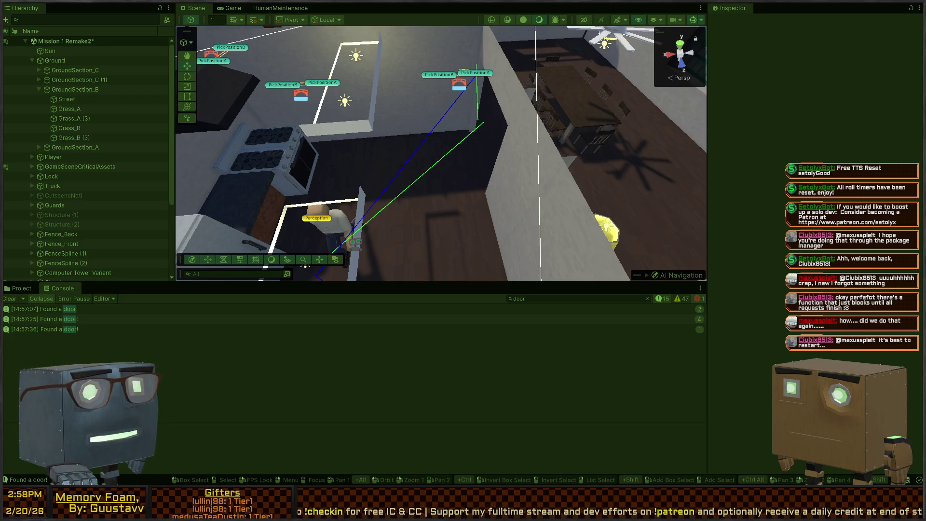
right_click(415, 122)
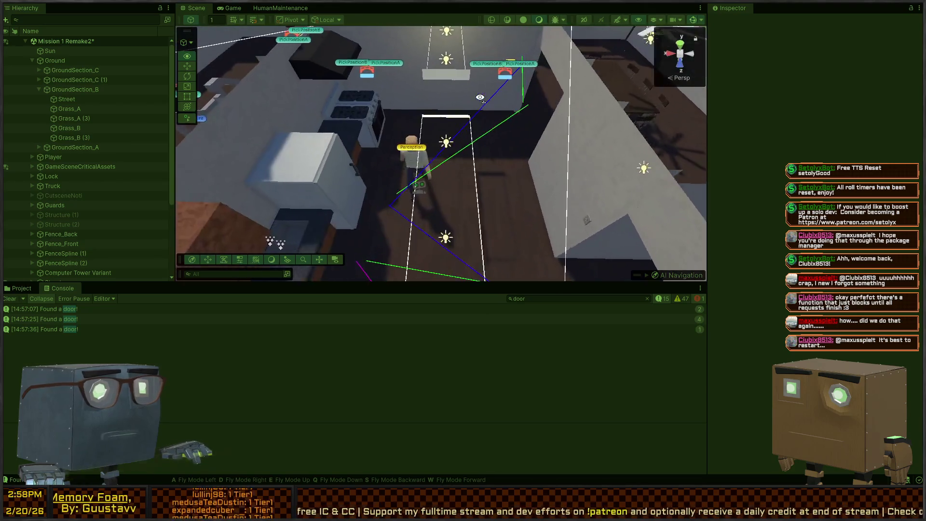
mouse_move(415, 122)
left_mouse_down()
mouse_move(263, 68)
mouse_move(306, 97)
mouse_move(276, 111)
mouse_move(343, 153)
mouse_move(568, 126)
mouse_move(521, 128)
mouse_move(480, 149)
mouse_move(538, 147)
mouse_move(521, 146)
left_mouse_up()
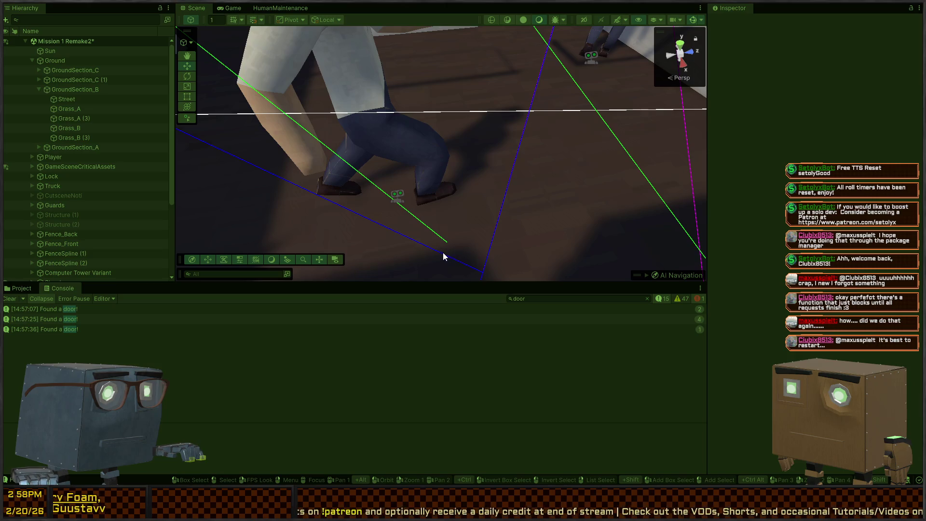
mouse_move(205, 76)
left_mouse_down()
mouse_move(350, 105)
mouse_move(468, 176)
mouse_move(368, 158)
mouse_move(351, 108)
mouse_move(478, 161)
mouse_move(453, 82)
mouse_move(469, 161)
mouse_move(448, 175)
mouse_move(447, 140)
mouse_move(595, 150)
mouse_move(487, 129)
mouse_move(436, 108)
mouse_move(440, 101)
mouse_move(458, 107)
mouse_move(435, 121)
mouse_move(169, 155)
mouse_move(318, 103)
left_mouse_up()
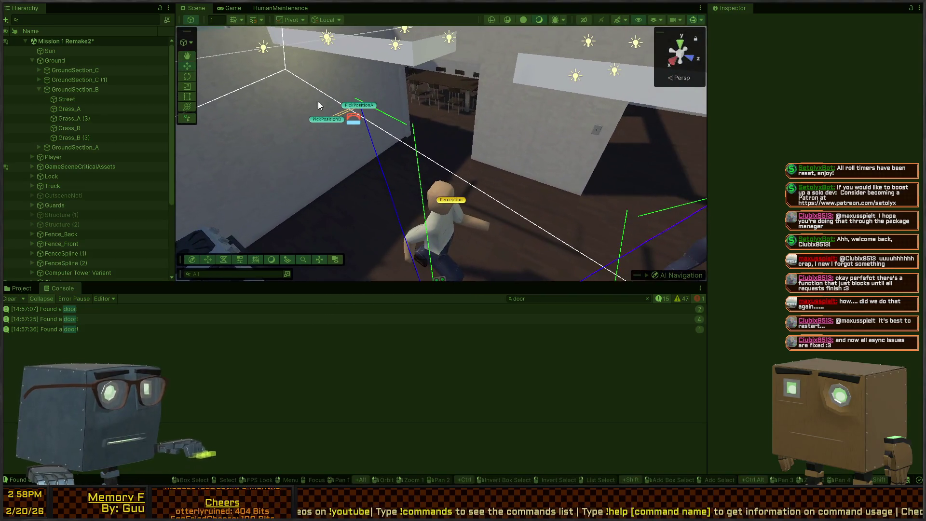
- Stop play mode and switch briefly to Visual Studio and back
key("ctrl+p")
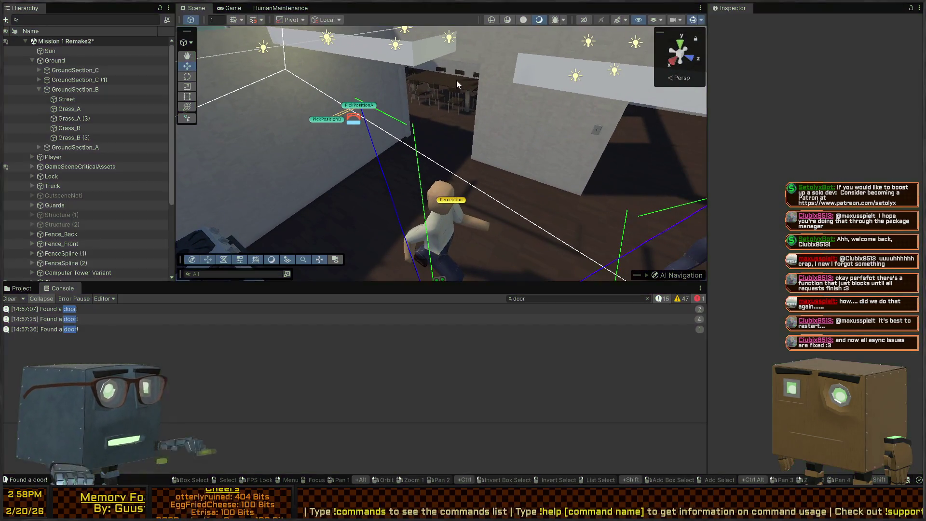
key("alt+Tab")
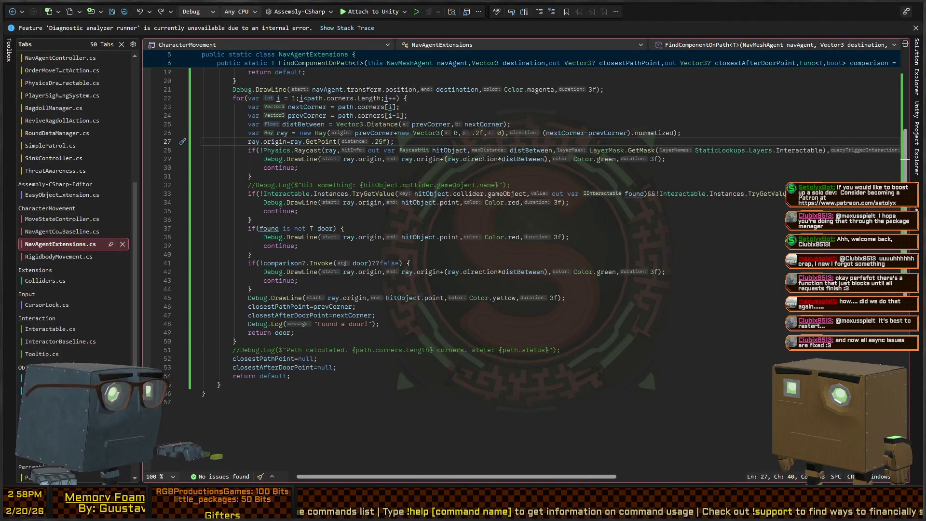
key("alt+Tab")
- Open the HumanMaintenance behavior graph, then bring up OrderMoveToSeatAction.cs in Visual Studio
left_click(280, 7)
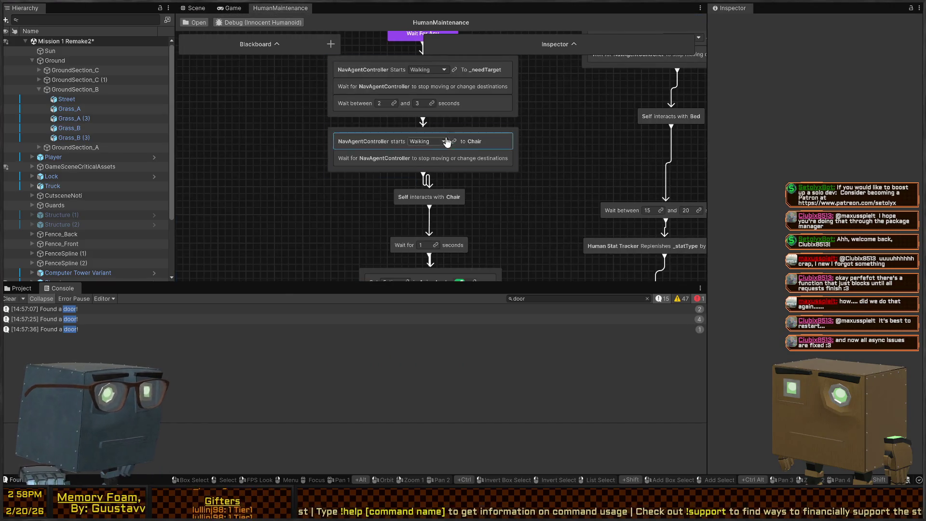
scroll(482, 172, "up", 3)
scroll(470, 193, "down", 3)
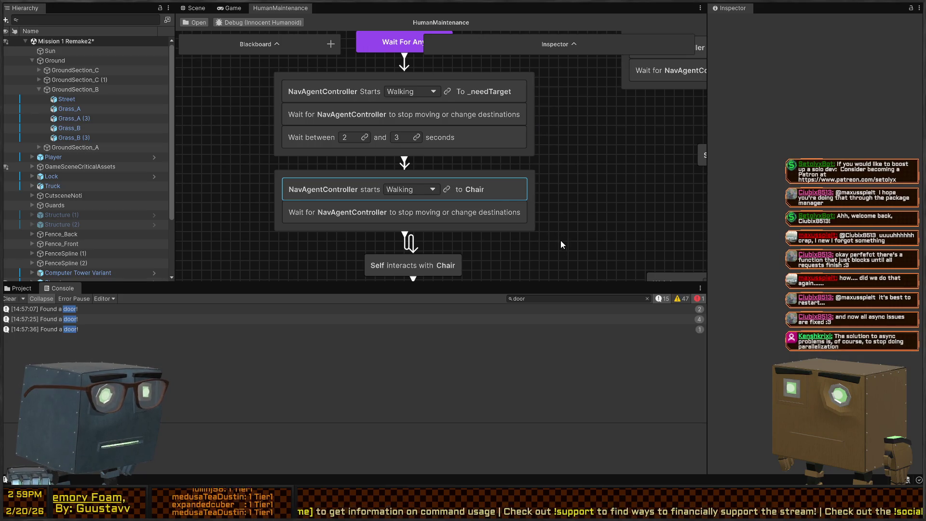
key("alt+Tab")
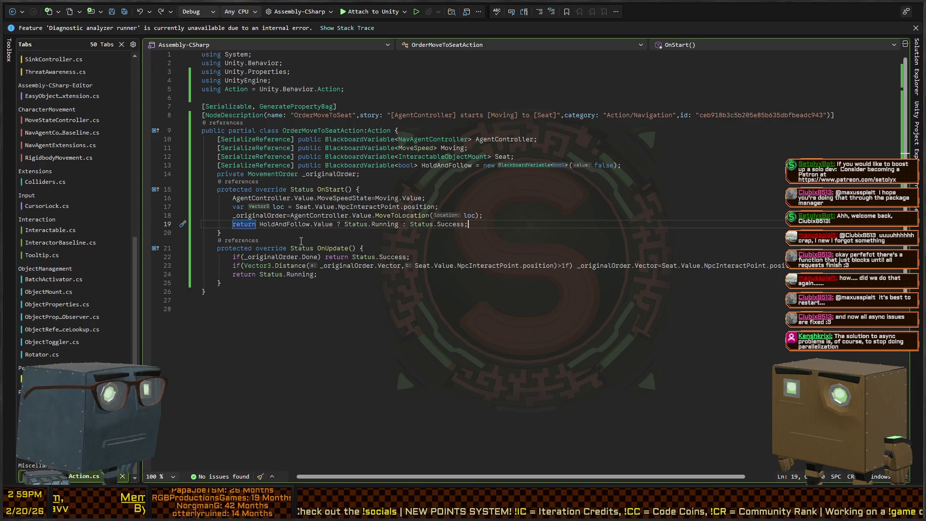
- Jump from the MoveToLocation call on line 18 to its definition in NavAgentControllerBaseline
left_click(399, 215)
double_click(402, 215)
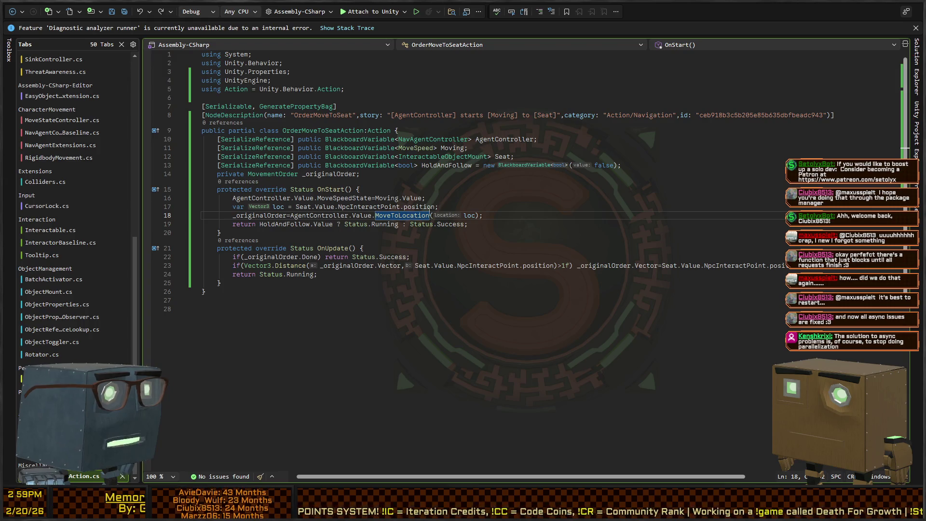
key("F12")
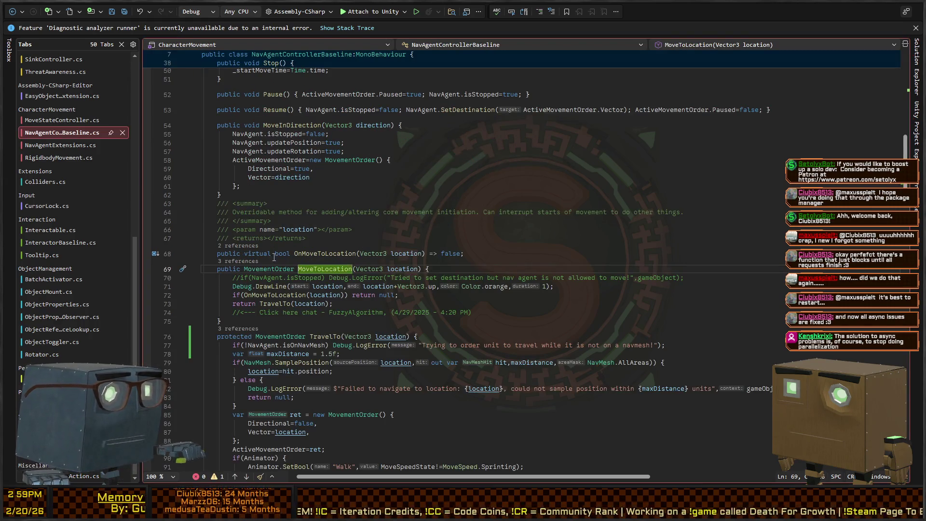
- Go to the TravelTo definition and read through Update and DestinationMoveTick
left_click(268, 235)
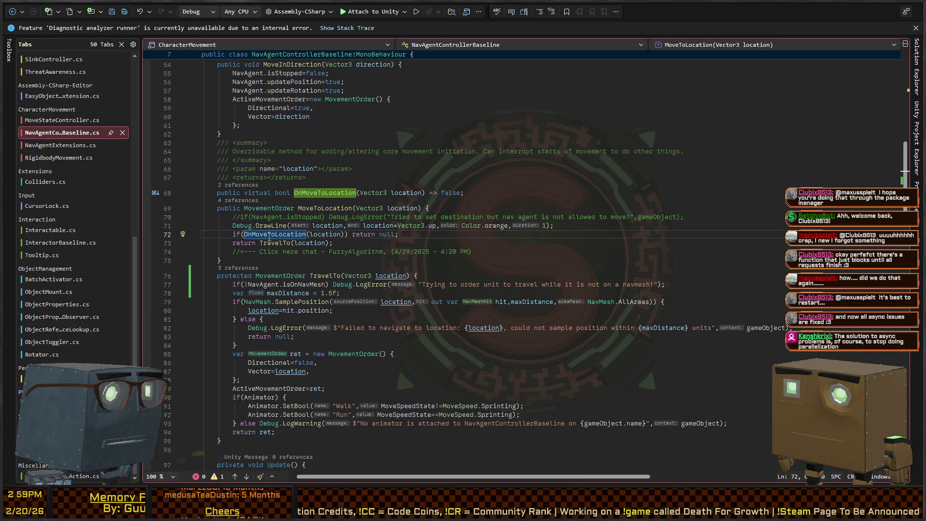
left_click(274, 243)
scroll(261, 243, "down", 4)
key("F12")
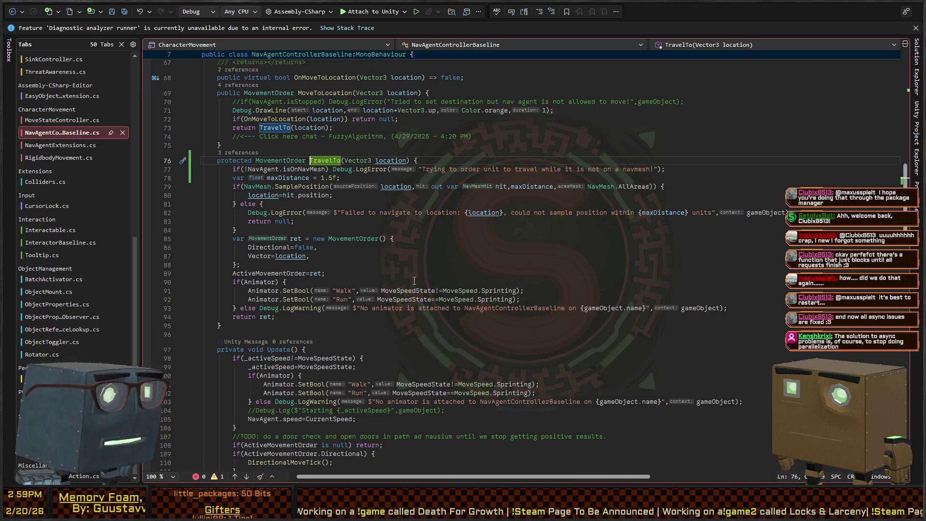
scroll(414, 280, "down", 6)
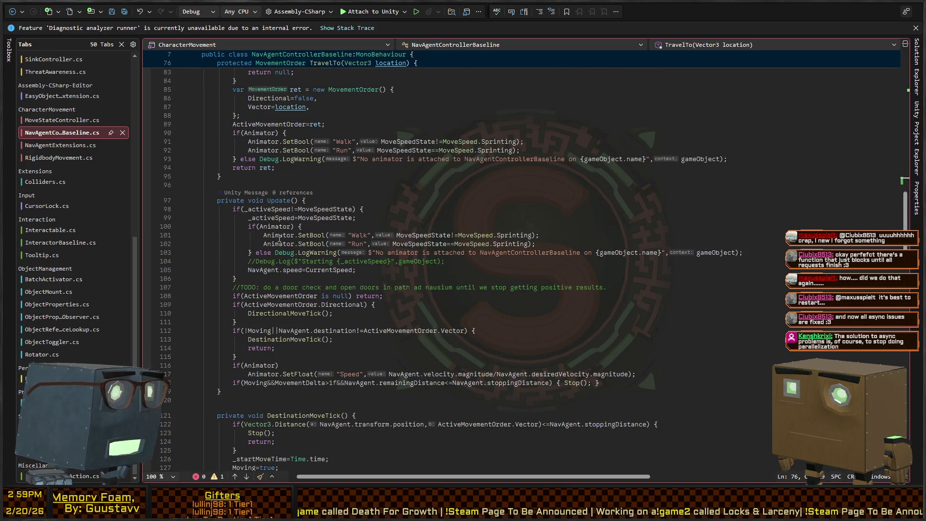
scroll(280, 238, "down", 2)
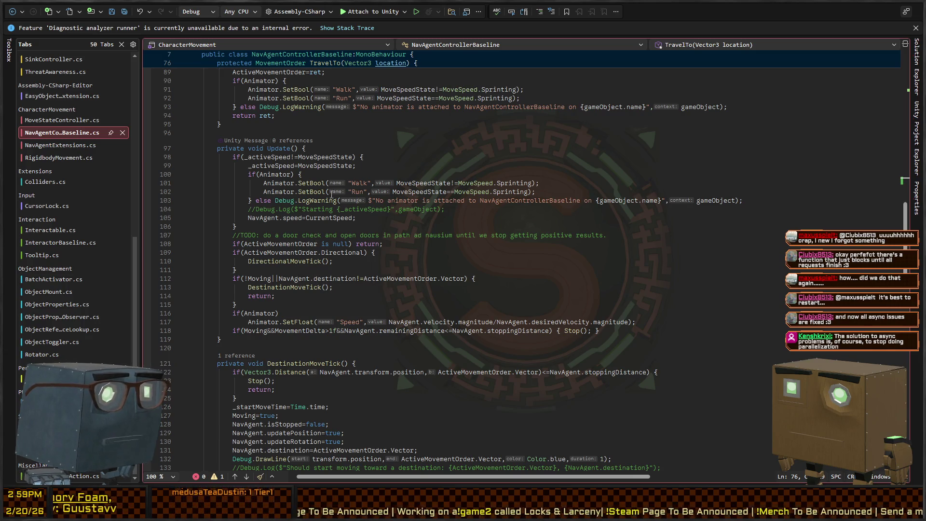
scroll(287, 272, "down", 6)
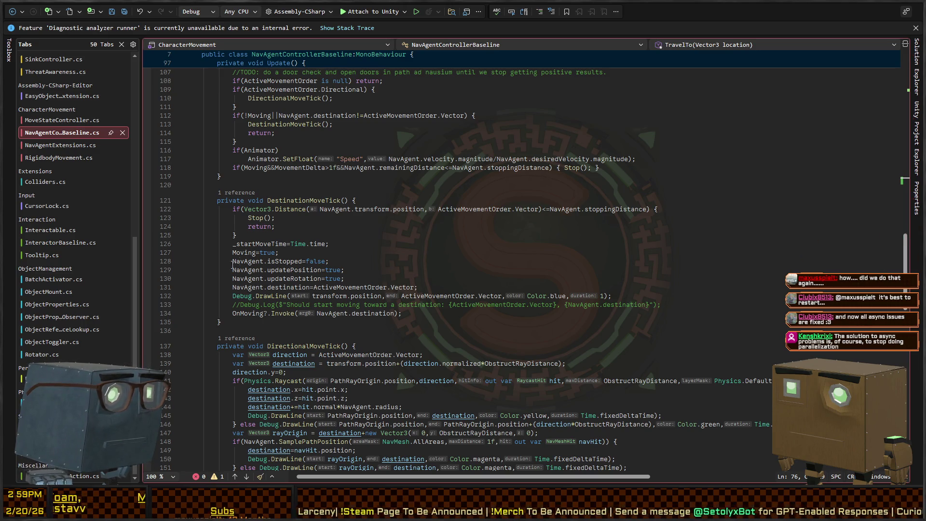
scroll(258, 274, "down", 6)
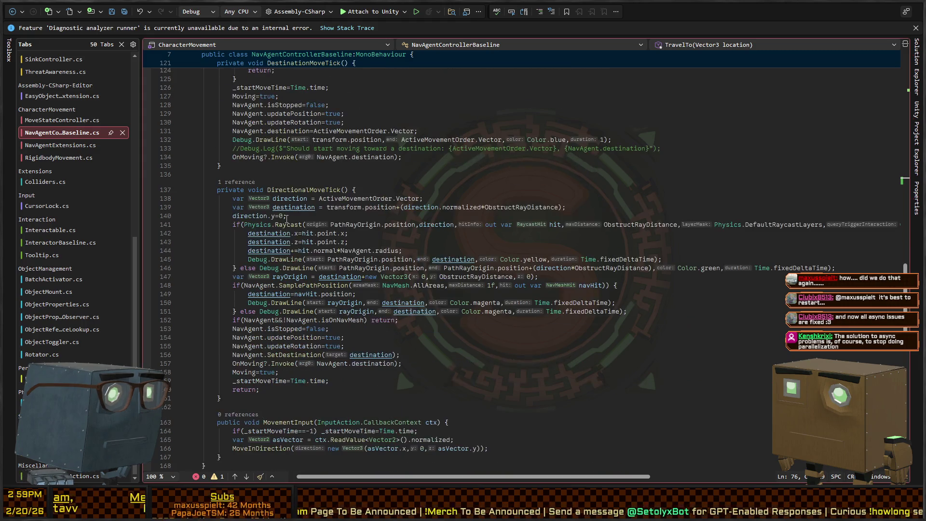
scroll(281, 136, "up", 15)
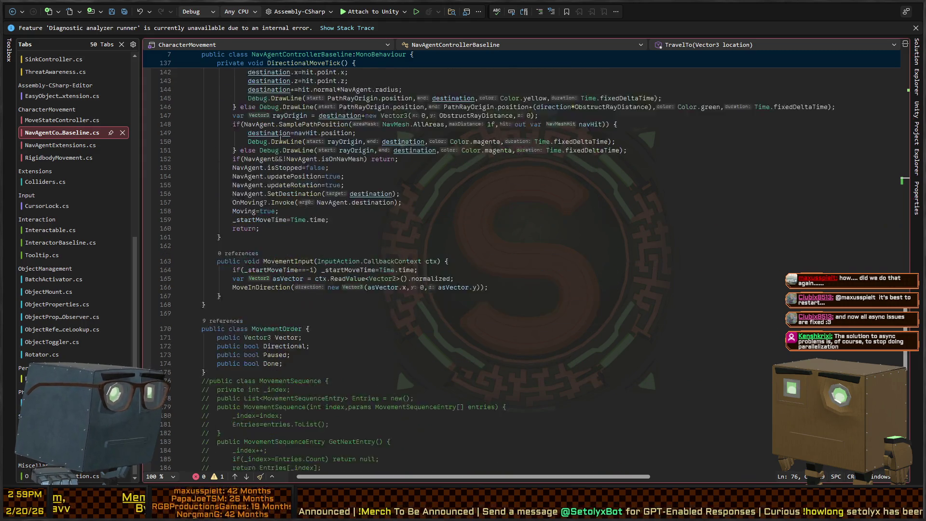
- Search NavAgentControllerBaseline.cs for 'Find'
key("ctrl+f")
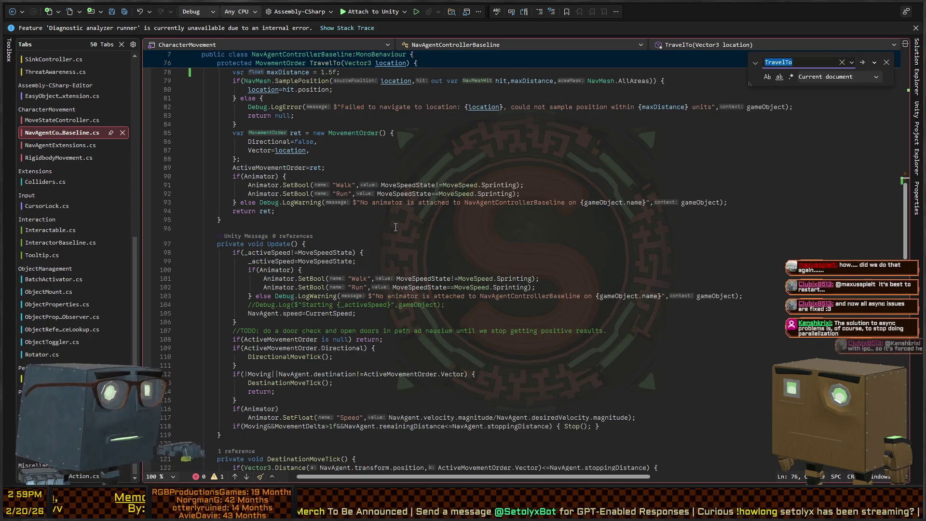
type("Find")
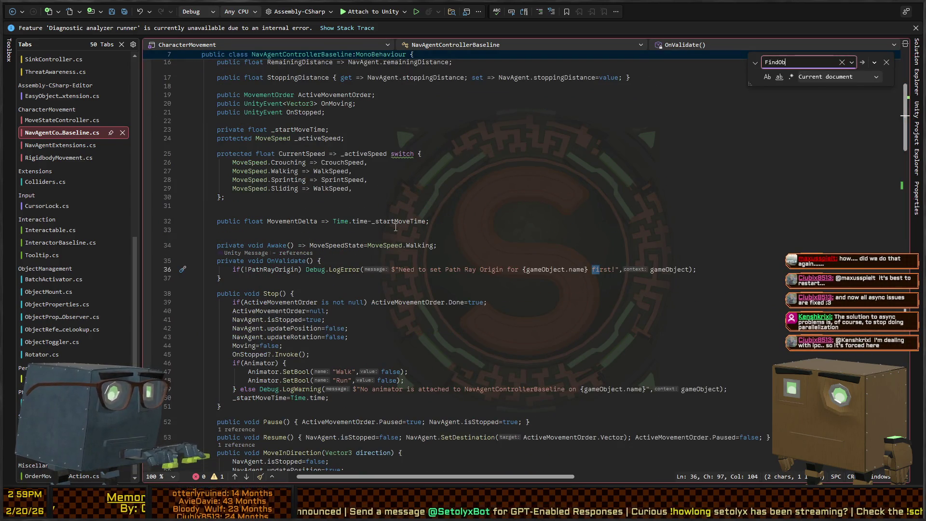
key("BackSpace")
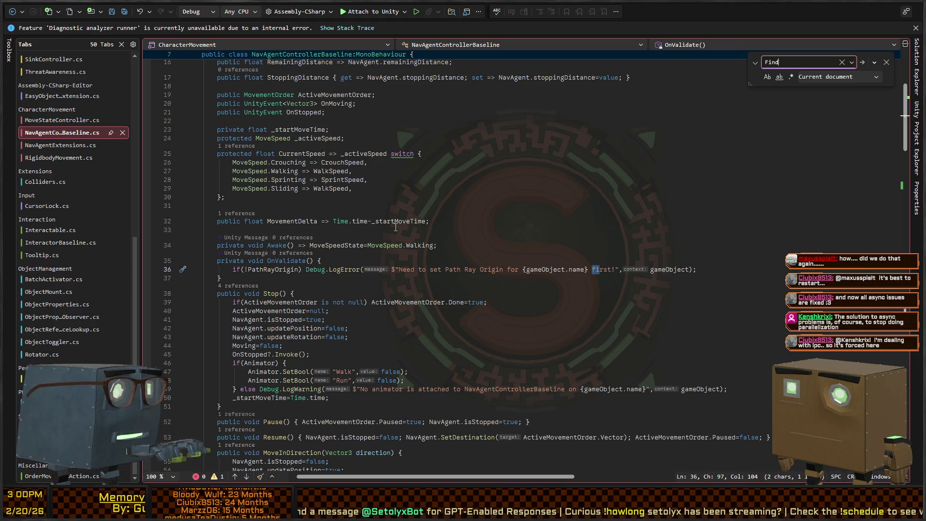
- Close the search, browse MoveStateController.cs's movement modes, and return to NavAgentControllerBaseline.cs
key("Escape")
left_click(83, 120)
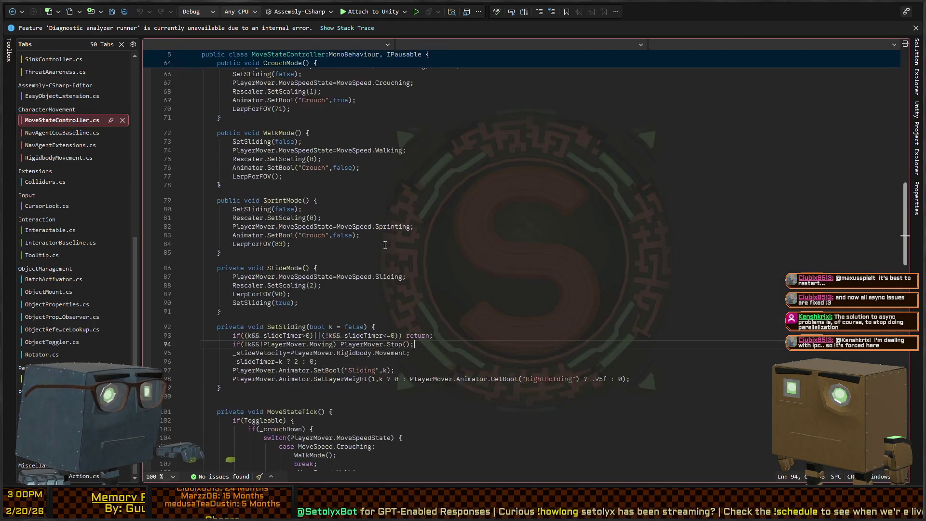
scroll(407, 215, "up", 15)
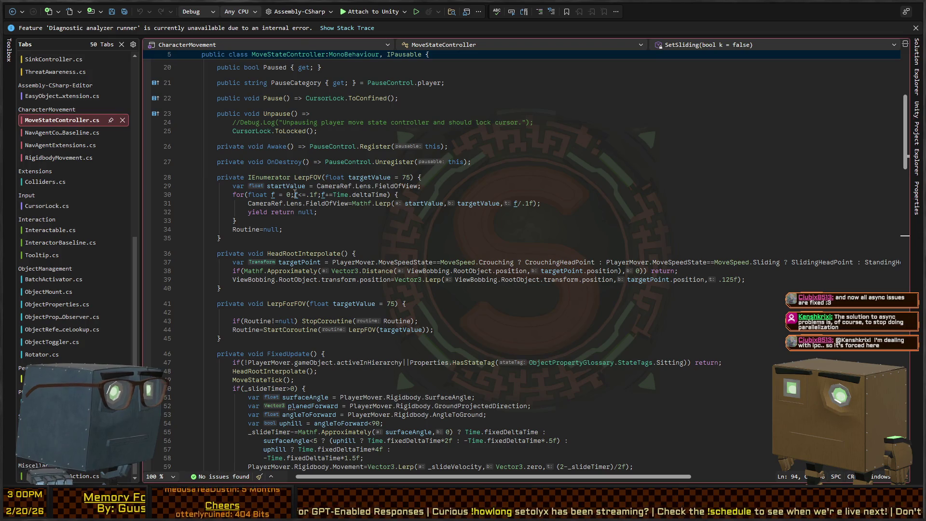
scroll(290, 232, "down", 5)
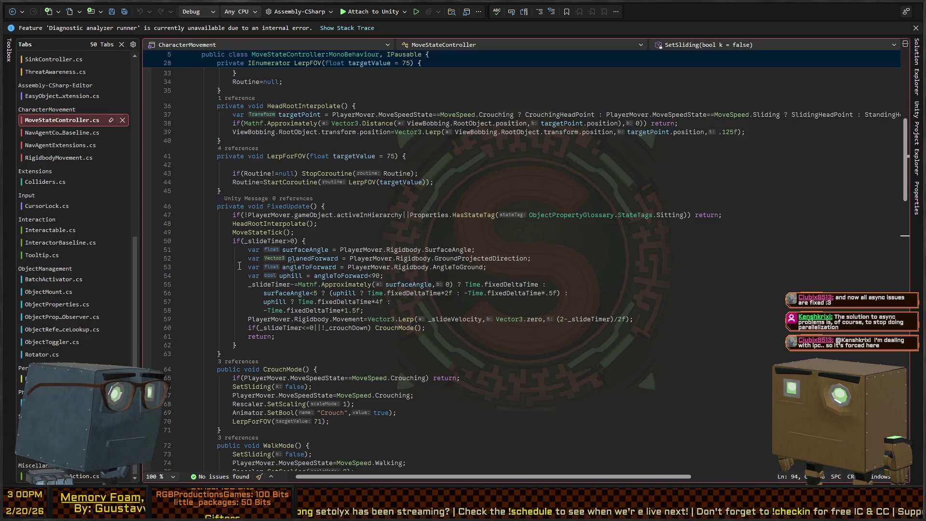
scroll(239, 266, "down", 7)
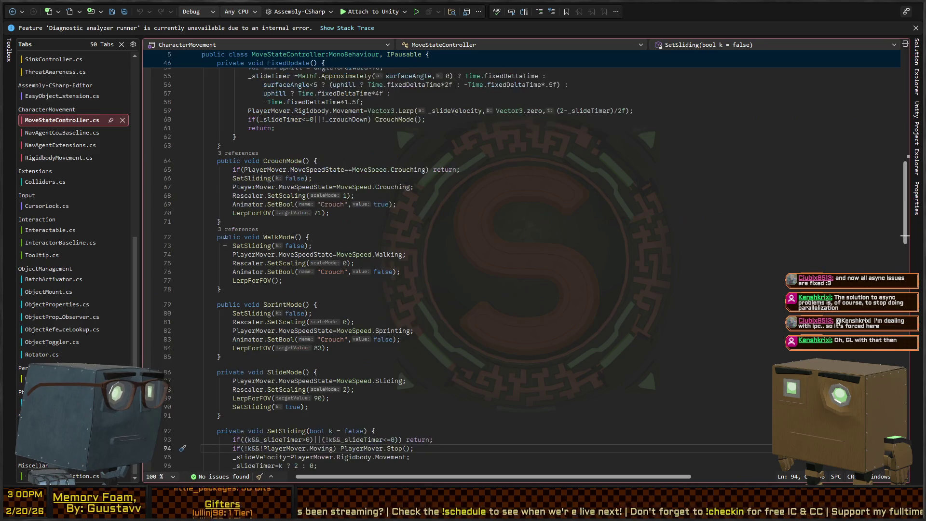
scroll(225, 243, "down", 10)
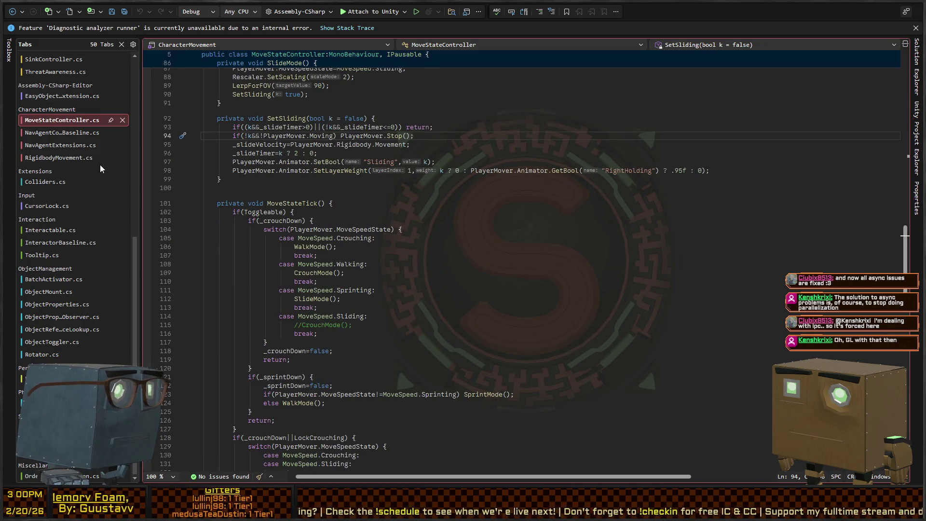
left_click(70, 135)
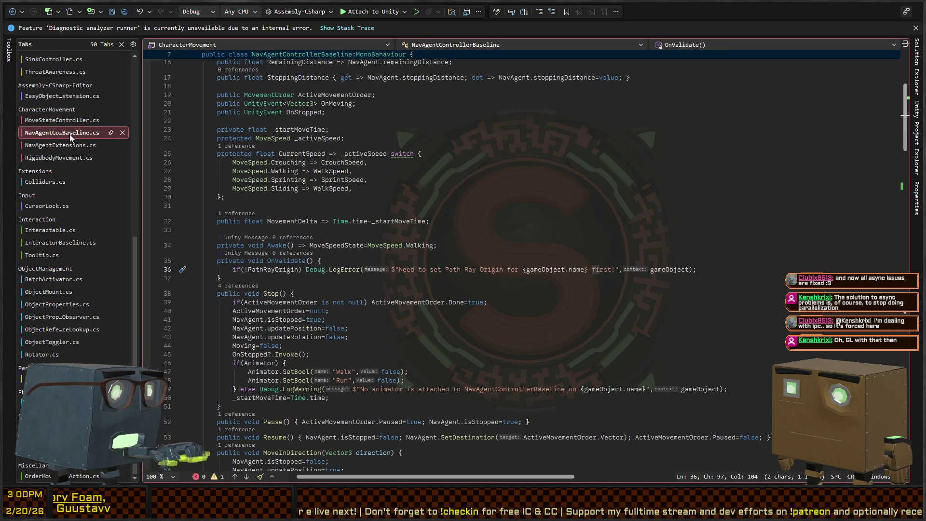
- Switch to NavAgentController.cs and scroll through the class
key("ctrl+minus")
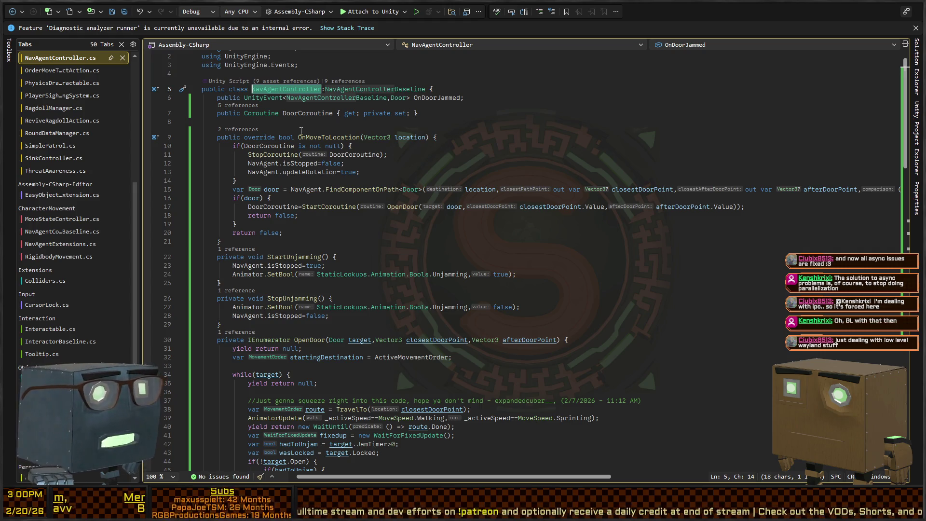
scroll(301, 131, "down", 3)
scroll(300, 179, "down", 4)
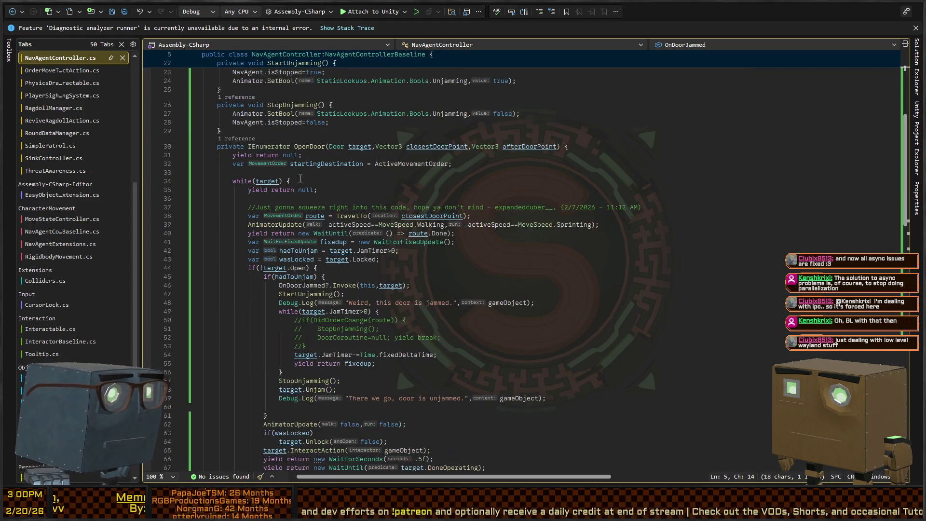
scroll(294, 164, "down", 2)
- Inspect OpenDoor and the FindComponentOnPath call in OnMoveToLocation, highlighting uses of location
left_click(303, 120)
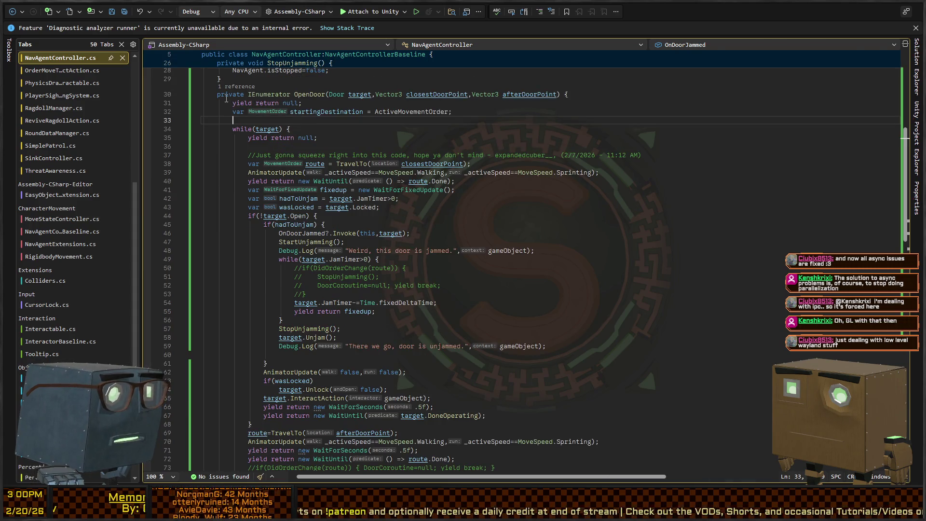
key("ctrl+minus")
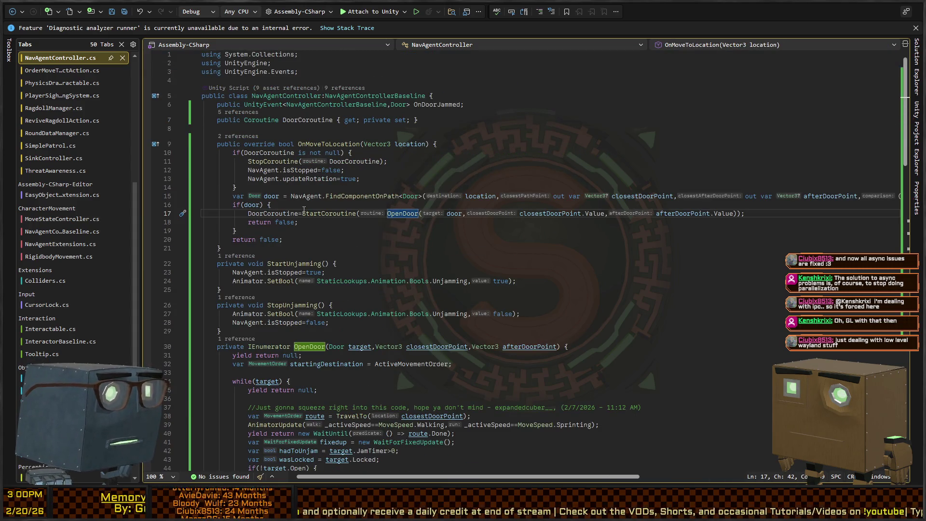
left_click(327, 140)
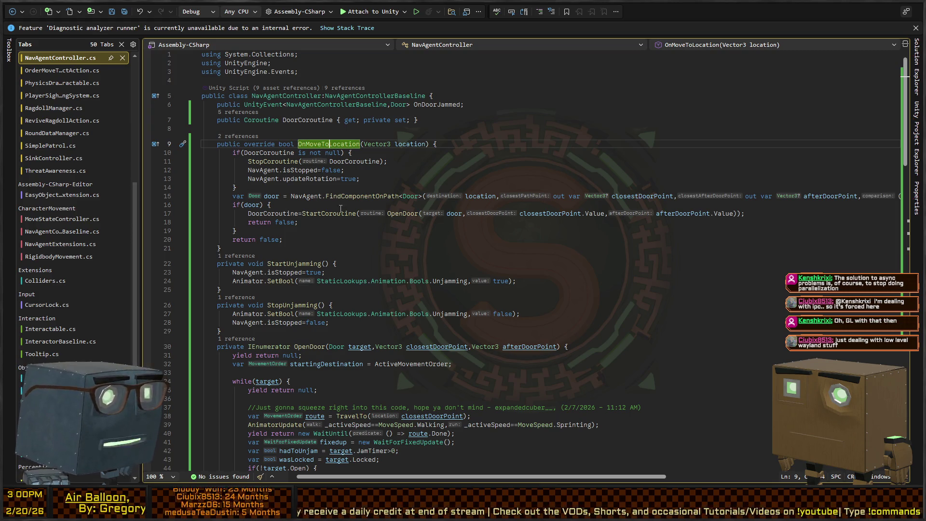
left_click(374, 197)
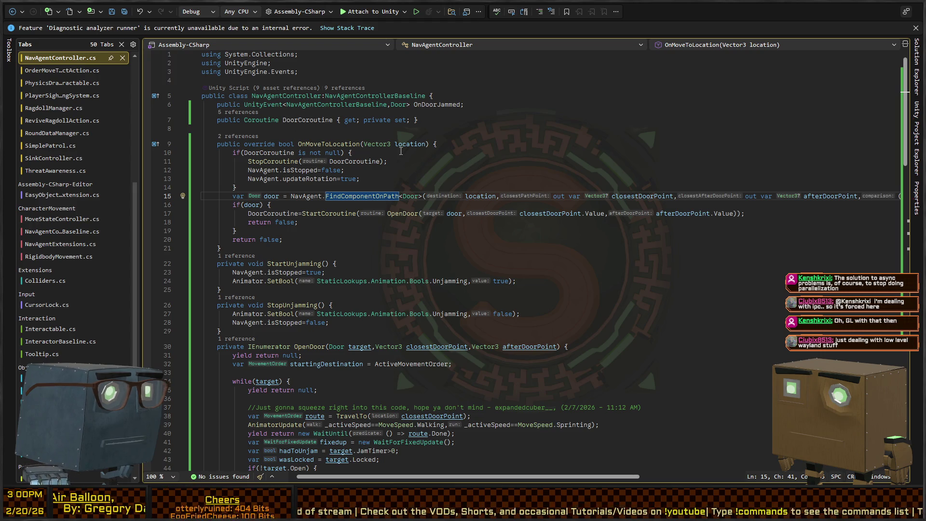
left_click(484, 197)
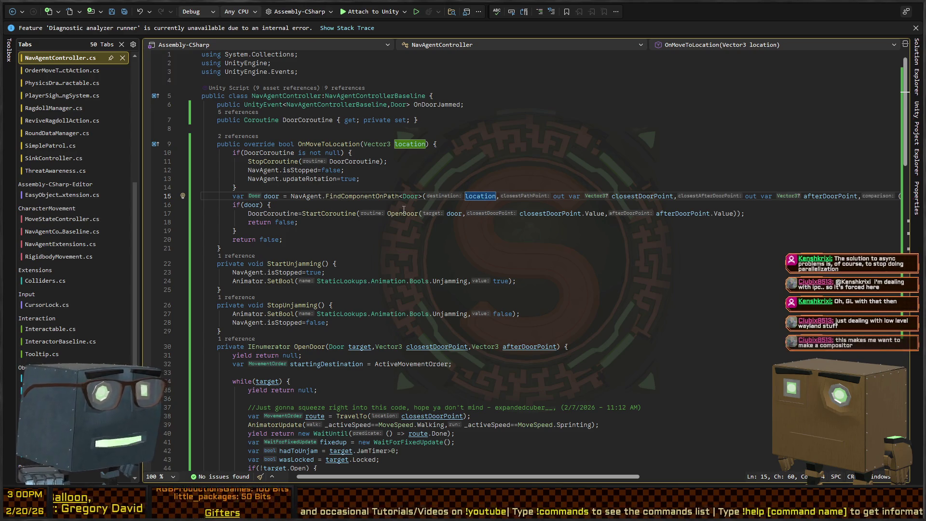
- Back in Unity, select the fridge door in the Scene view and start Play mode
key("alt+Tab")
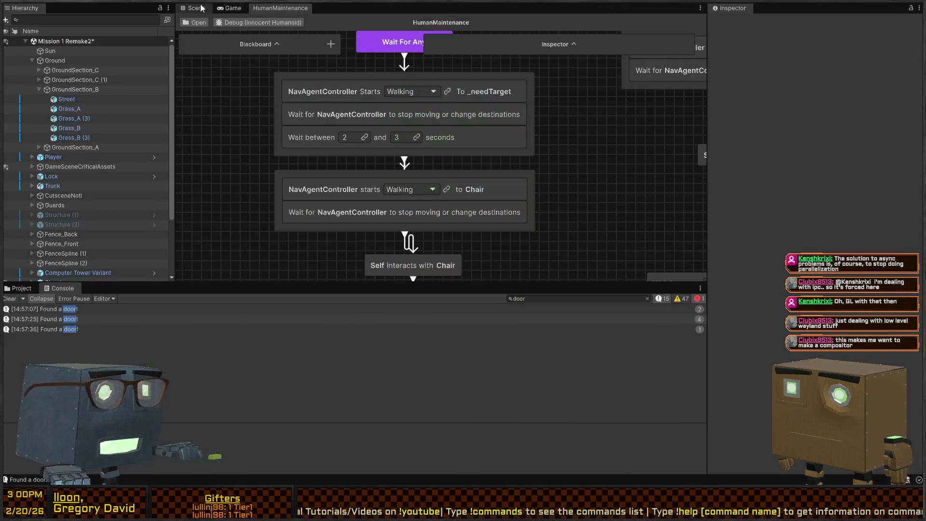
left_click(204, 11)
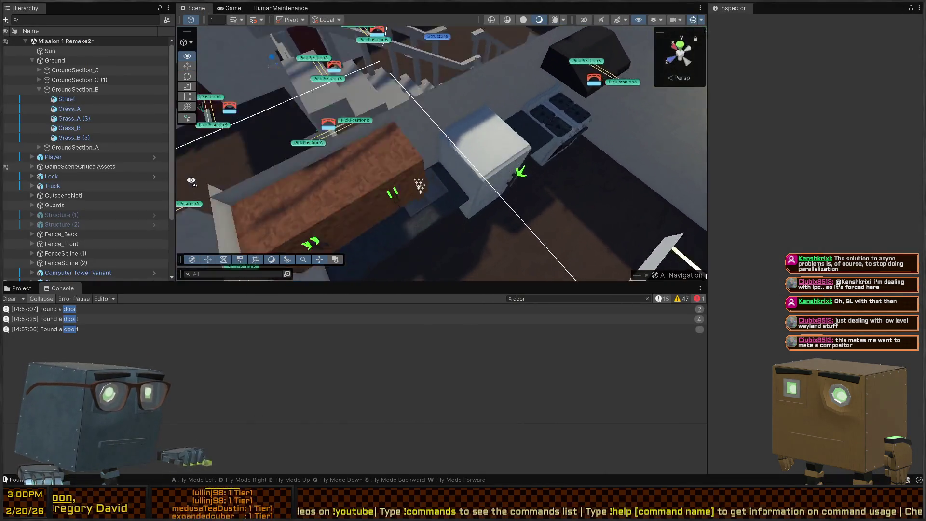
left_click(416, 185)
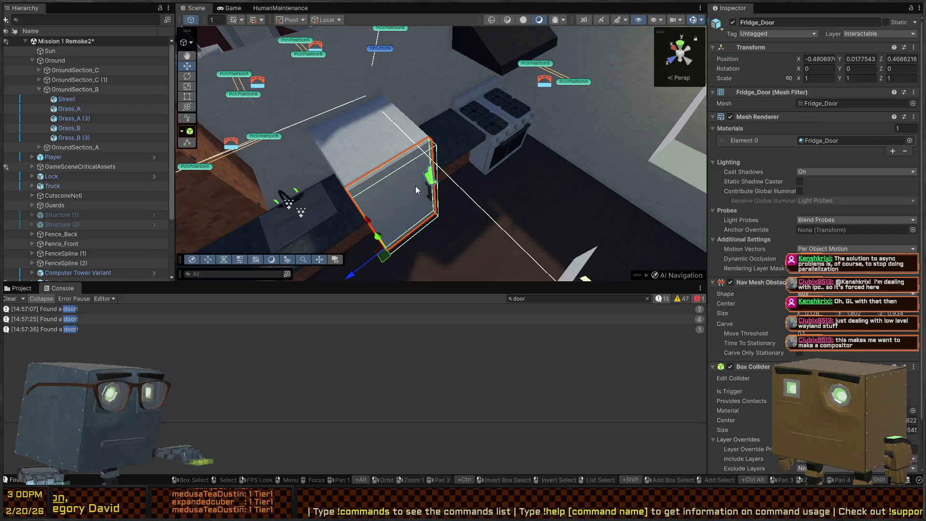
key("ctrl+p")
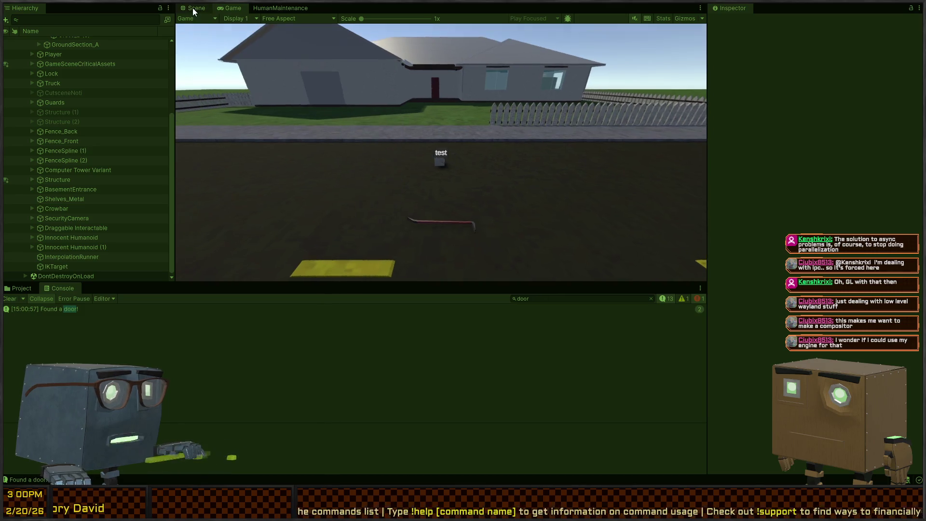
- Fly the Scene camera over the kitchen and house to watch the humanoid, then exit Play mode
left_click(193, 8)
scroll(460, 115, "down", 5)
left_click_drag(461, 115, 353, 127)
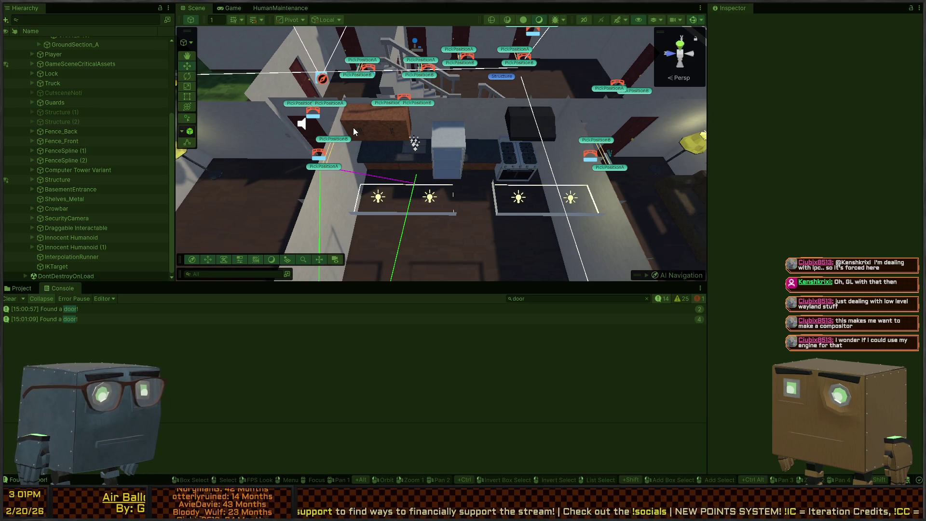
mouse_move(461, 138)
left_mouse_down()
mouse_move(496, 175)
mouse_move(479, 161)
left_mouse_up()
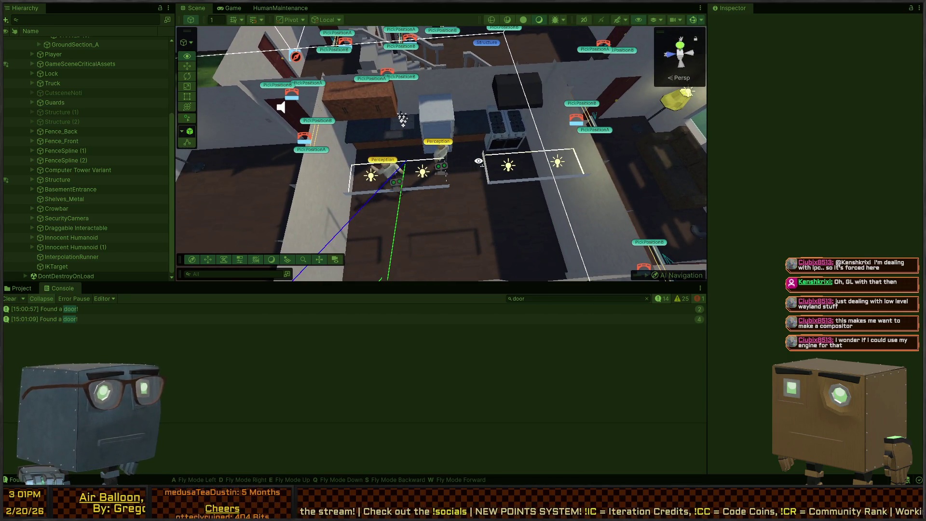
left_click_drag(479, 160, 512, 174)
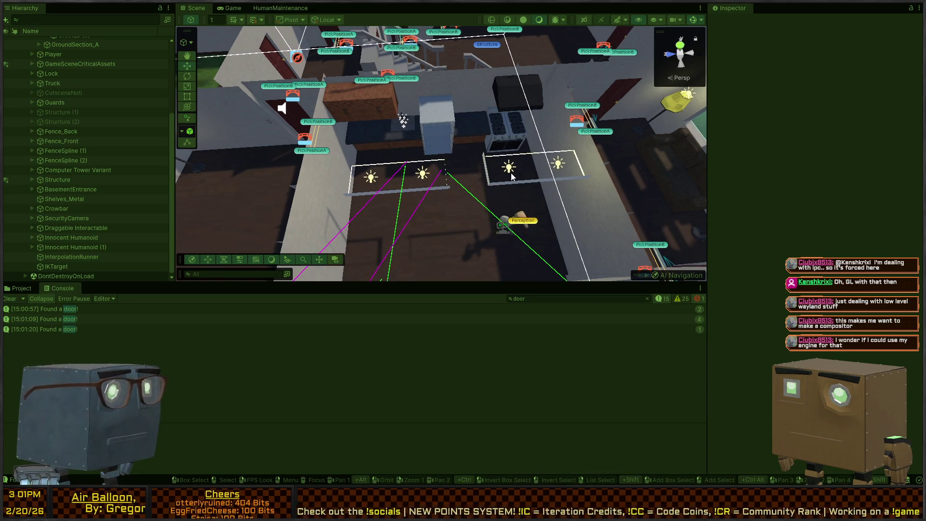
mouse_move(415, 94)
left_mouse_down()
mouse_move(264, 126)
mouse_move(406, 73)
mouse_move(381, 119)
mouse_move(374, 114)
left_mouse_up()
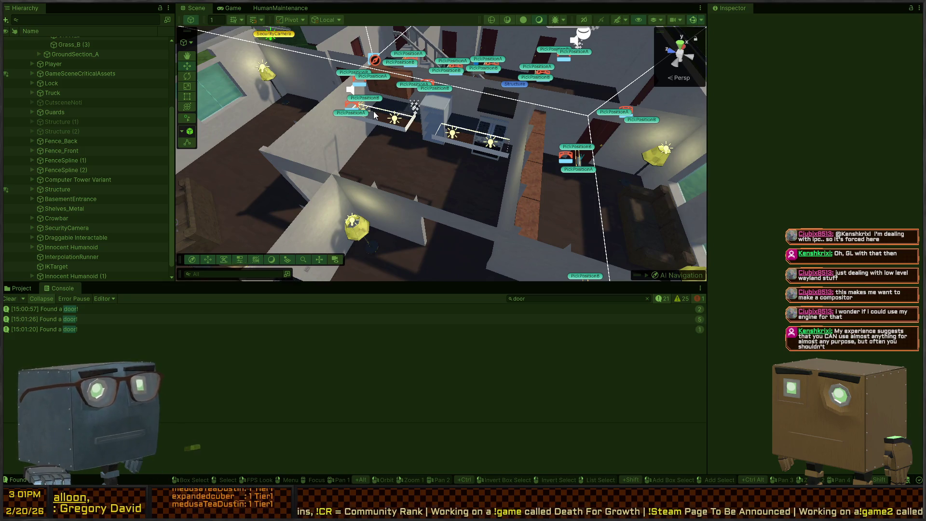
mouse_move(375, 114)
left_mouse_down()
mouse_move(417, 97)
mouse_move(403, 106)
left_mouse_up()
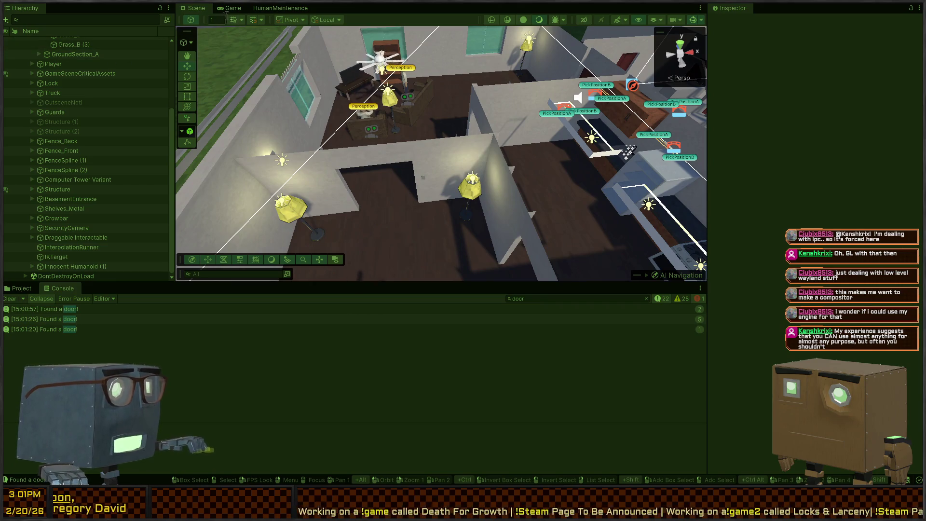
key("ctrl+p")
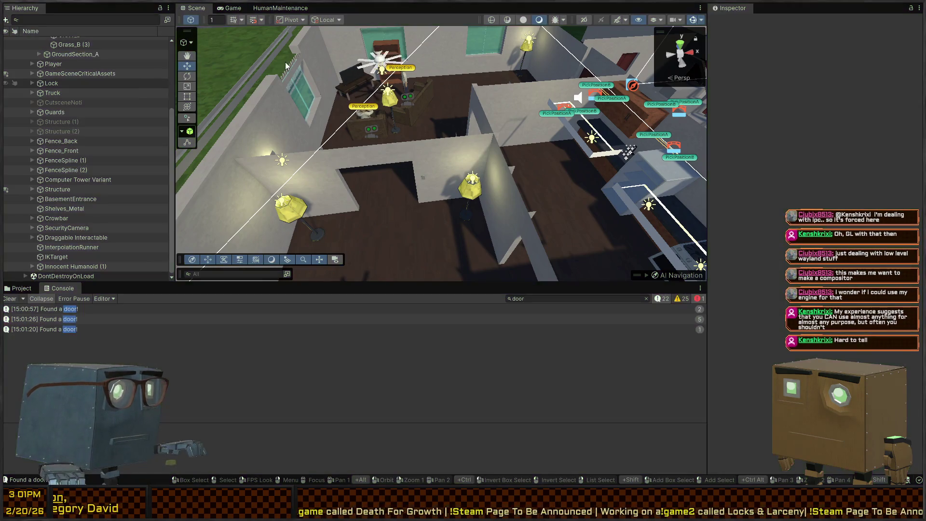
mouse_move(413, 133)
left_mouse_down()
mouse_move(614, 104)
mouse_move(639, 137)
left_mouse_up()
- Re-enter Play mode and select the humanoid near PickPositionB to review its Nav Mesh Agent and HumanMaintenance components
key("ctrl+p")
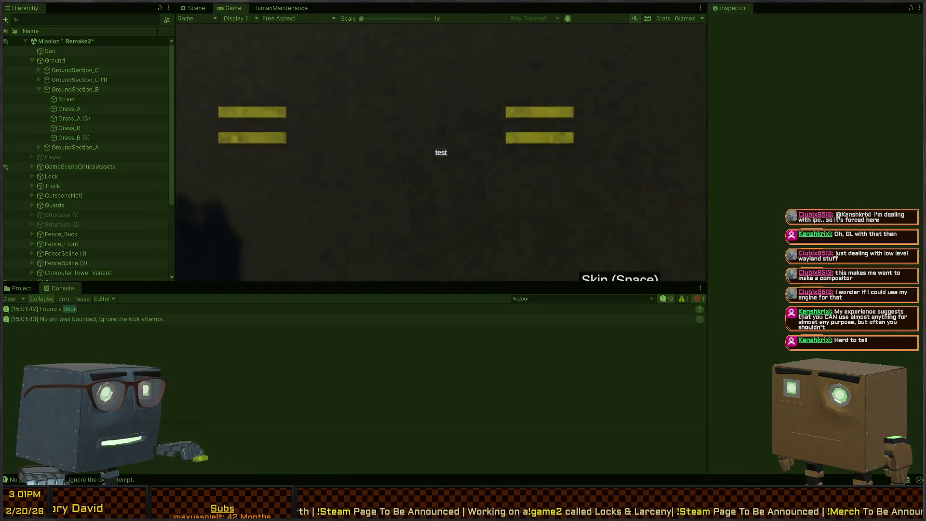
left_click(190, 10)
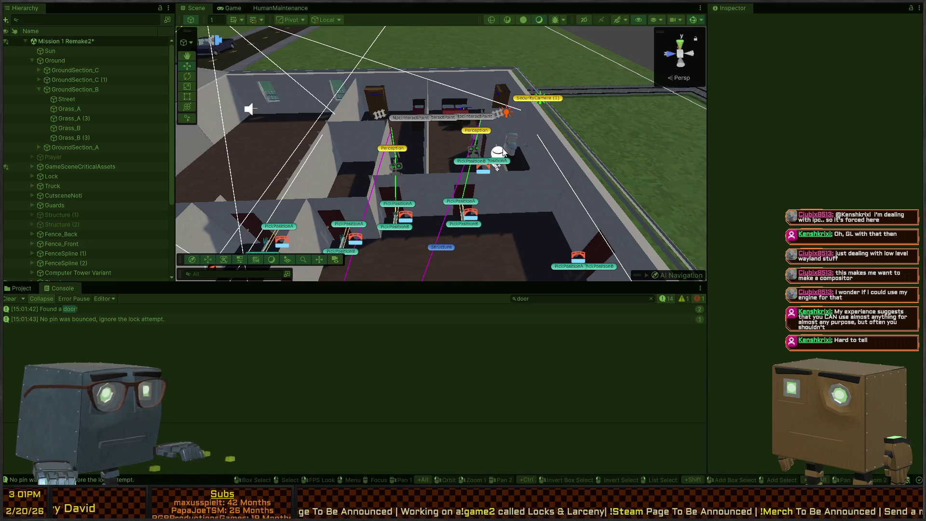
left_click(472, 156)
scroll(813, 155, "down", 5)
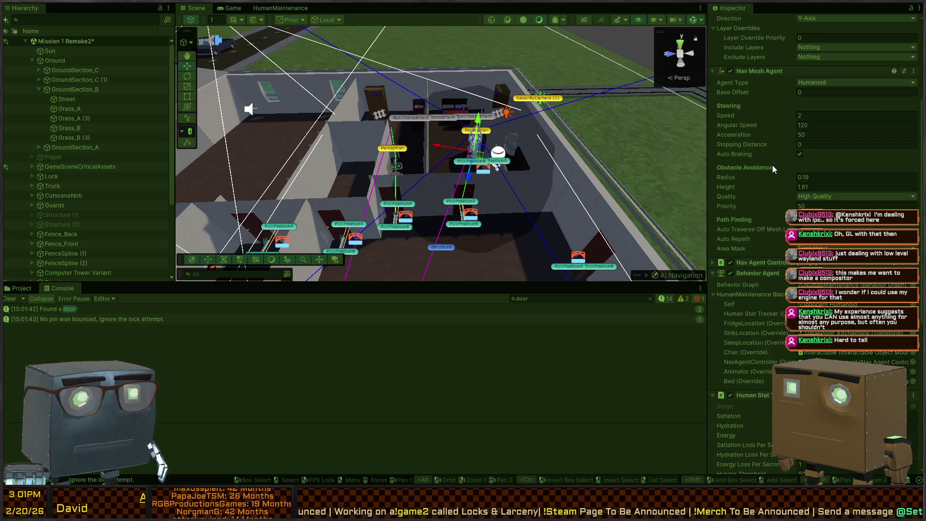
scroll(752, 158, "down", 10)
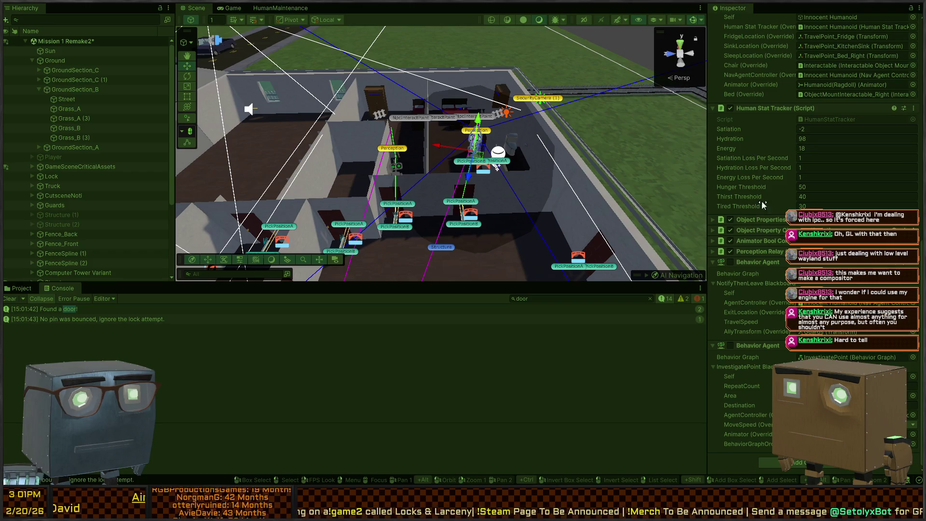
scroll(764, 209, "up", 10)
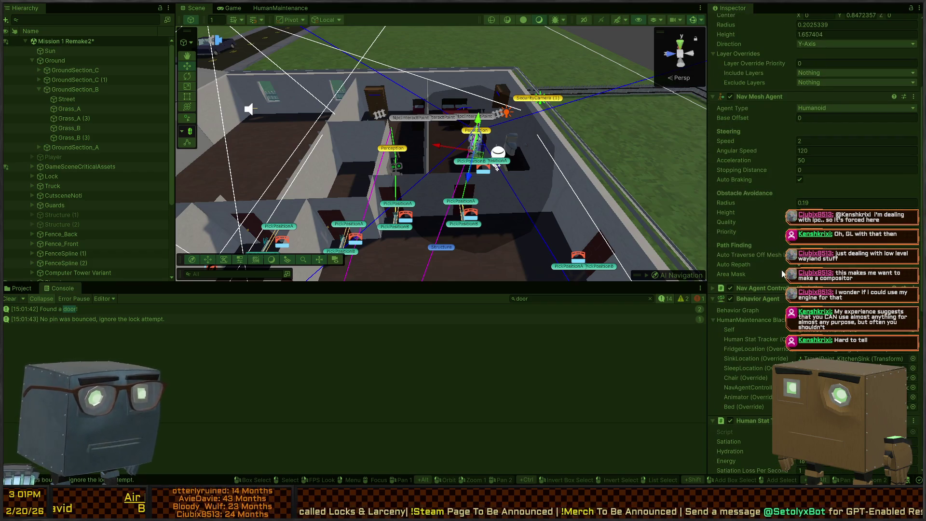
- In the HumanMaintenance graph, confirm Innocent Humanoid is the selected debug target
left_click(280, 8)
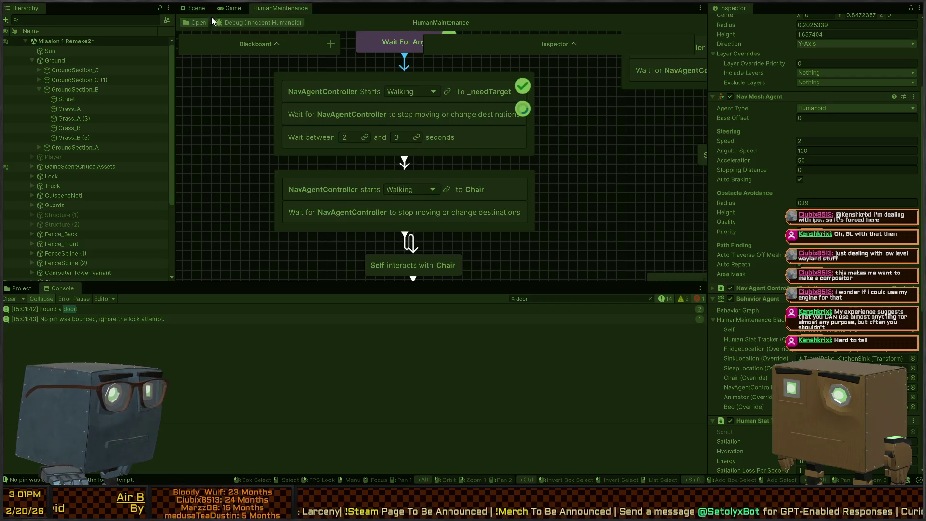
left_click(263, 23)
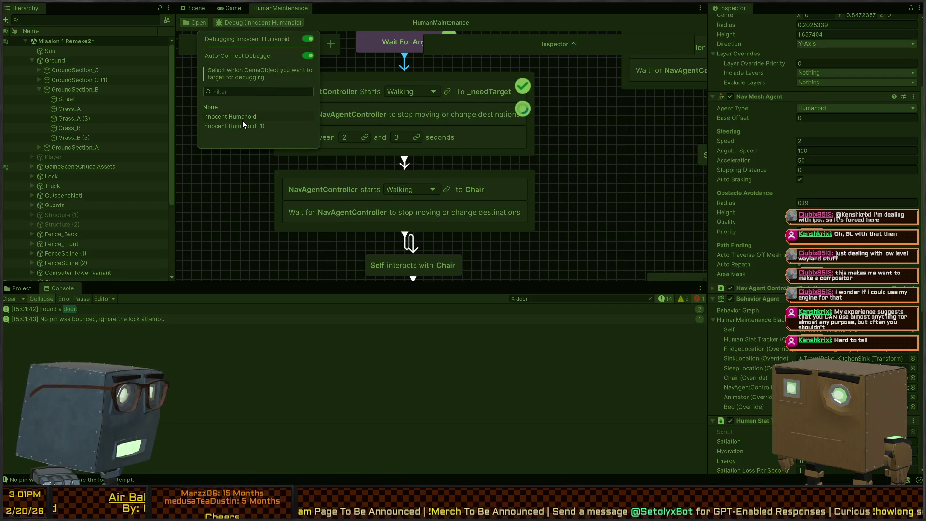
scroll(70, 218, "down", 5)
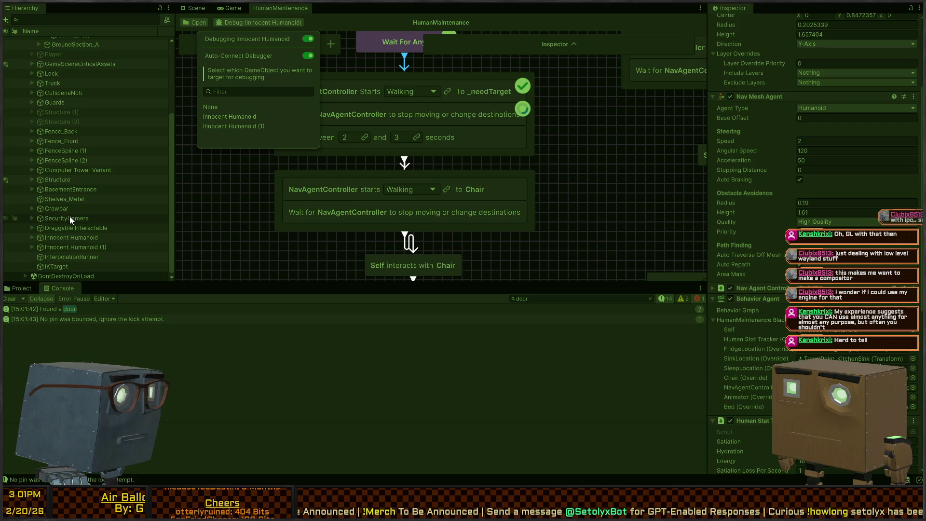
scroll(70, 216, "up", 5)
scroll(758, 165, "up", 6)
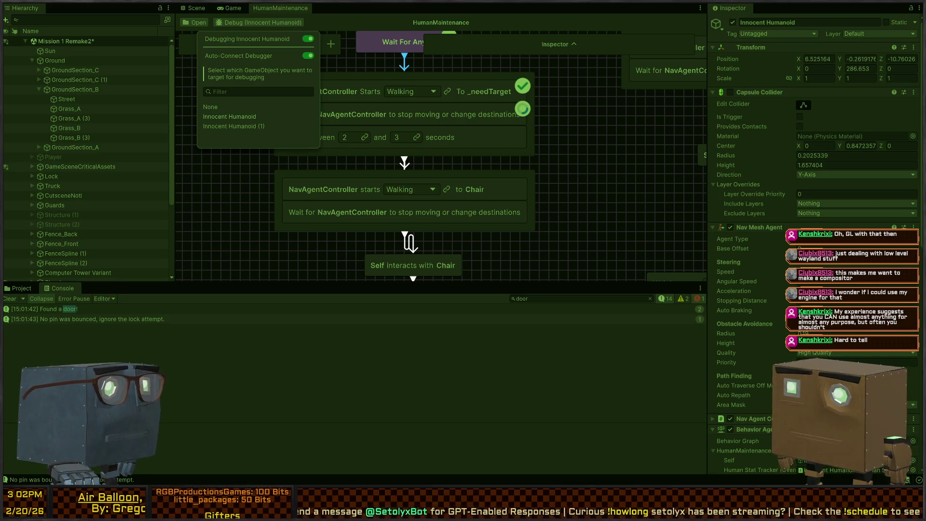
key("Escape")
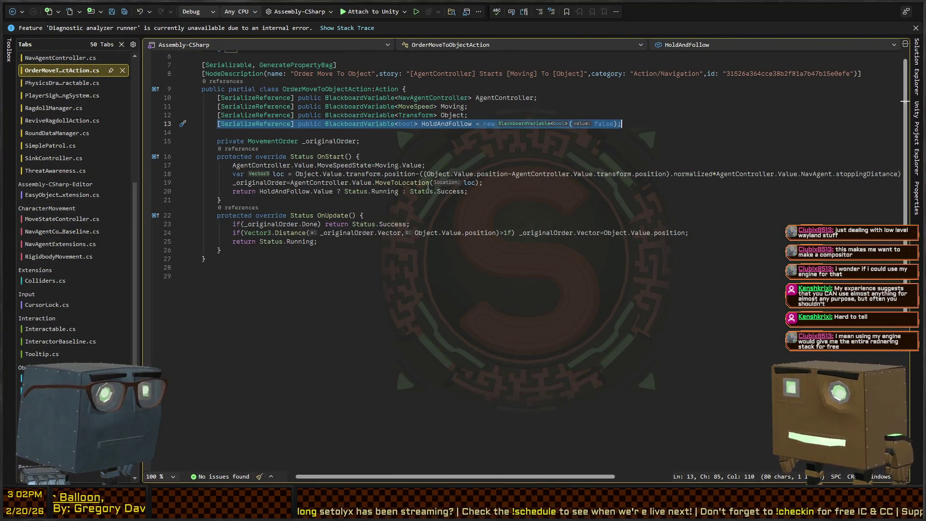
- Go to the definition of MoveToLocation from line 19 of OrderMoveToObjectAction.cs
left_click(396, 183)
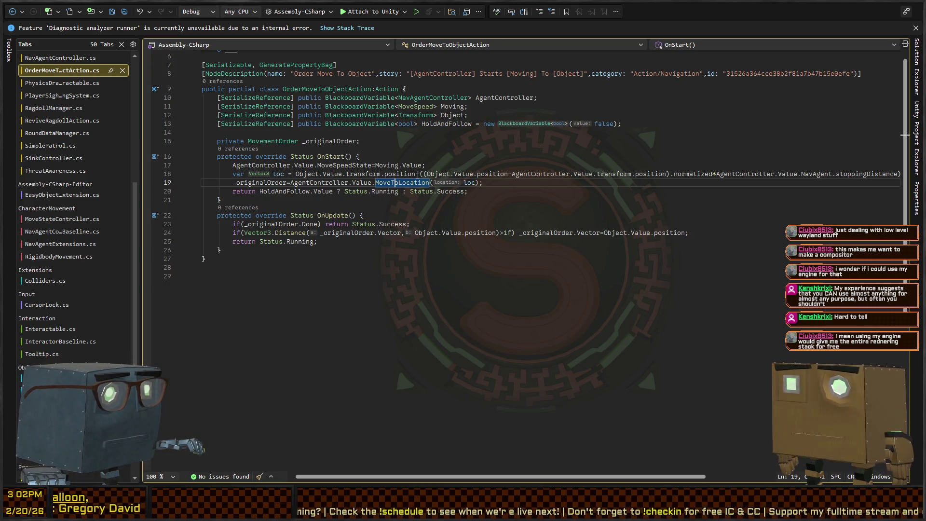
key("F12")
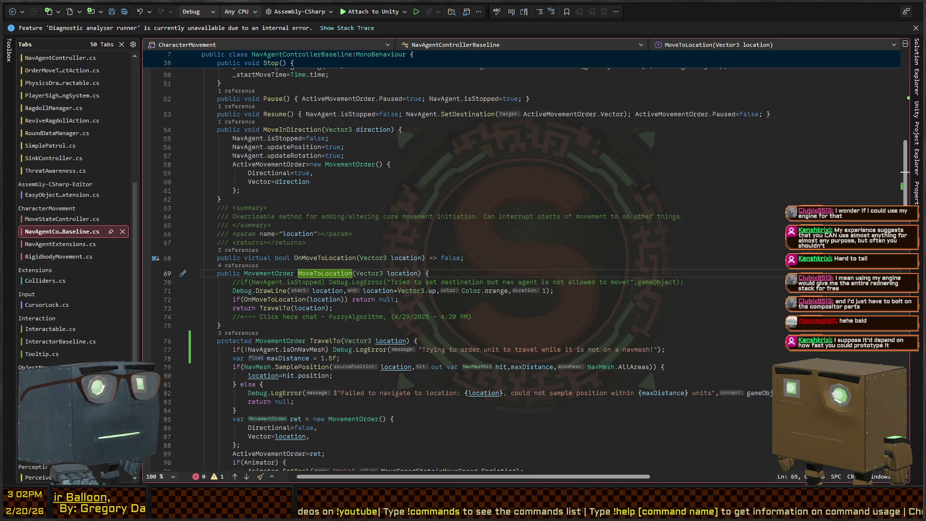
- Delete the commented-out isStopped line from MoveToLocation
scroll(398, 266, "down", 2)
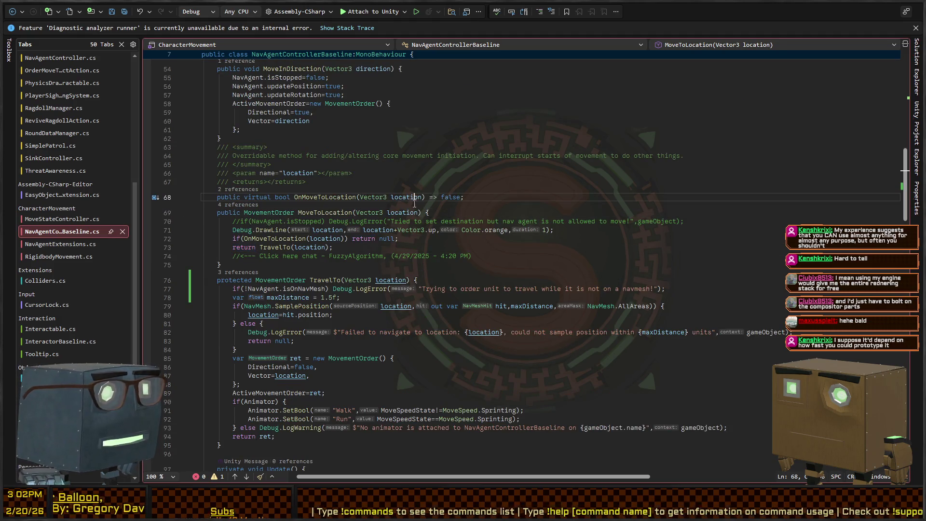
key("End")
key("shift+Down")
key("shift+End")
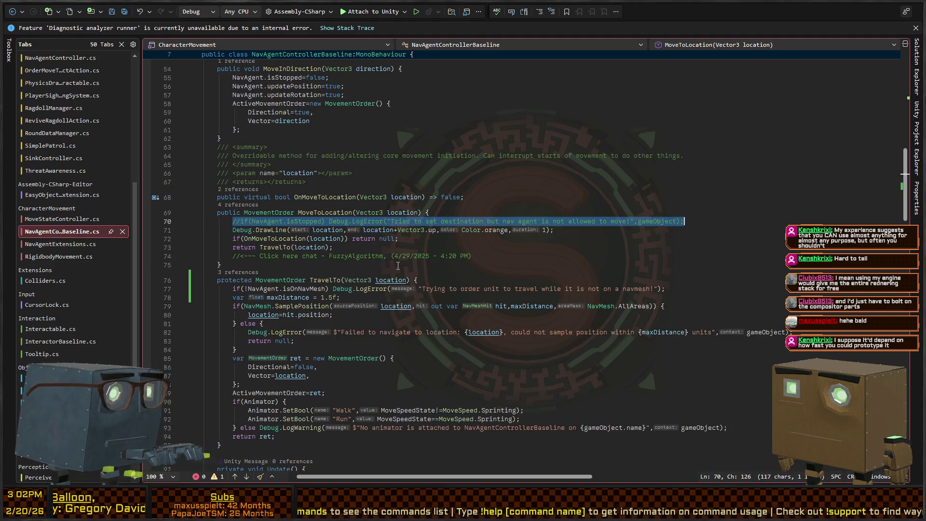
key("Delete")
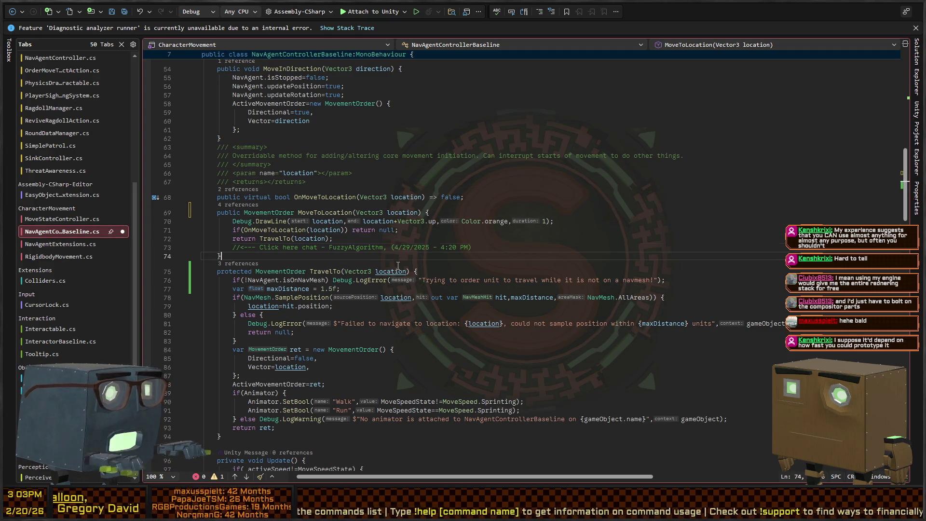
key("Down")
key("Down")
key("Down")
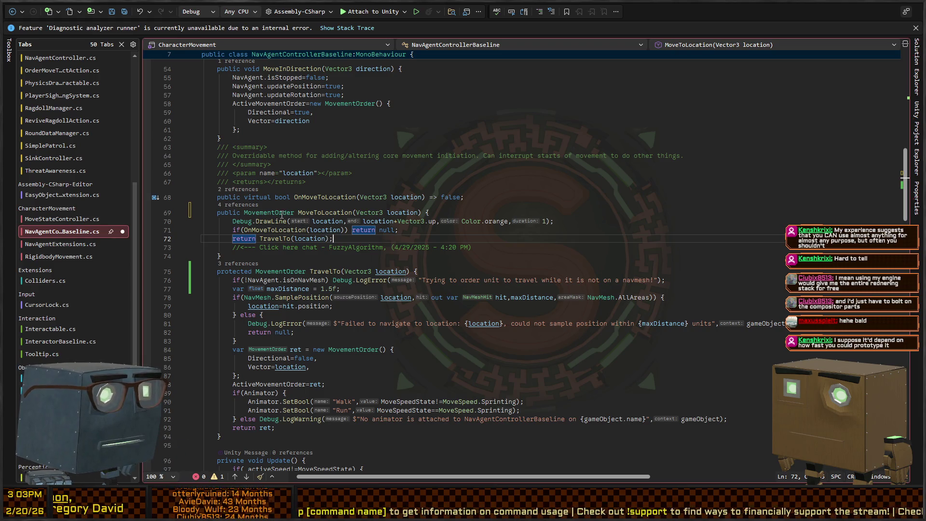
- Comment out the Debug.DrawLine call on line 70
left_click(279, 213)
left_click(272, 221)
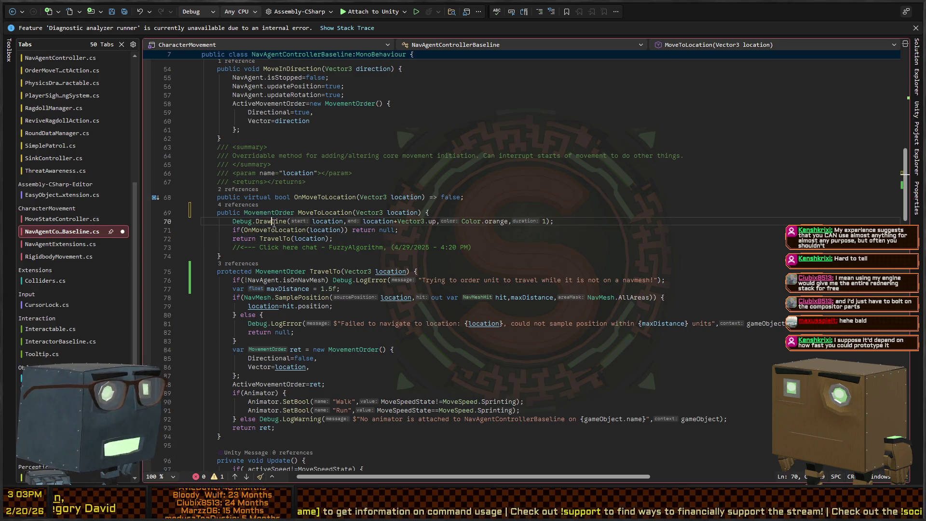
type("//")
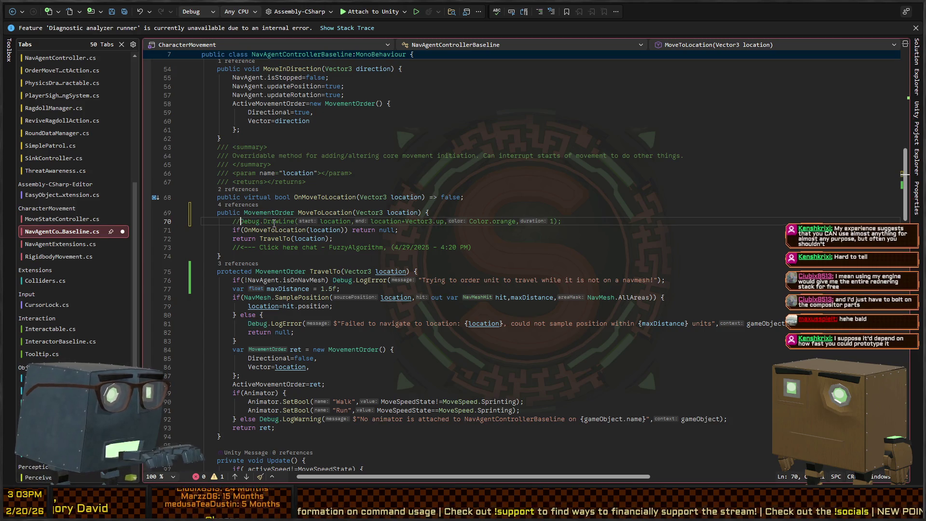
- Go to the TravelTo definition and look through it
left_click(278, 239)
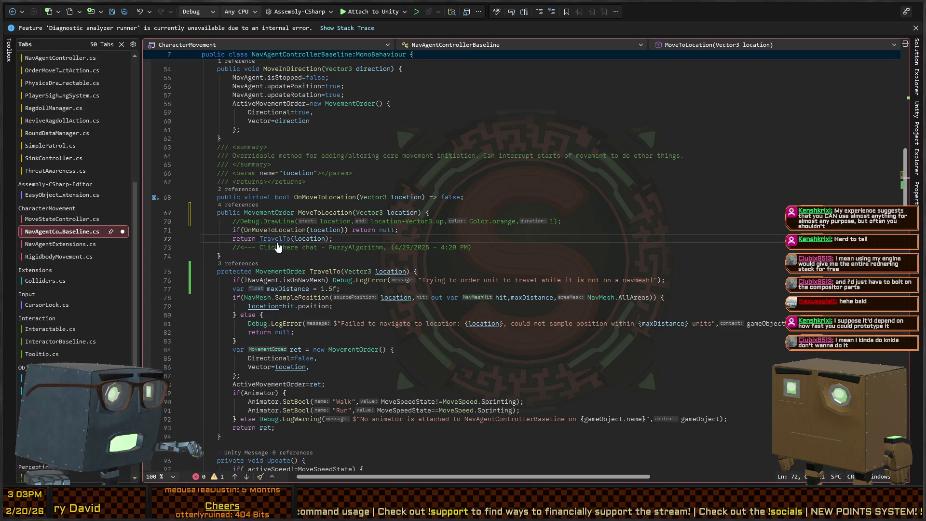
key("F12")
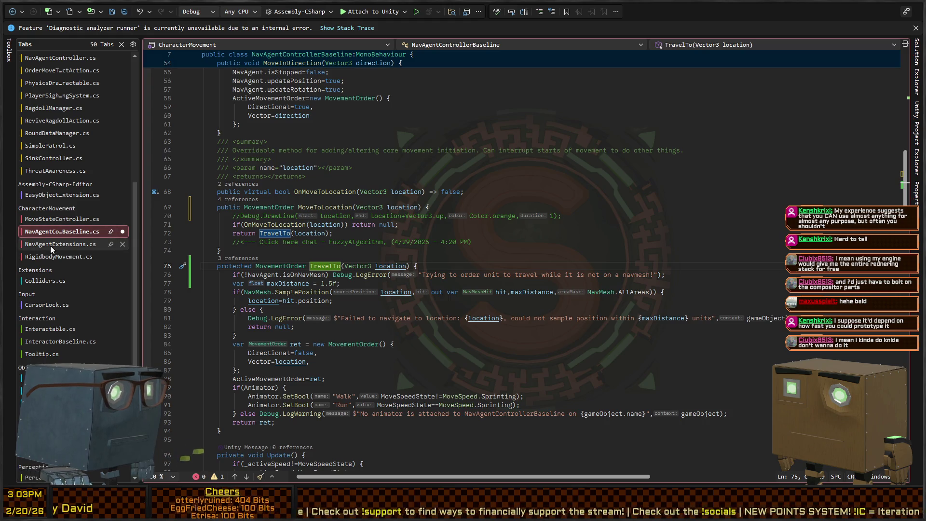
scroll(270, 237, "down", 4)
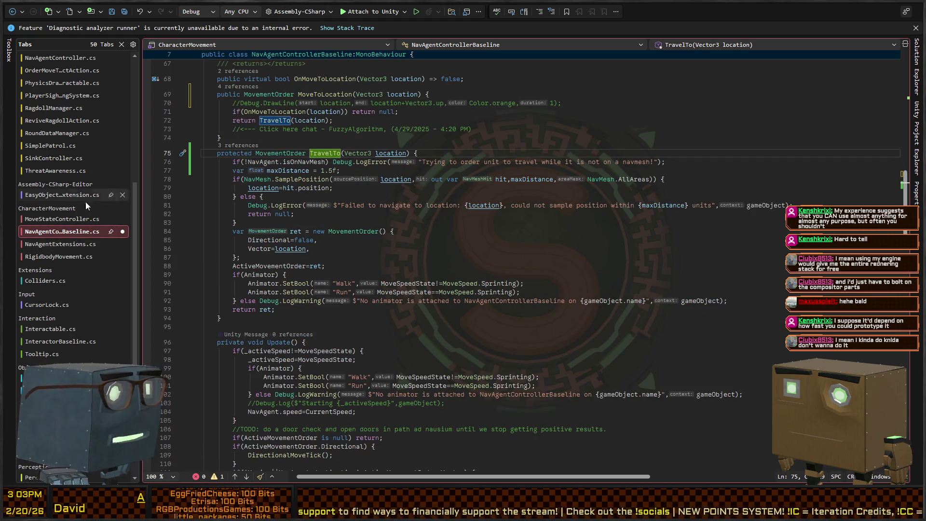
scroll(47, 168, "up", 3)
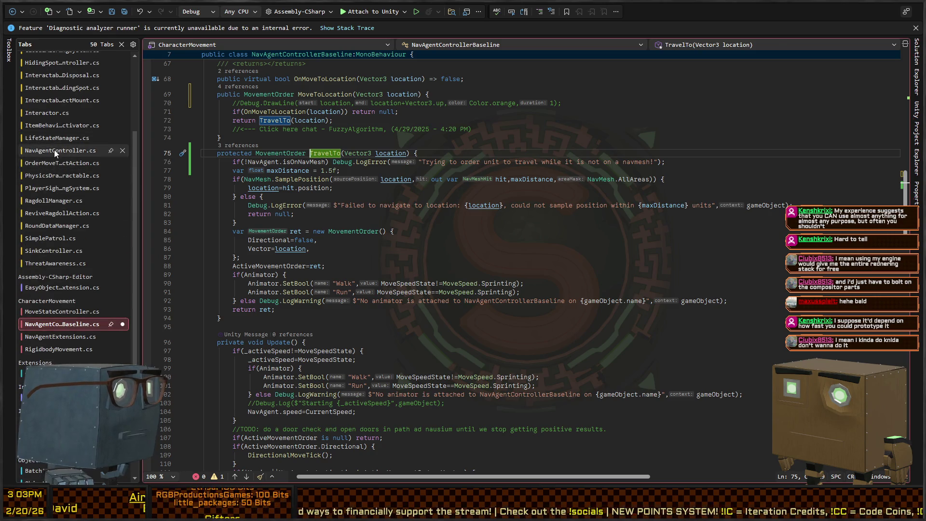
- In NavAgentController.cs, add Debug.Log("I have found a door: ", door); inside the if(door) block
left_click(54, 152)
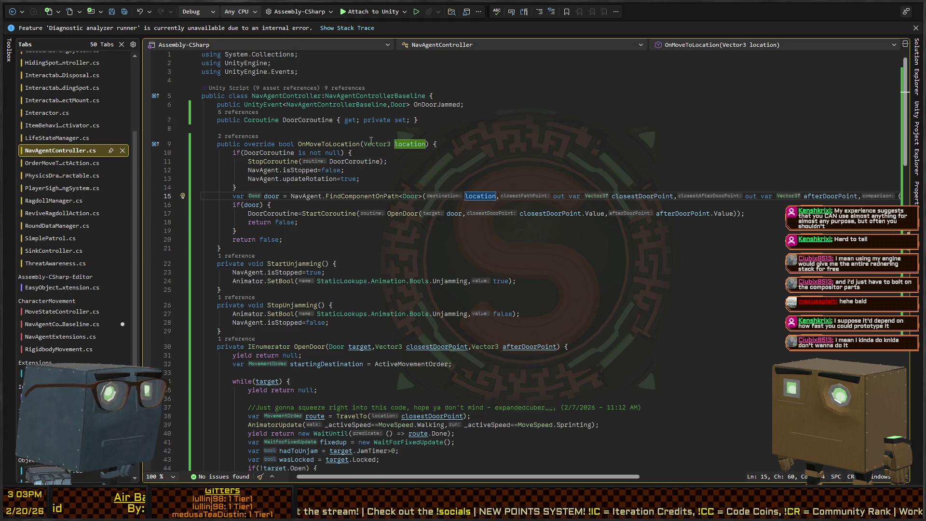
left_click(363, 196)
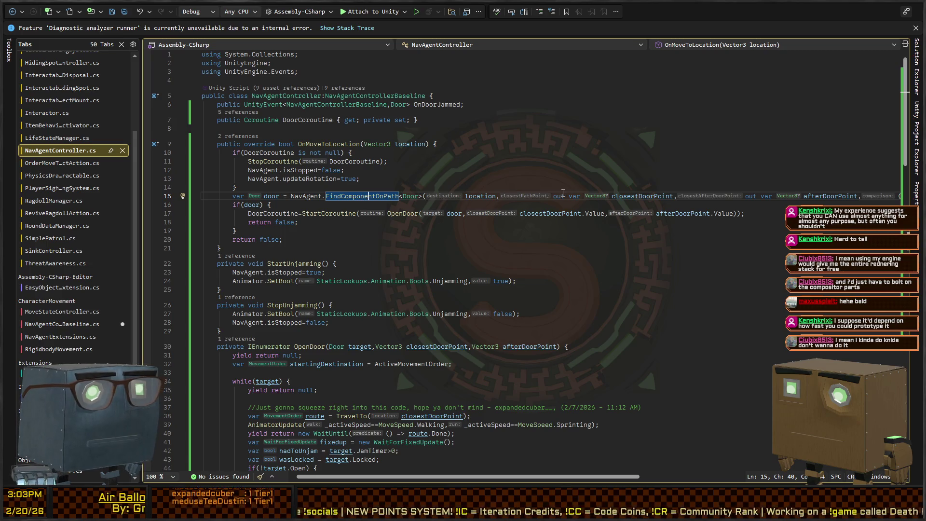
scroll(562, 192, "right", 5)
scroll(519, 202, "left", 5)
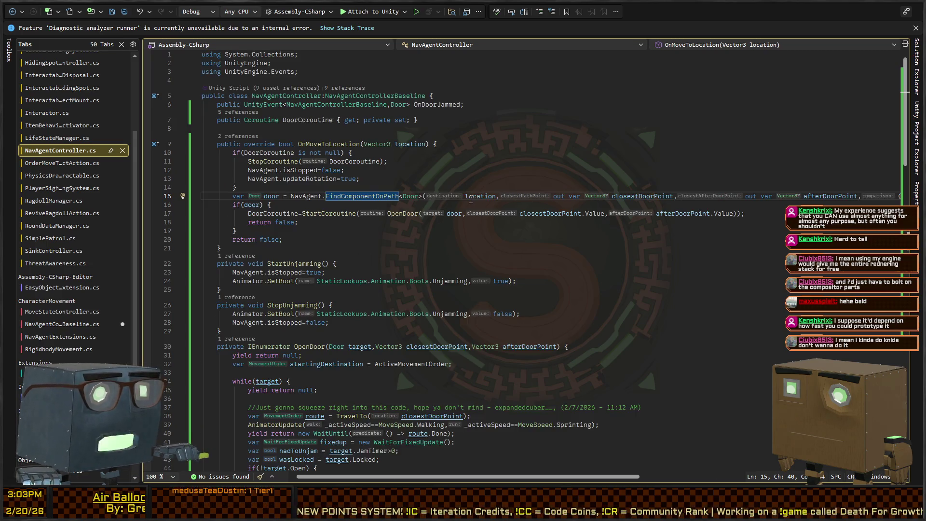
left_click(274, 205)
key("Return")
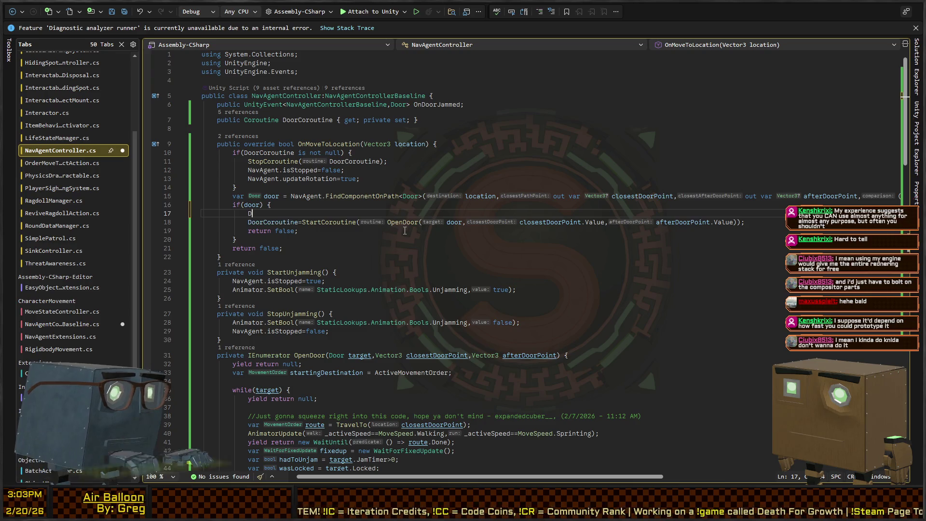
type("Debug.Log(\"")
type("I have found a door")
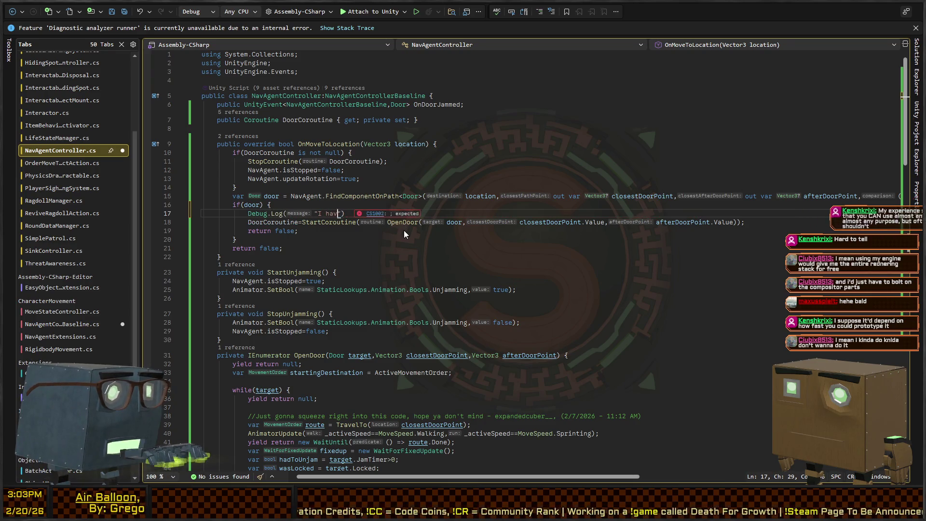
type(": ")
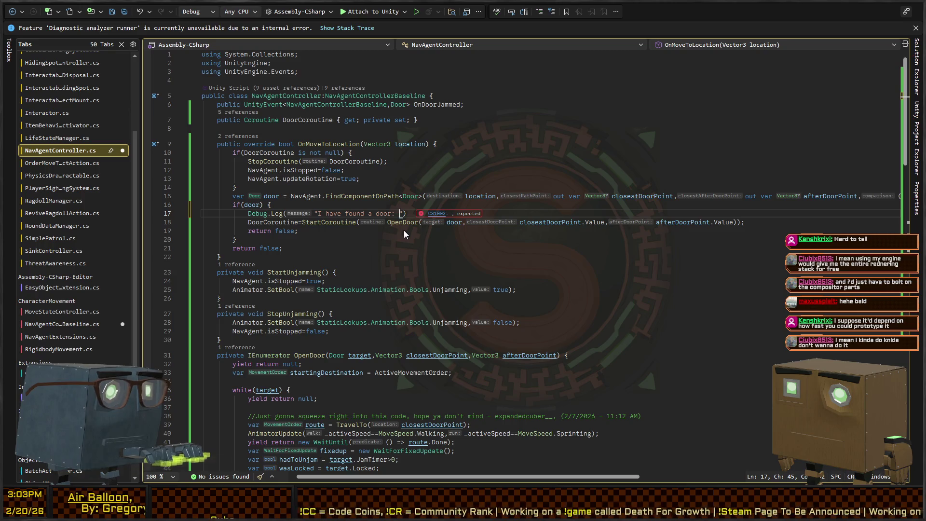
type("\",door")
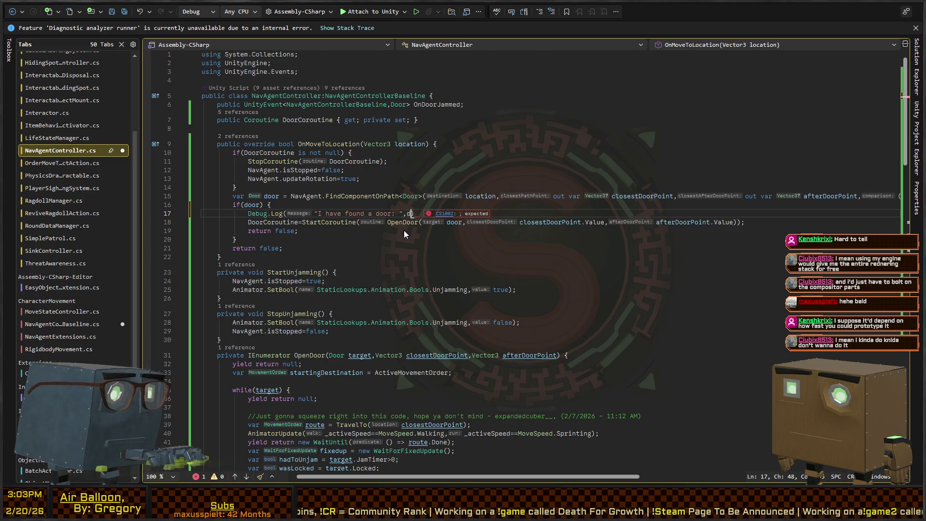
type(");")
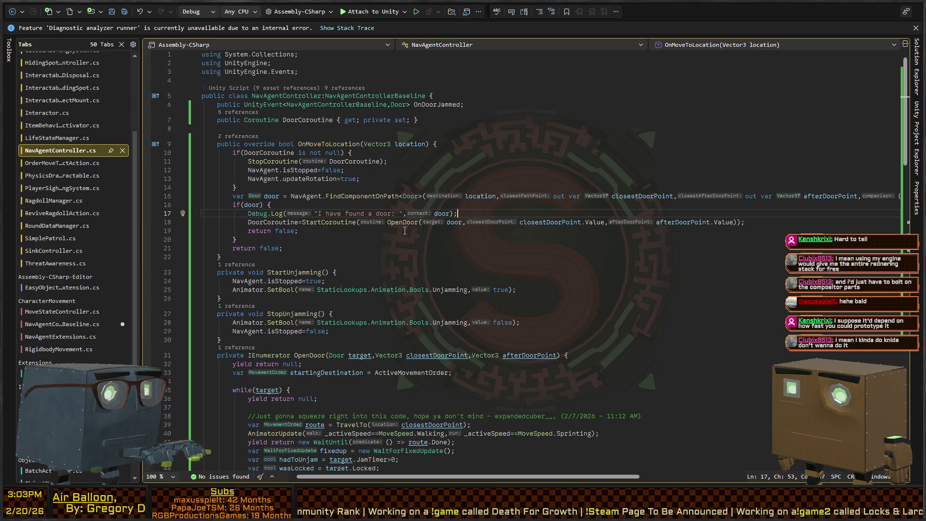
- Back in Unity, stop the running game, show the Scene view and restart Play mode
key("alt+Tab")
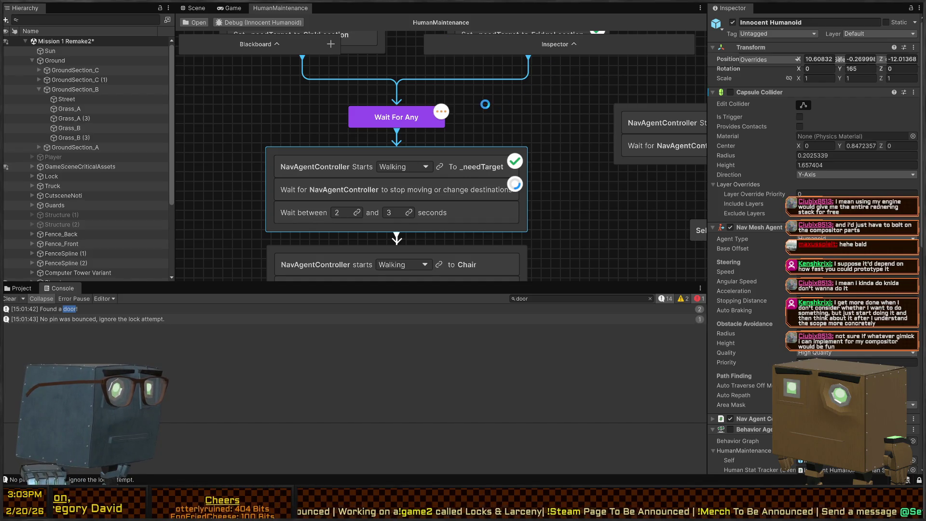
key("ctrl+p")
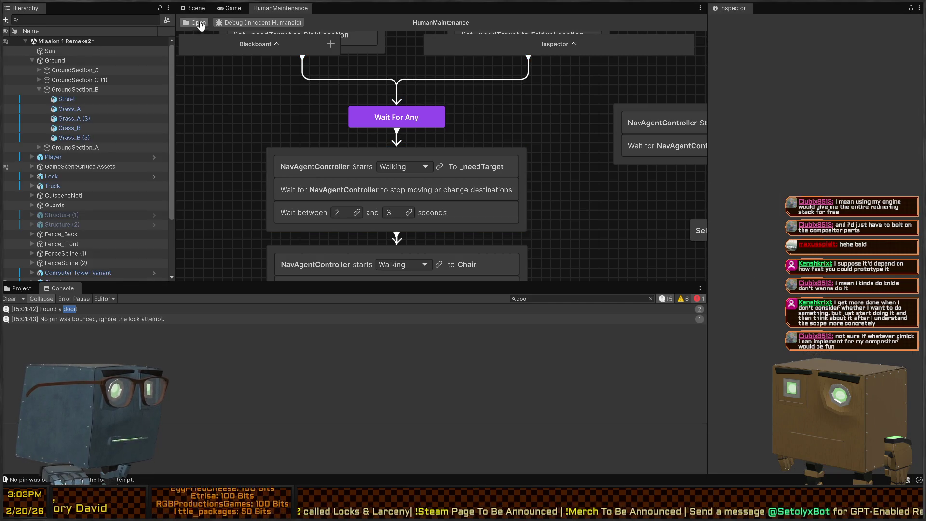
left_click(217, 8)
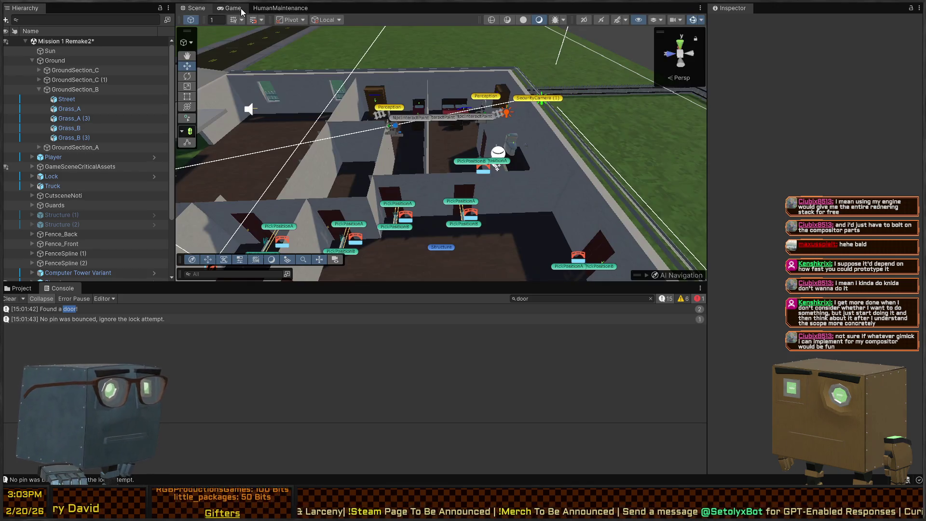
key("ctrl+p")
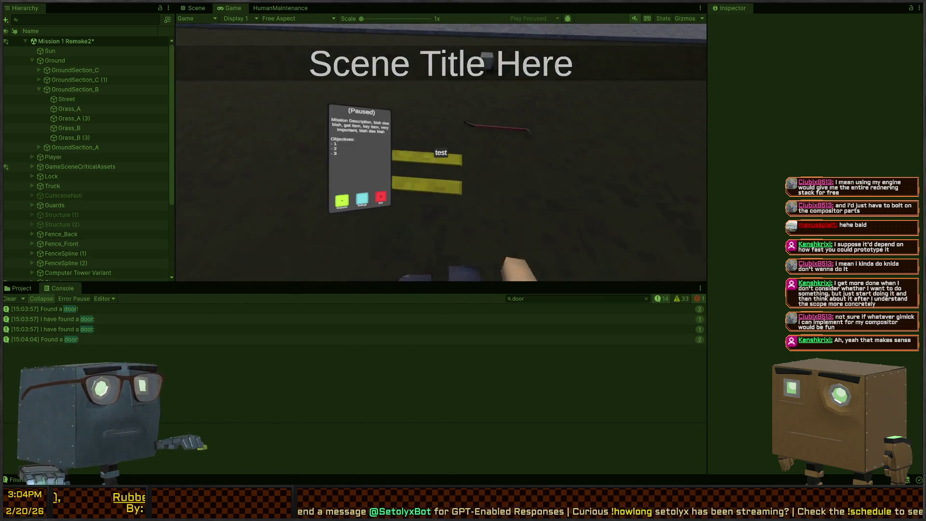
- Walk the player up to the house, open the red door and walk through the kitchen toward the dining room
left_click(441, 152)
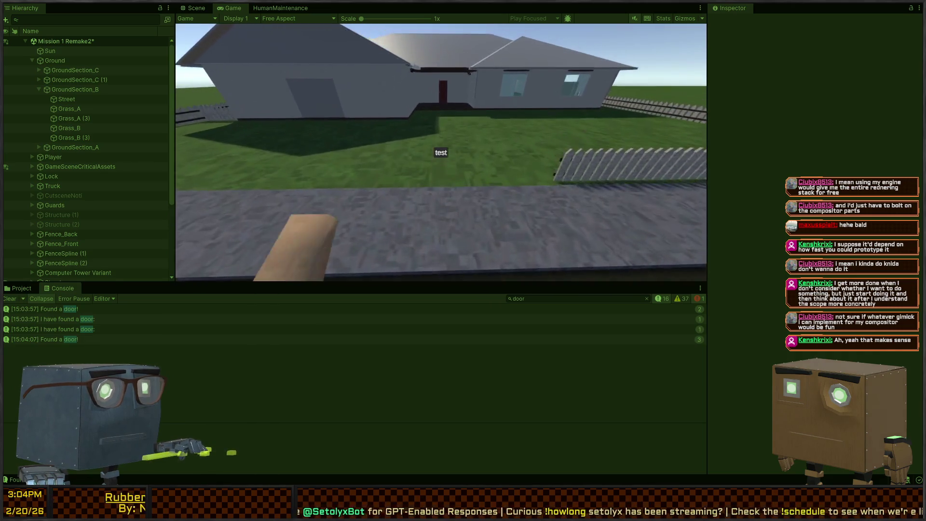
key("w")
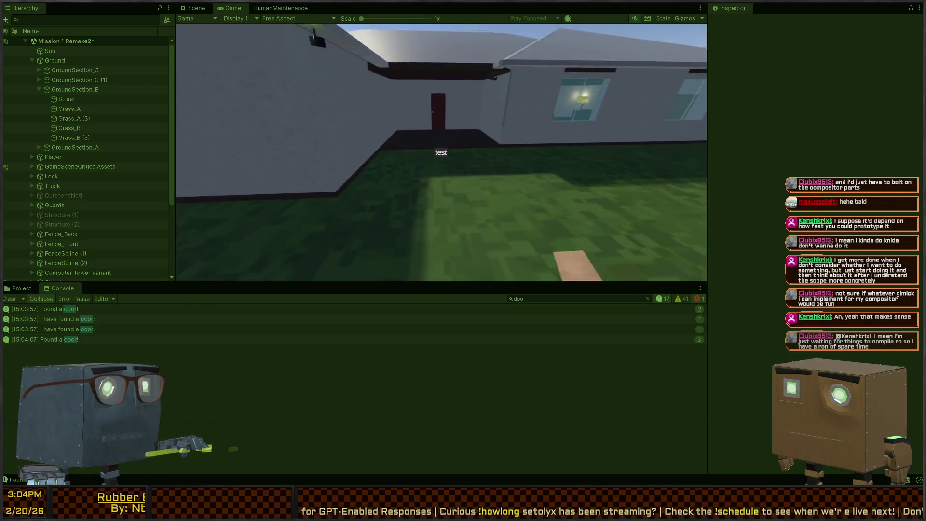
key("w")
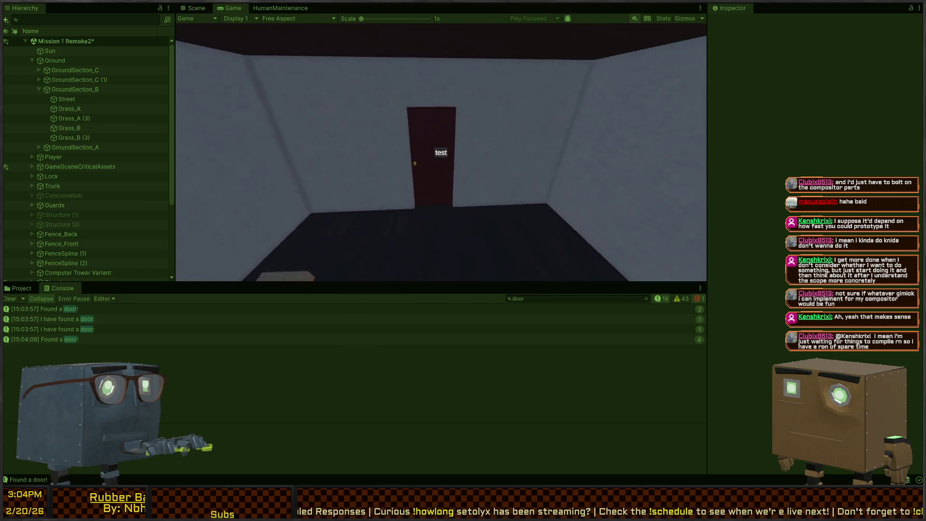
key("f")
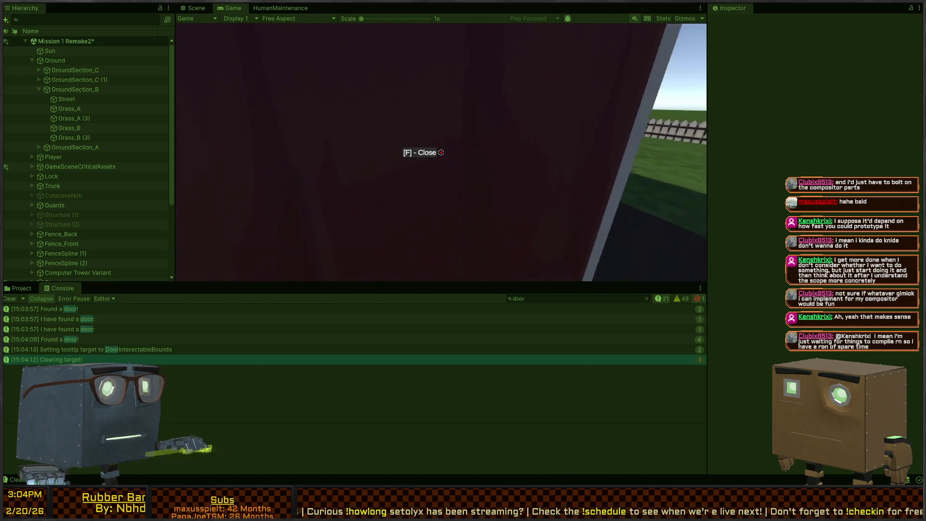
key("f")
key("f")
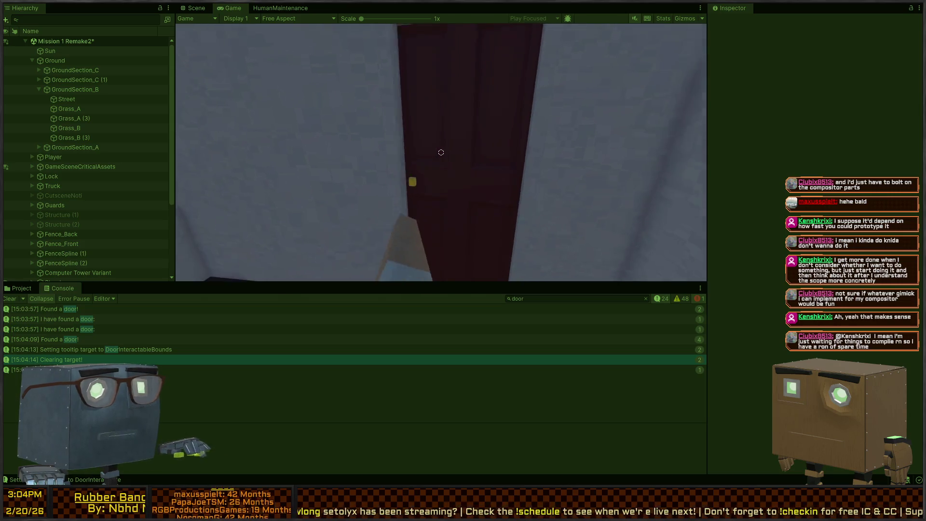
key("w")
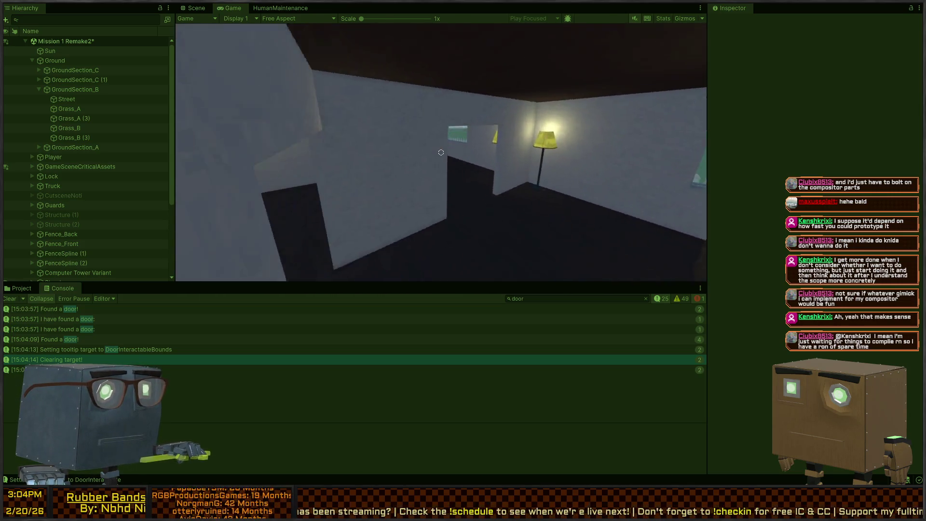
key("w")
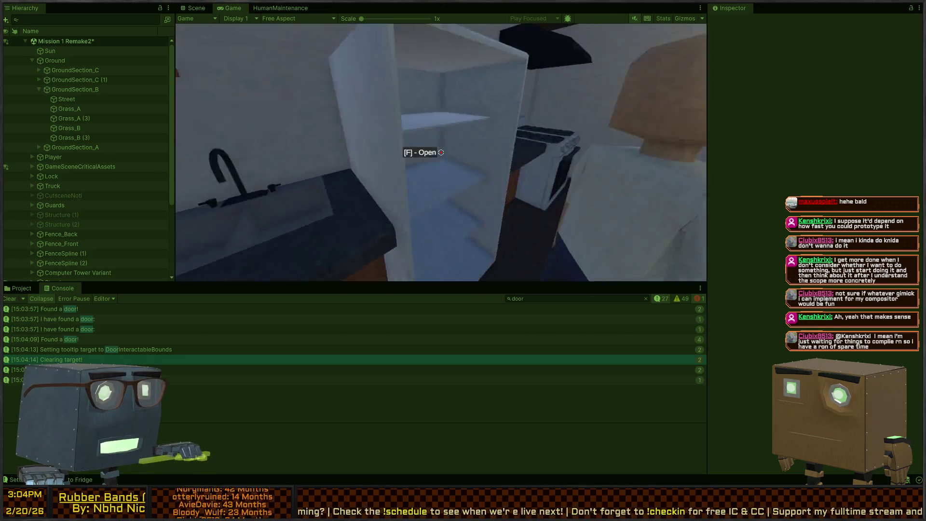
key("w")
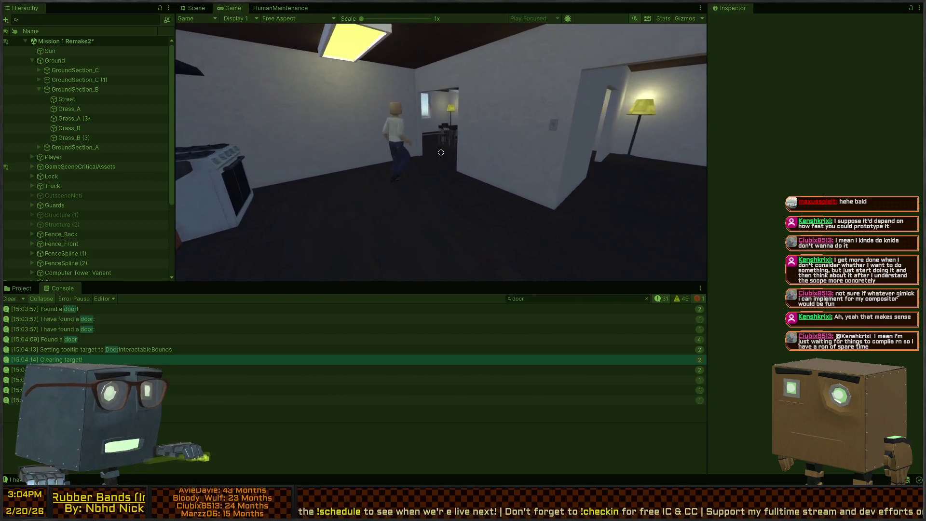
key("ctrl+1")
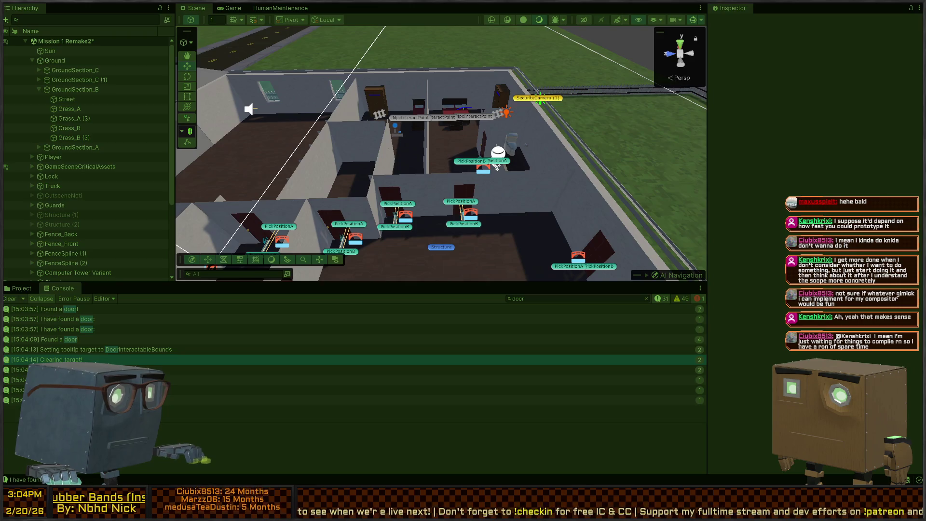
- Check the stack traces of the door logs and open the logging line in Visual Studio
left_click(216, 379)
left_click(215, 390)
left_click(215, 370)
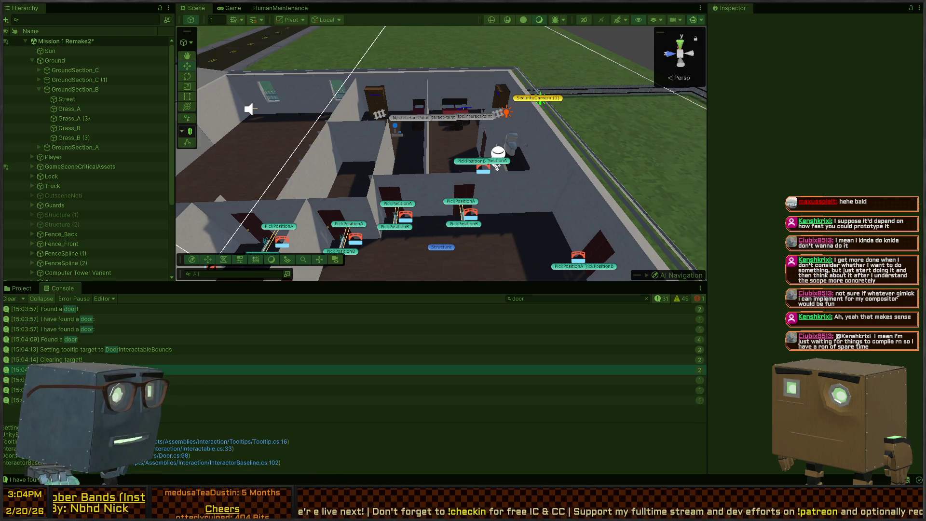
left_click(215, 400)
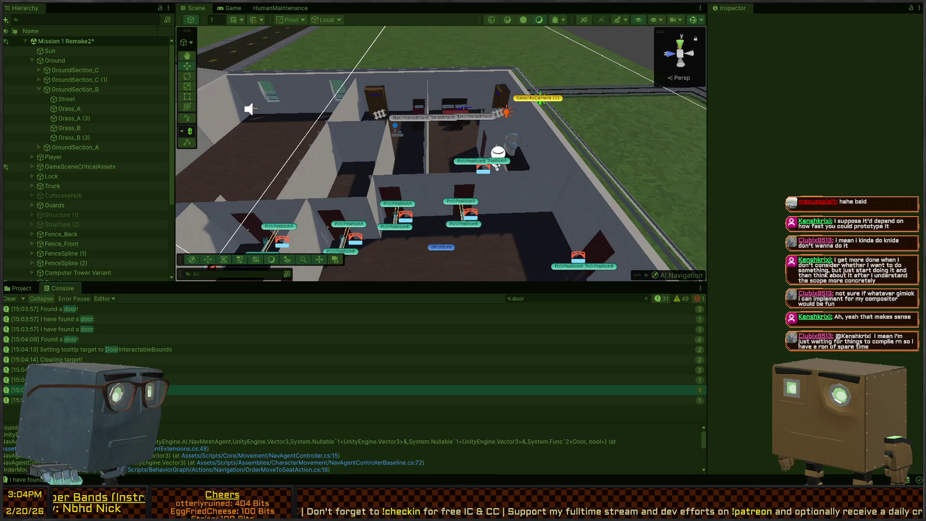
scroll(86, 182, "down", 4)
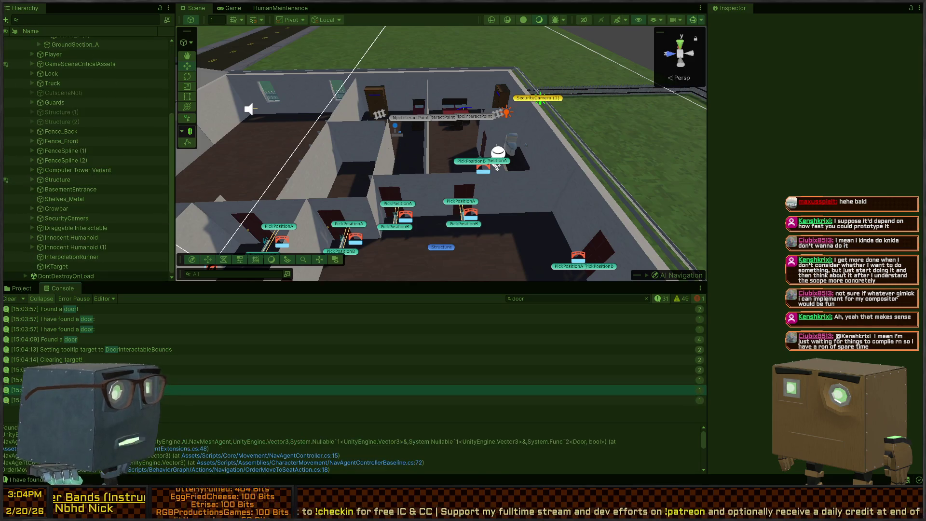
double_click(215, 400)
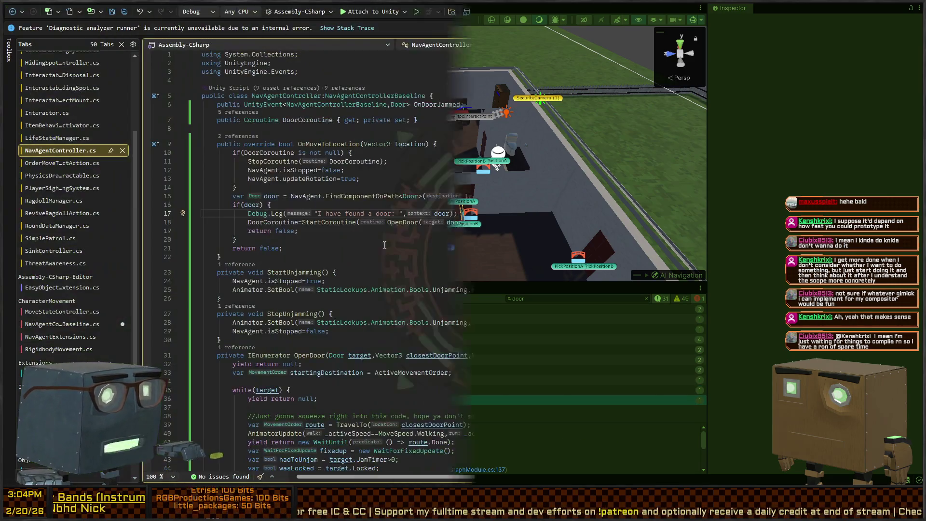
left_click(447, 216)
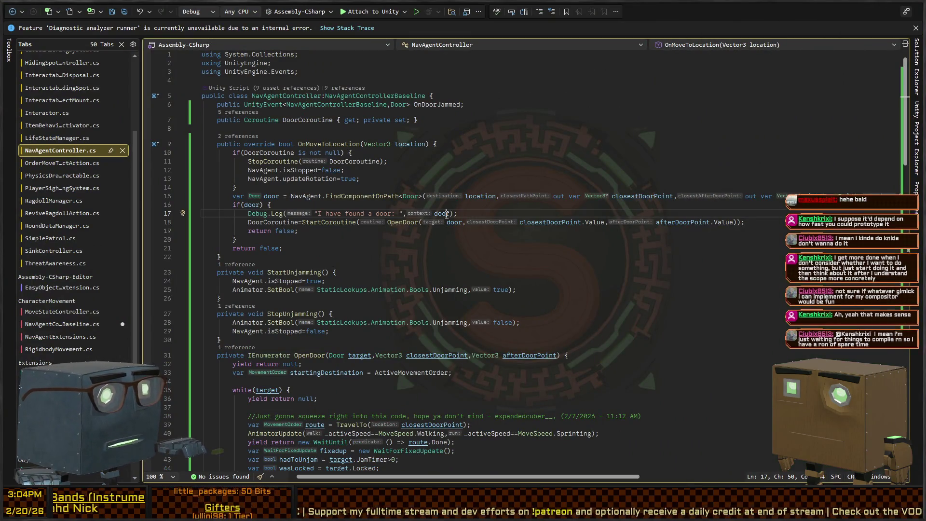
key("alt+Tab")
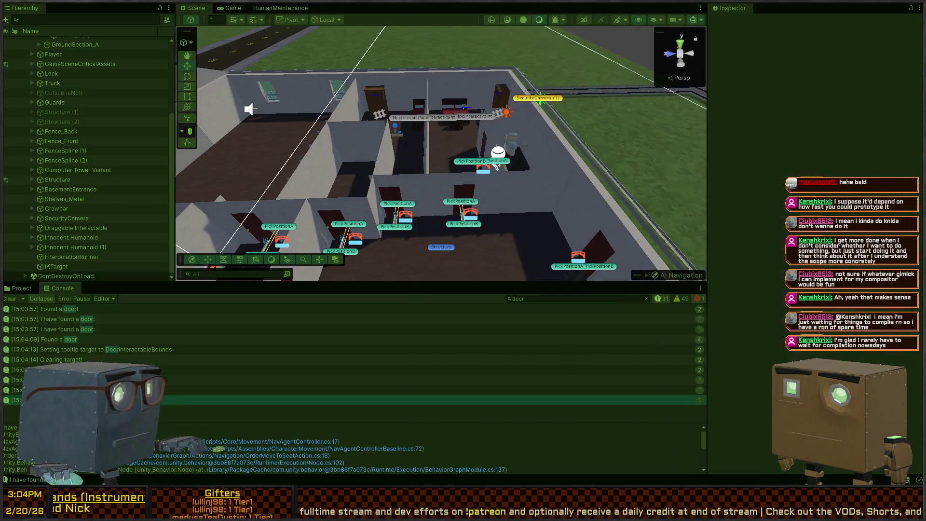
- Compare the 'I have found a door:' console entries' stack traces and open that log line in code
left_click(60, 332)
left_click(63, 337)
left_click(68, 321)
left_click(66, 328)
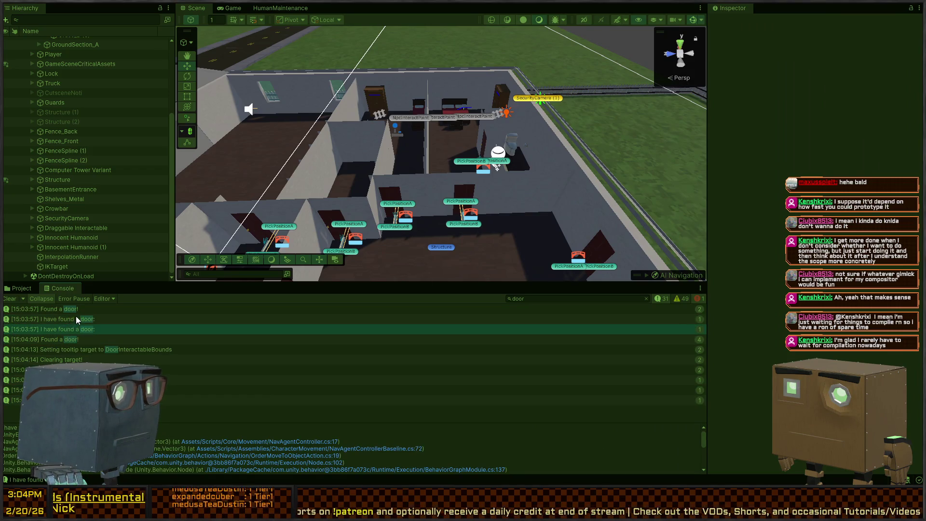
left_click(77, 317)
scroll(76, 125, "up", 5)
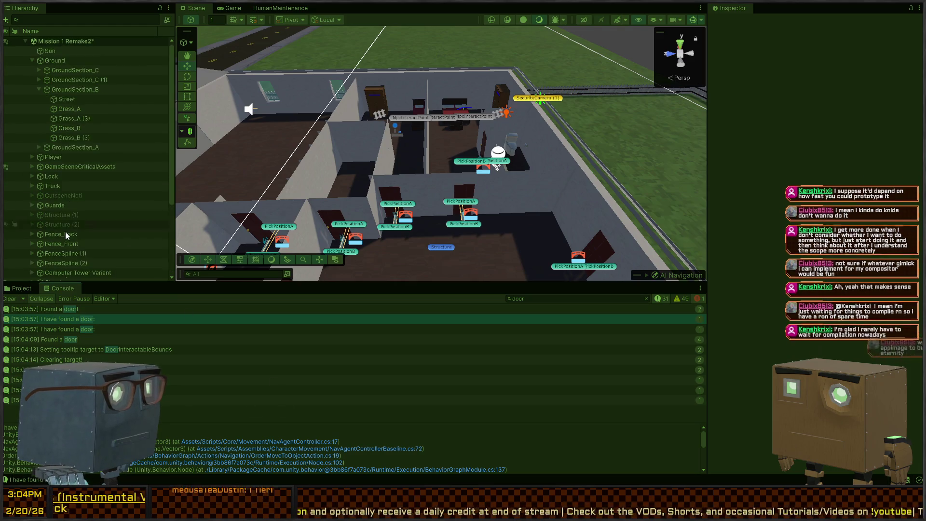
left_click(76, 330)
left_click(73, 319)
left_click(68, 329)
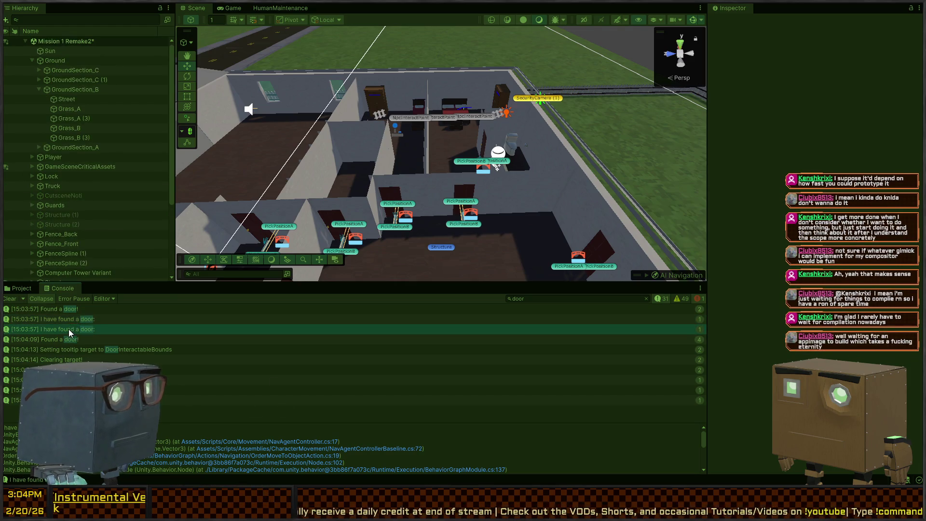
left_click(77, 319)
left_click(74, 328)
left_click(80, 316)
left_click(126, 329)
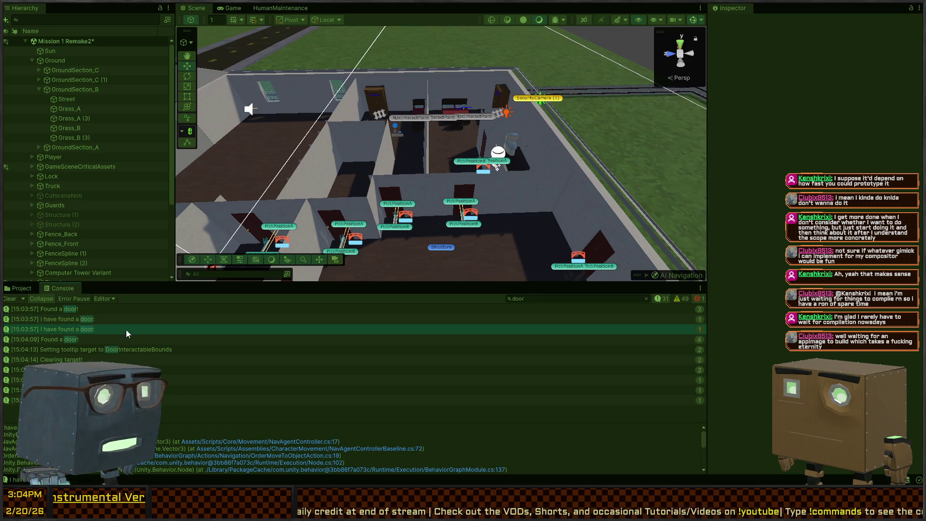
double_click(126, 330)
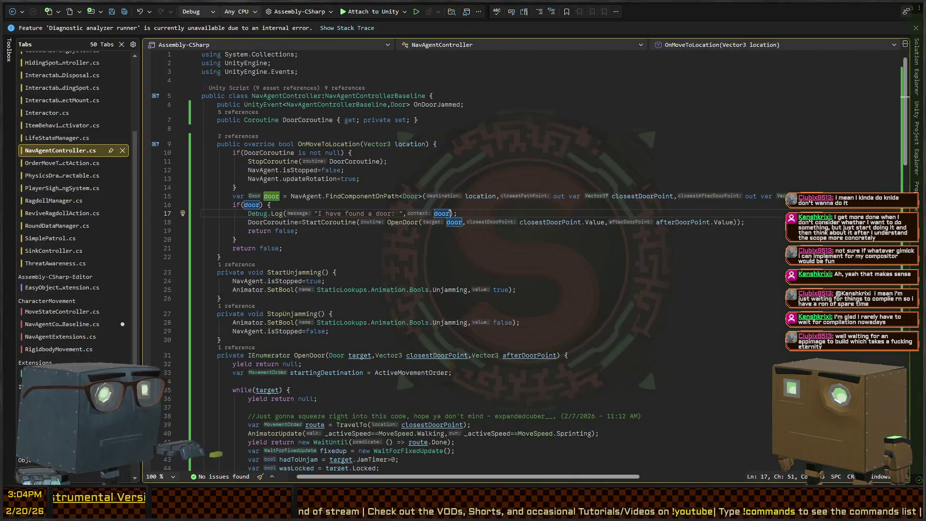
- Change the Debug.Log context to door.gameObject, save NavAgentController.cs, and return to Unity
type(".gameO")
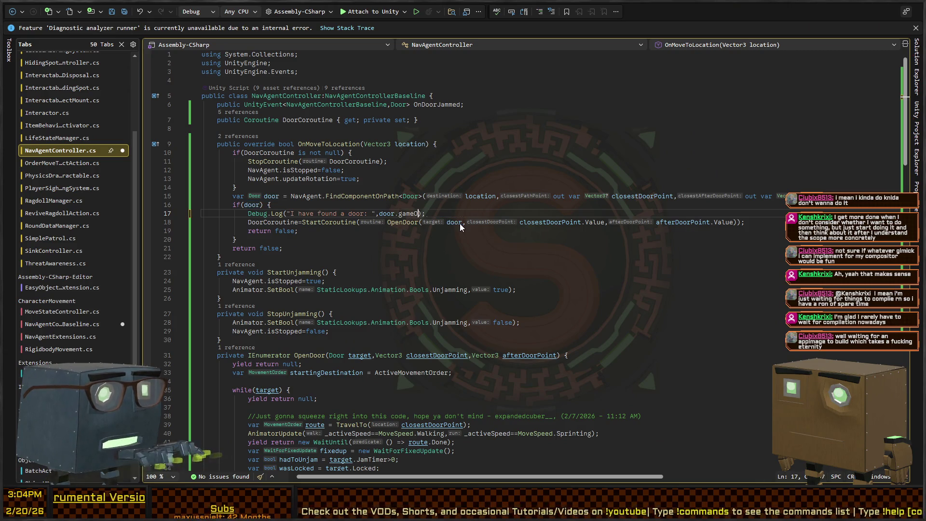
type("bject")
key("ctrl+s")
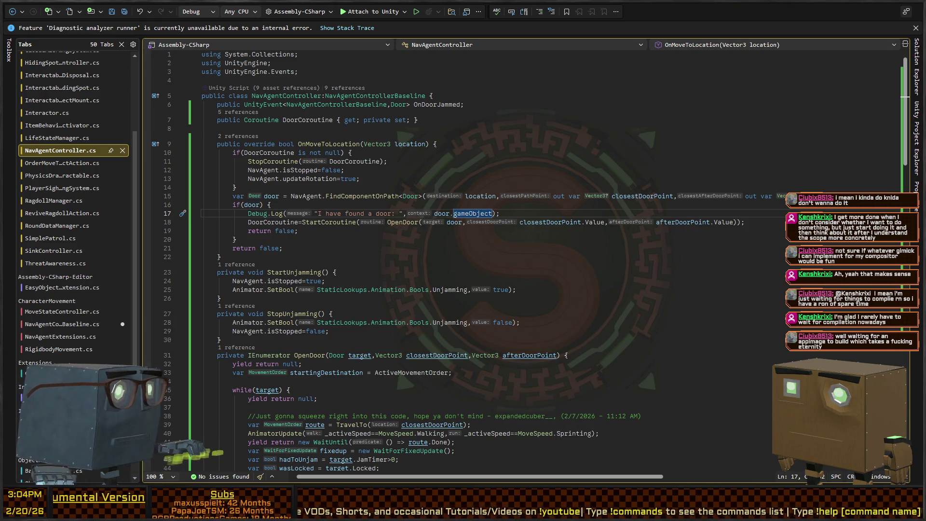
key("alt+Tab")
key("alt+Tab")
left_click(63, 324)
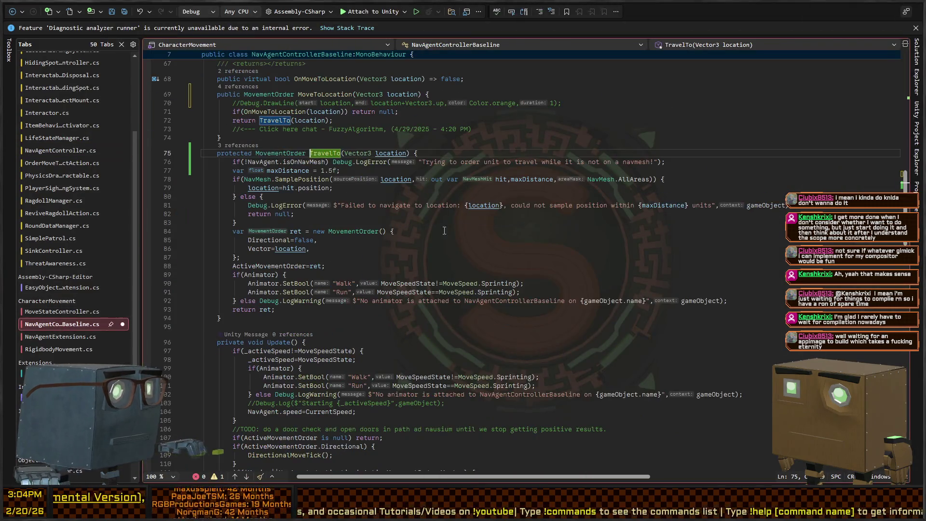
key("ctrl+Tab")
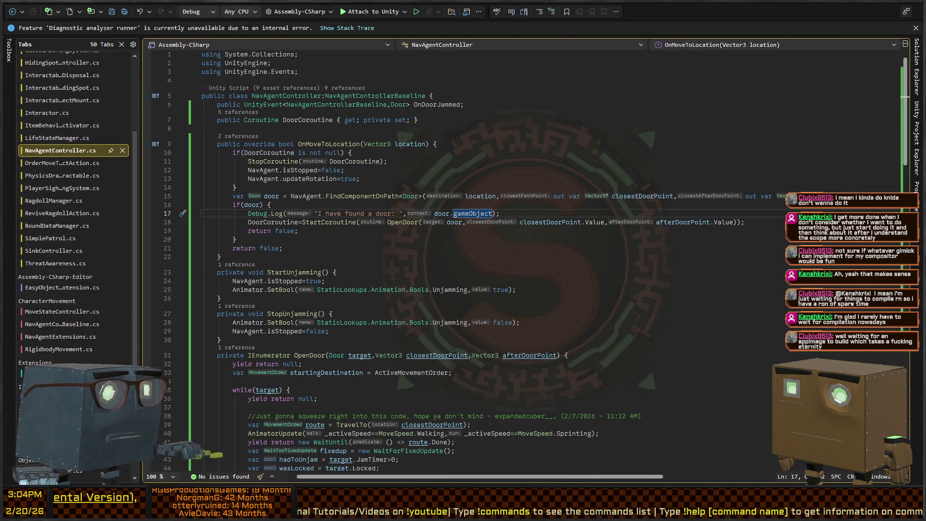
key("alt+Tab")
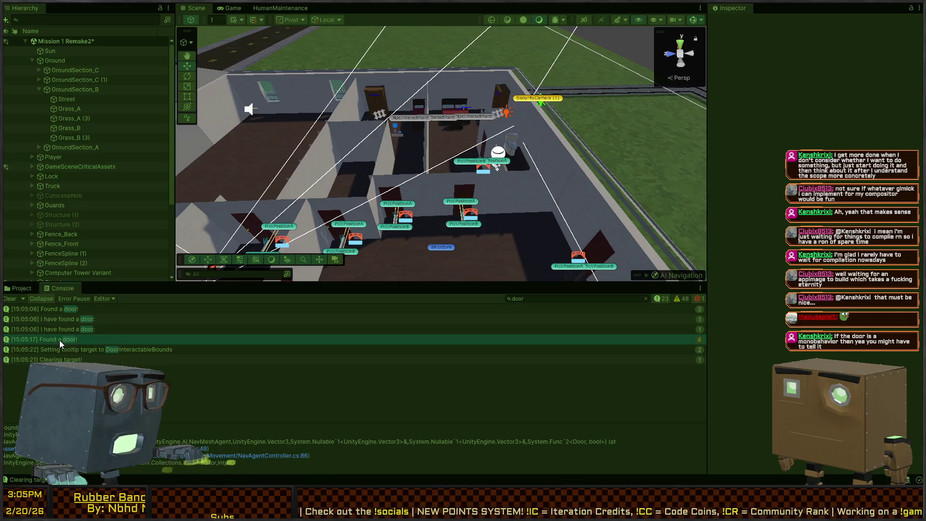
- Ping the door objects behind the 'I have found a door' Console entries and select the DoorInteractable
left_click(59, 340)
left_click(68, 329)
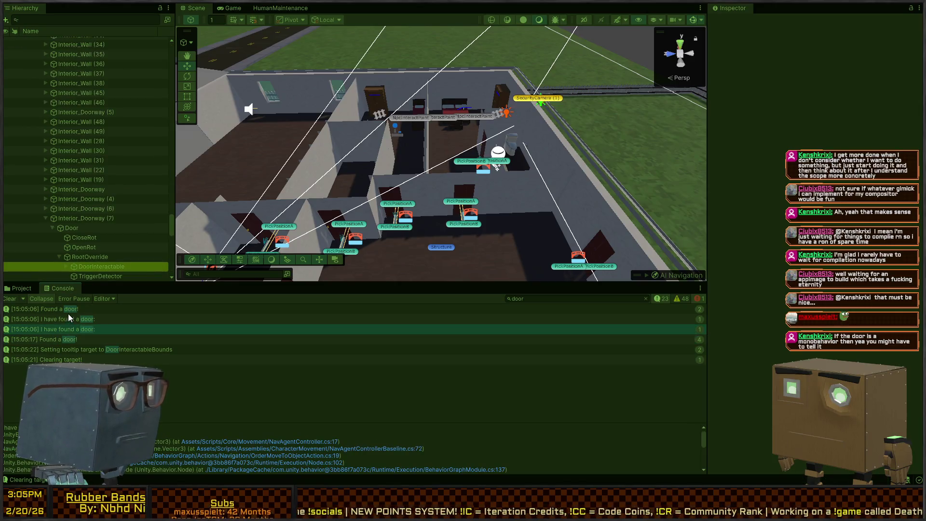
left_click(64, 319)
left_click(65, 331)
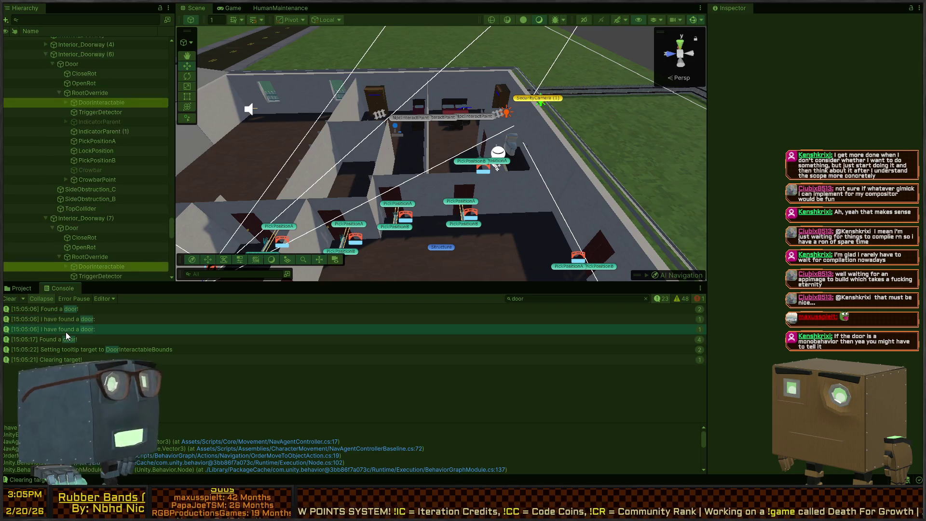
left_click(79, 317)
left_click(75, 328)
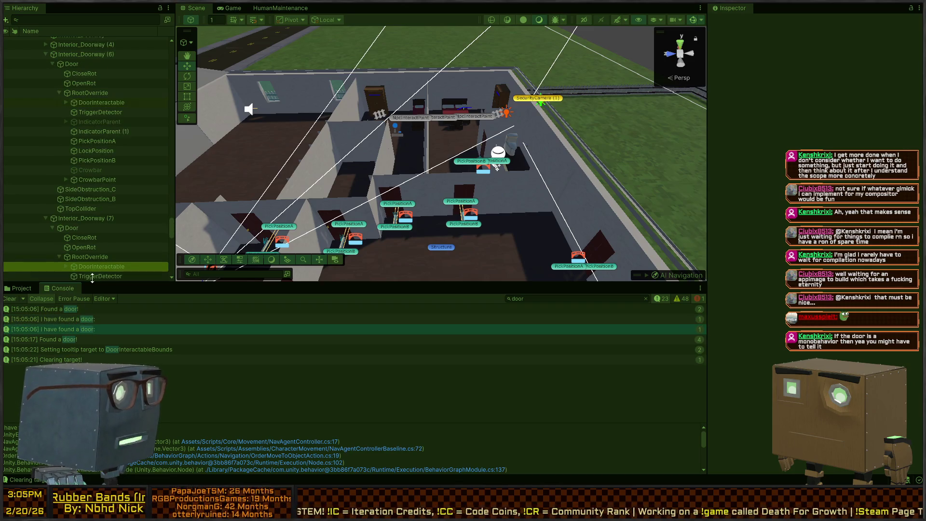
left_click(104, 266)
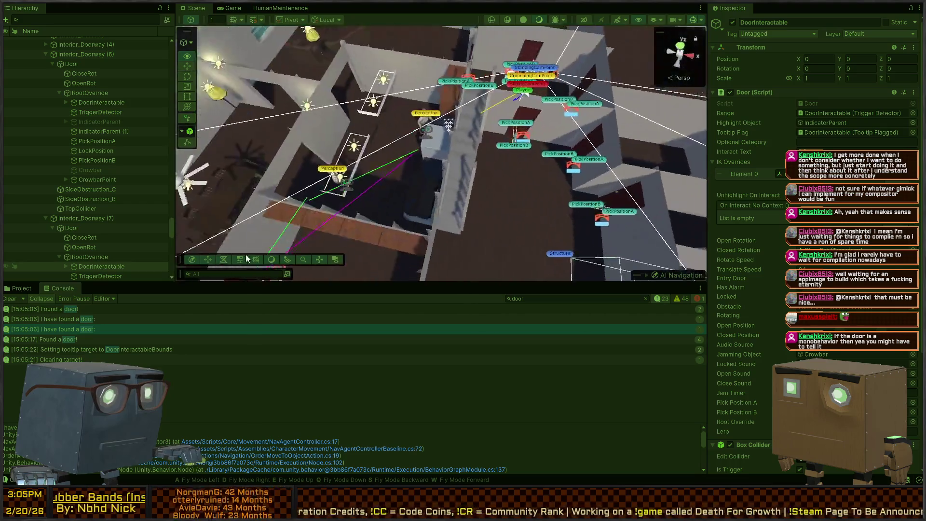
- Compare Game and Scene views and trace the newest log entry to Interior_Doorway (2)'s DoorInteractable
left_click(229, 8)
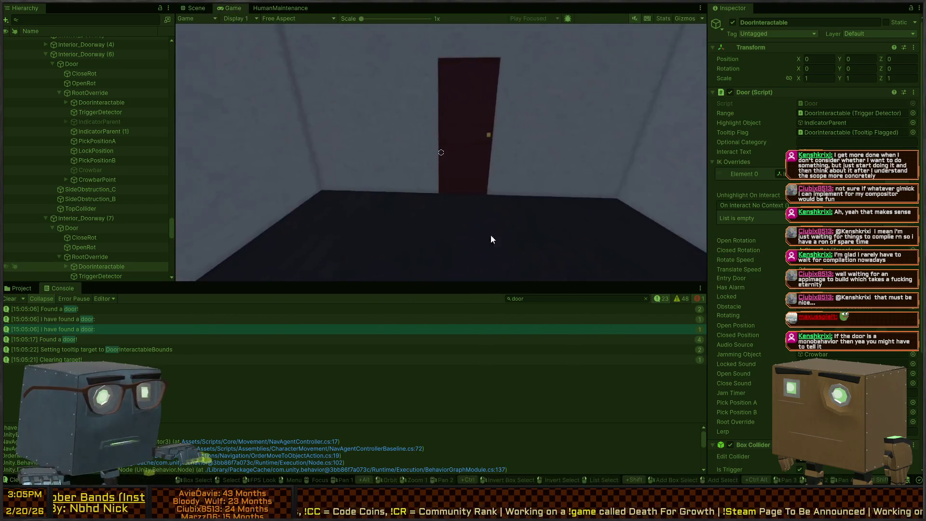
left_click(193, 8)
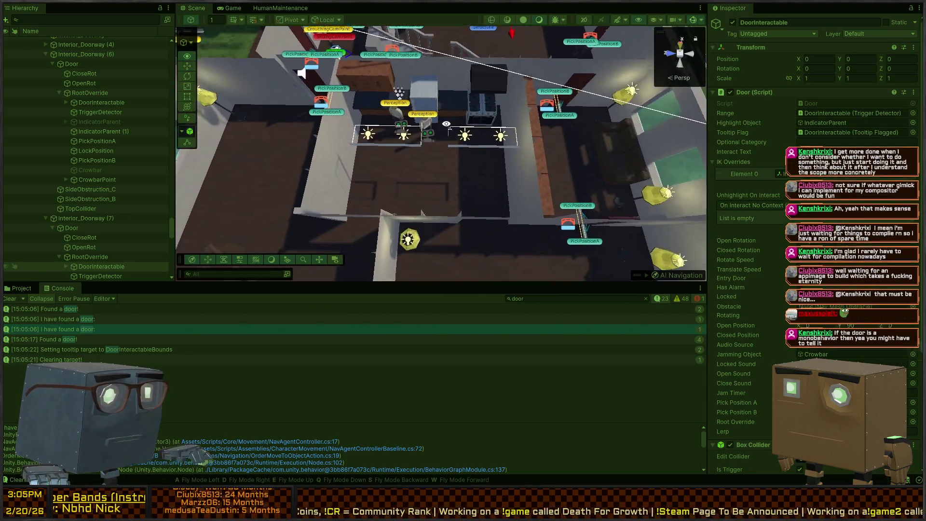
key("w")
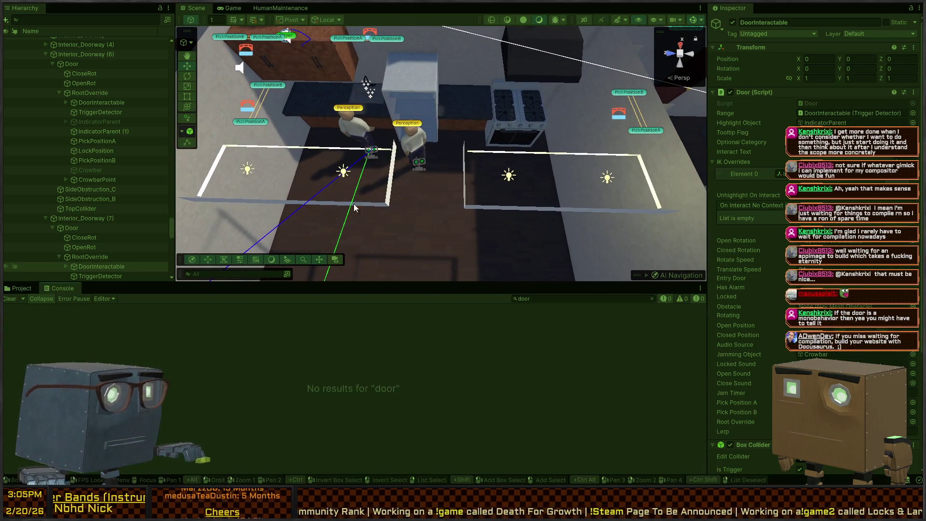
left_click(230, 8)
left_click(193, 8)
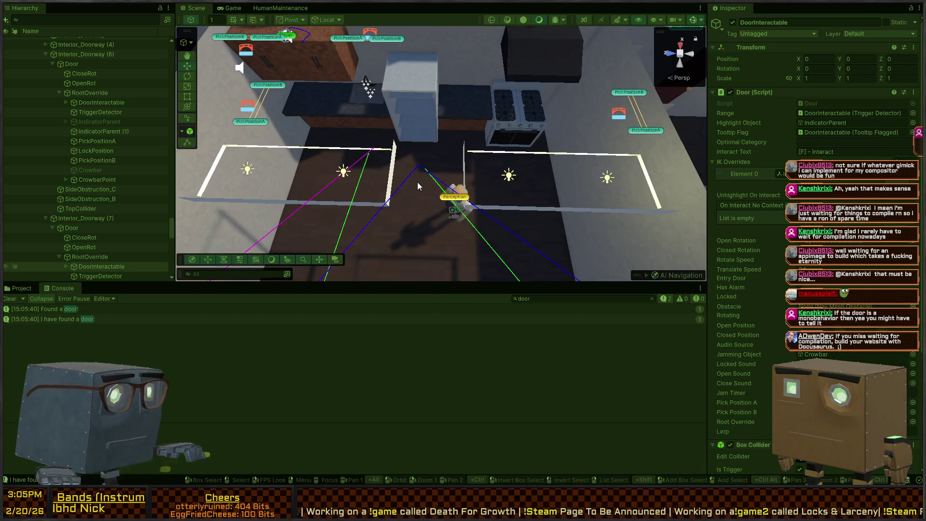
scroll(417, 186, "down", 10)
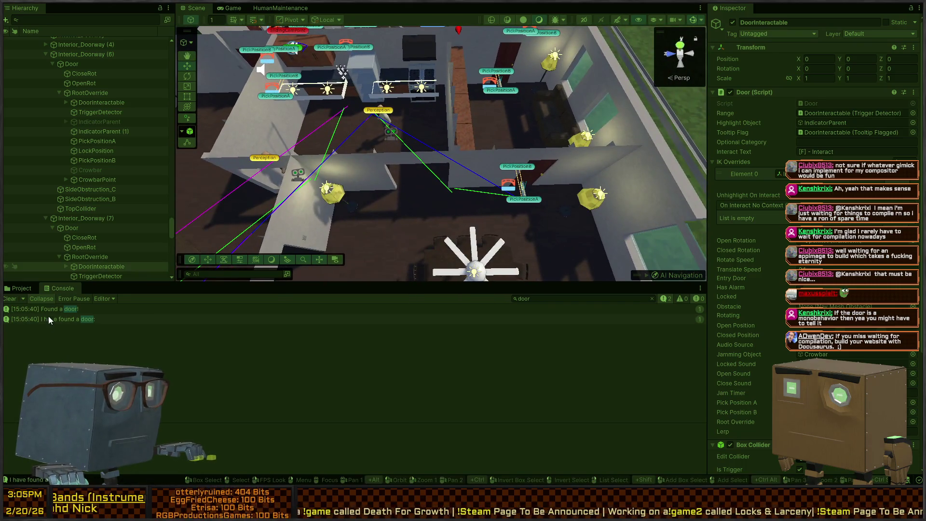
left_click(64, 320)
left_click(105, 267)
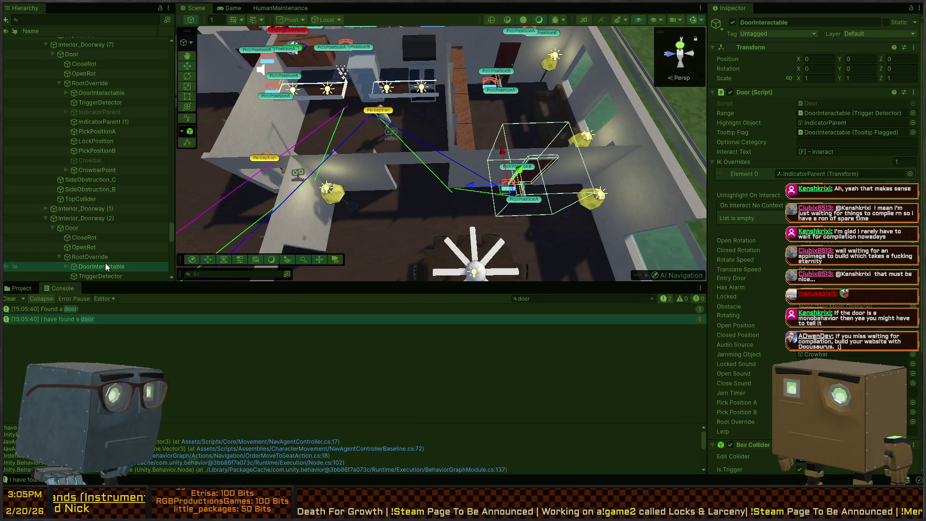
scroll(572, 144, "up", 3)
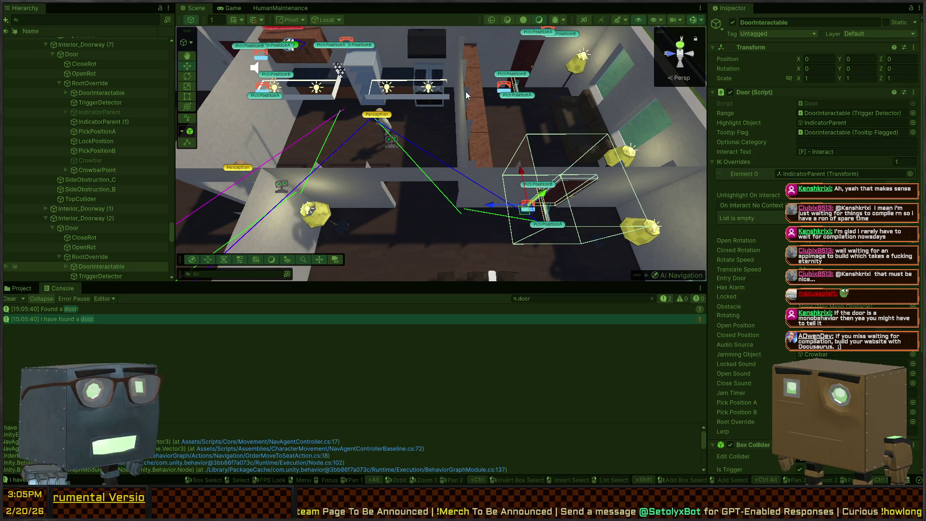
key("alt+Tab")
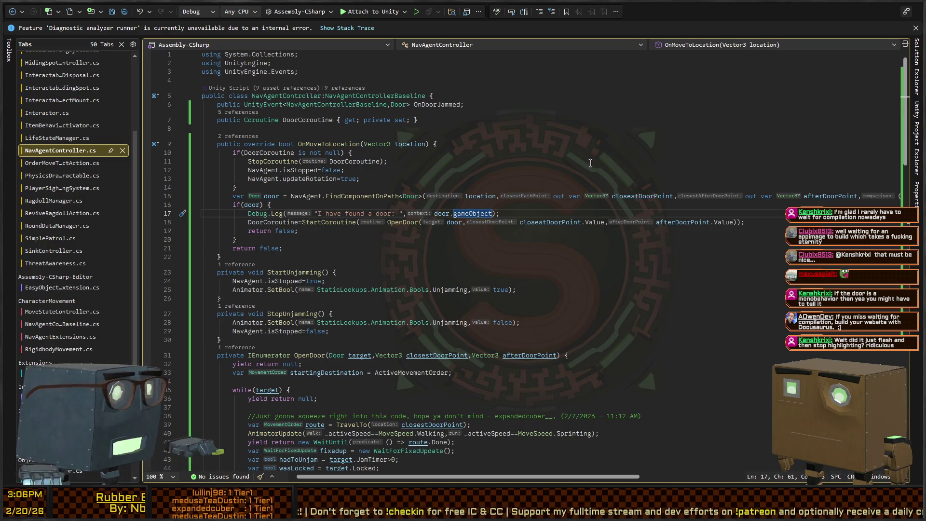
key("alt+Tab")
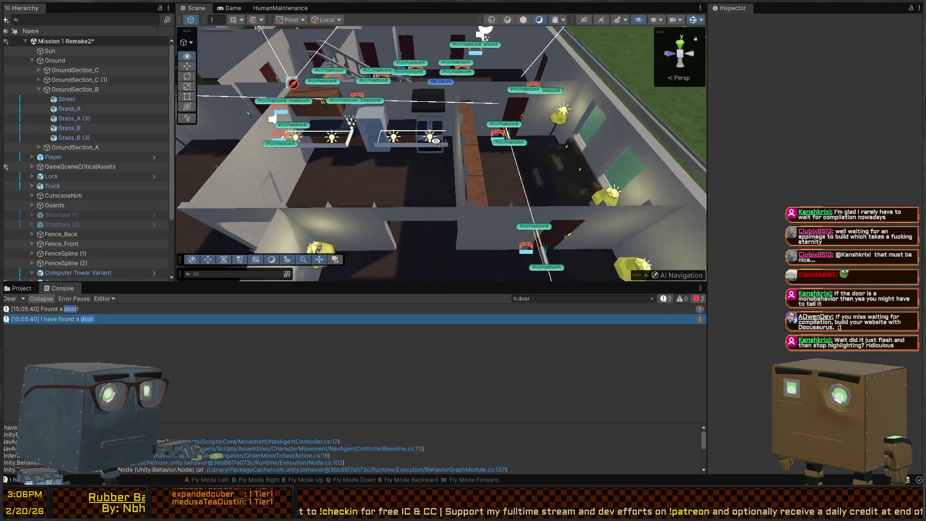
left_click(114, 319)
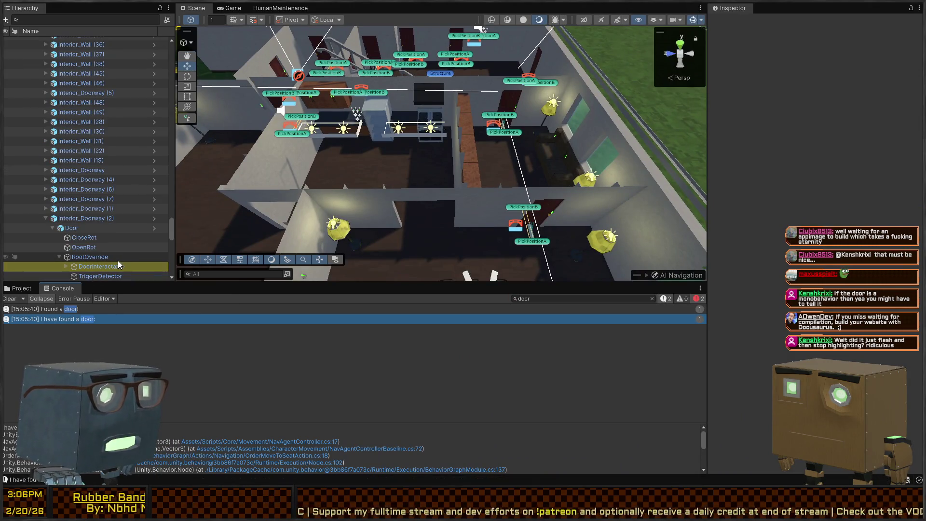
key("w")
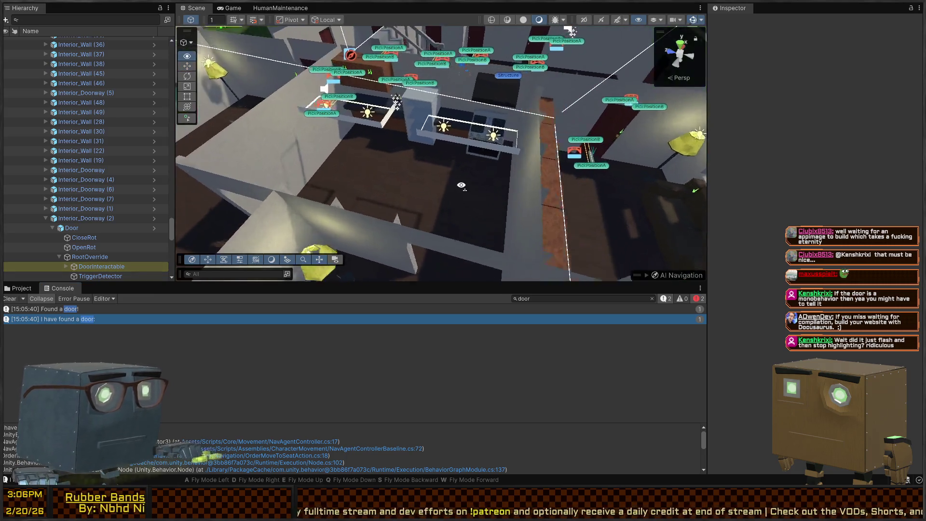
key("s")
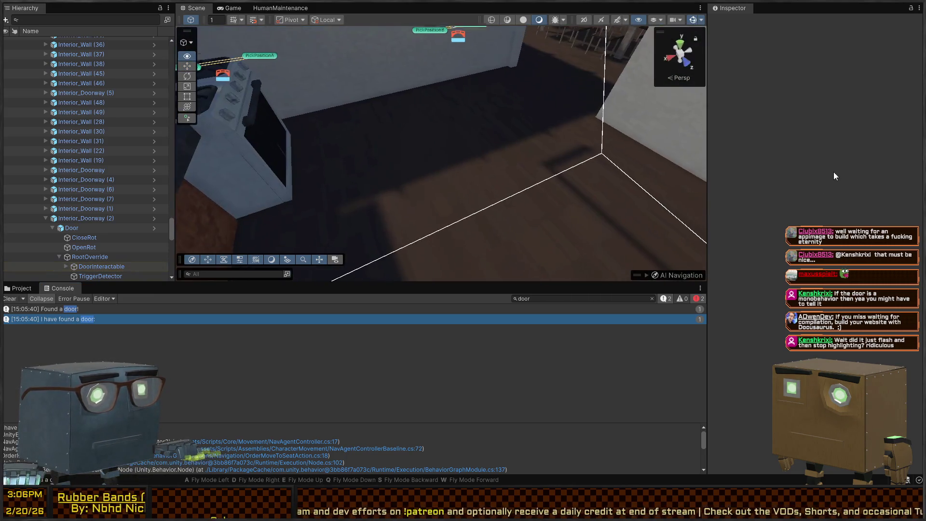
key("w")
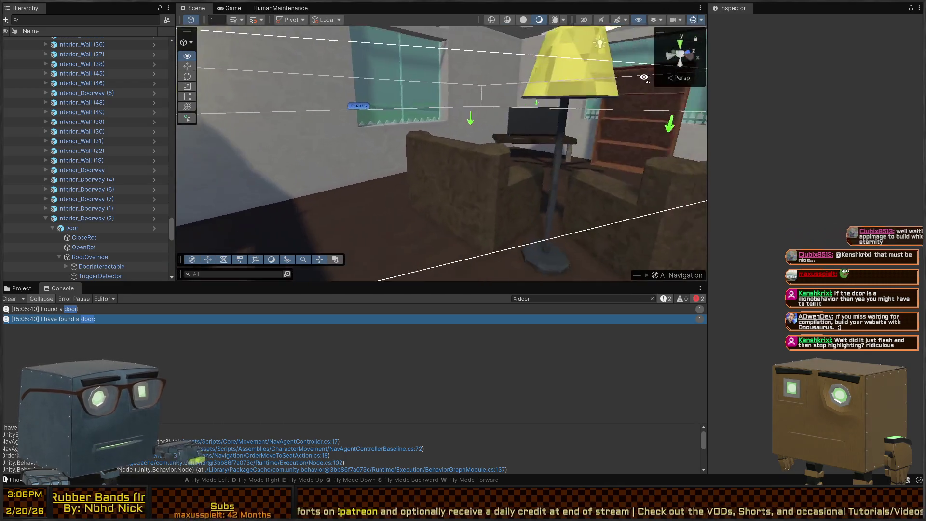
key("s")
key("s")
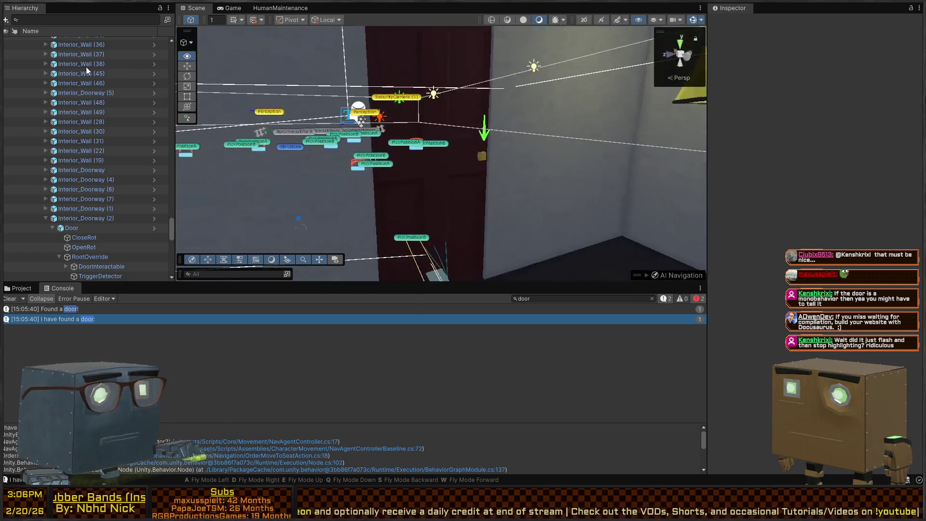
key("s")
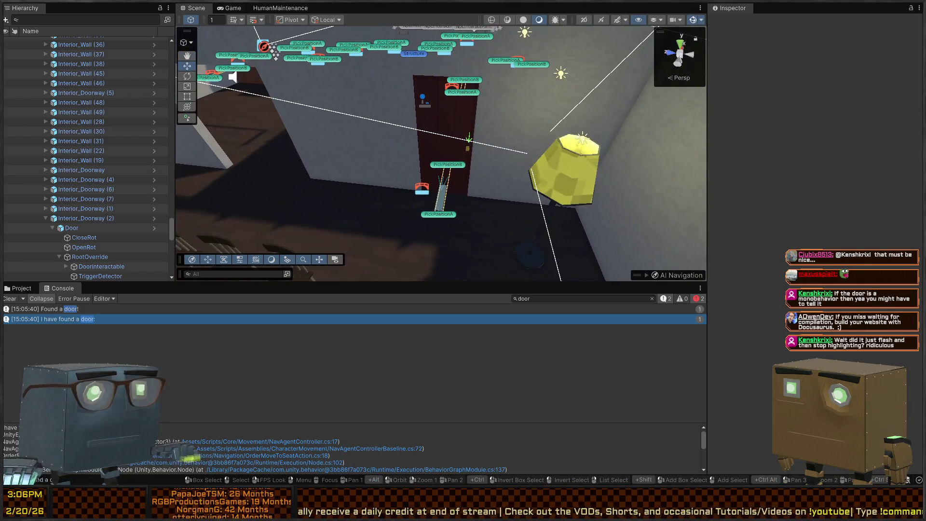
key("alt+Tab")
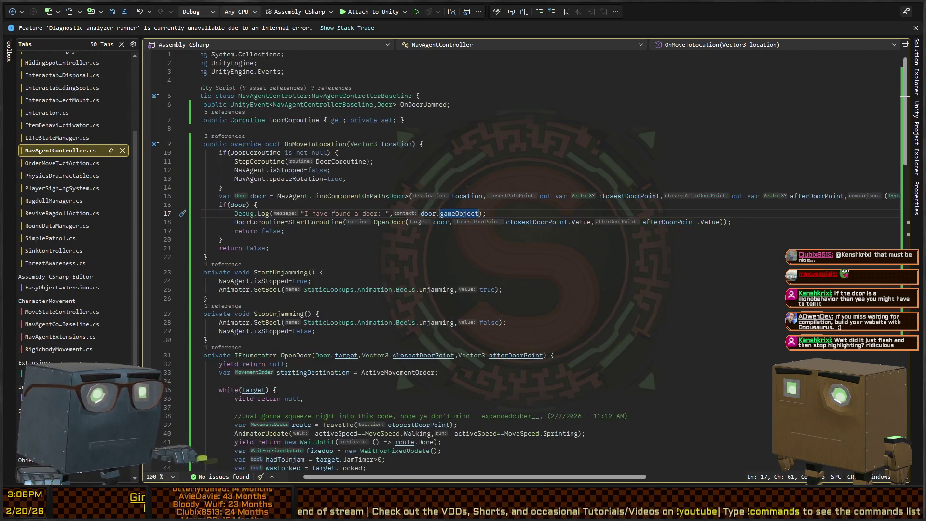
- Open the FindComponentOnPath definition in NavAgentExtensions.cs and review its raycast loop and destination use
left_click(355, 197, "ctrl")
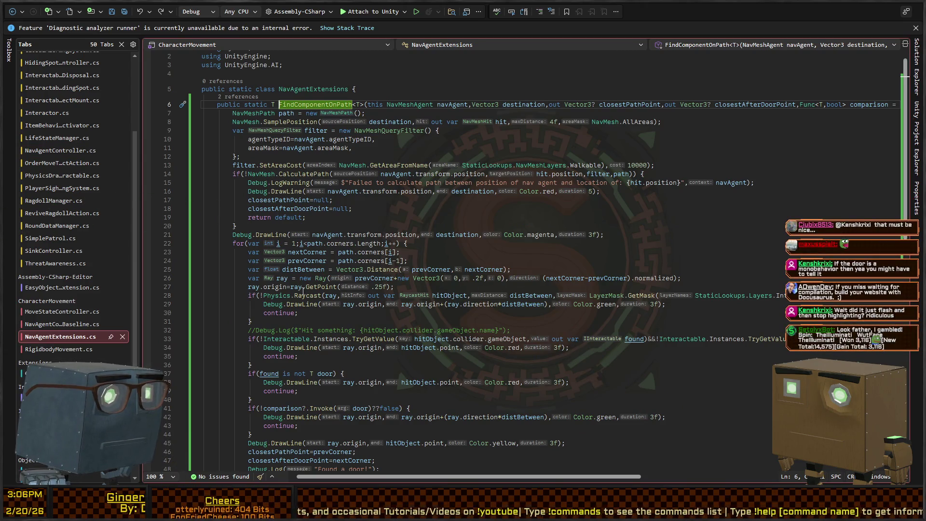
scroll(542, 300, "right", 5)
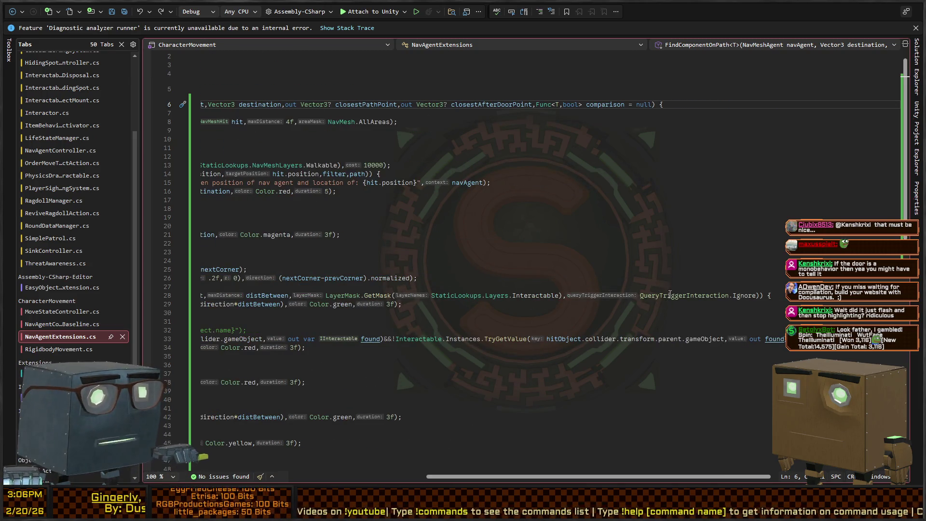
scroll(576, 294, "left", 5)
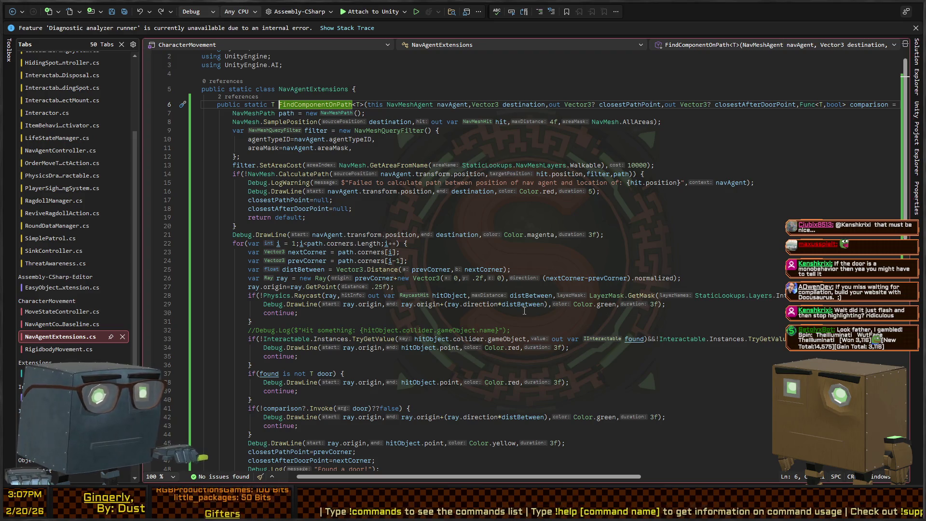
left_click(287, 296)
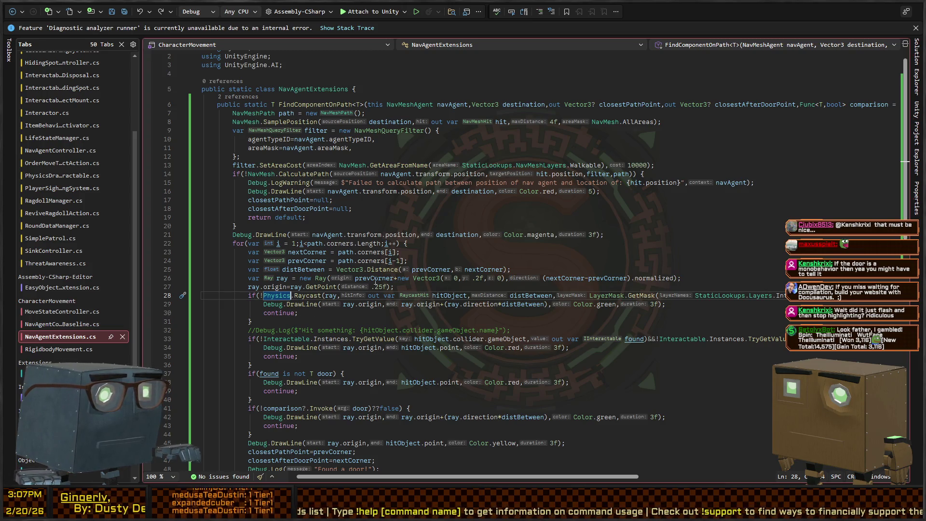
scroll(333, 268, "up", 1)
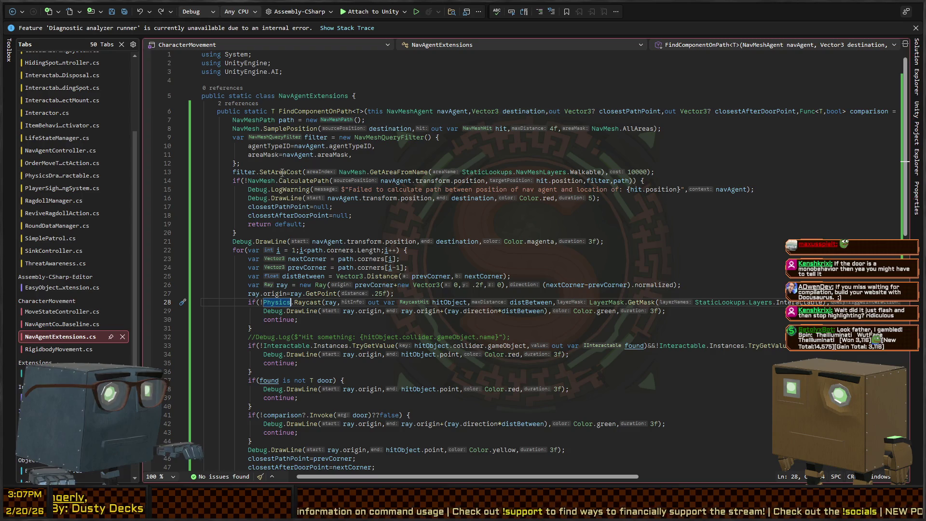
left_click(381, 129)
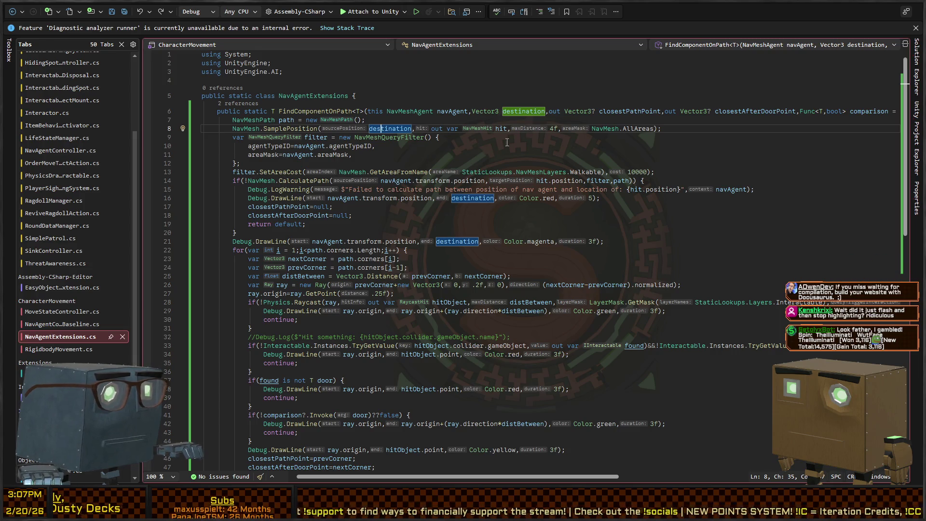
- Change the NavMesh.SamplePosition maximum distance from 4f to 1.5f and return to Unity
left_click_drag(551, 129, 559, 128)
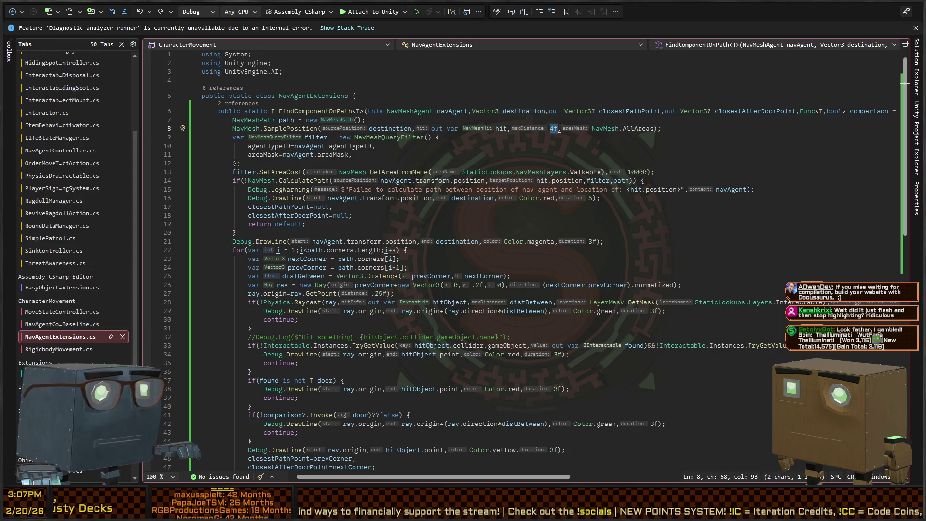
type("1.5")
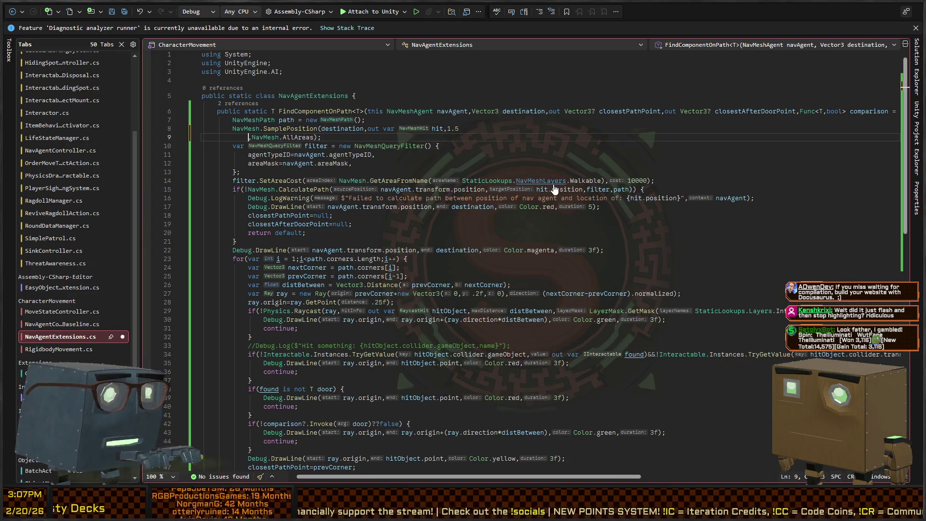
type("f,NavMesh.AllAreas);")
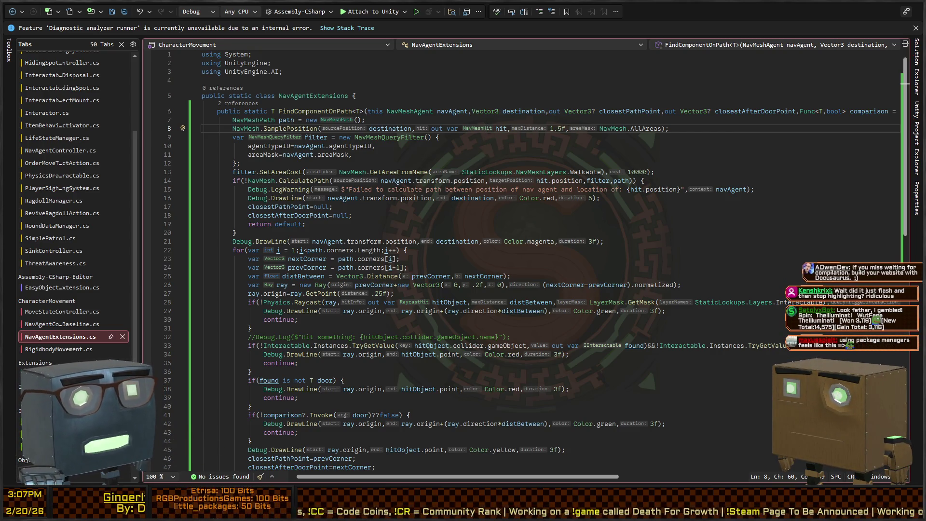
key("alt+Tab")
mouse_move(450, 149)
left_mouse_down()
mouse_move(82, 152)
mouse_move(265, 140)
mouse_move(424, 147)
mouse_move(559, 129)
mouse_move(619, 161)
left_mouse_up()
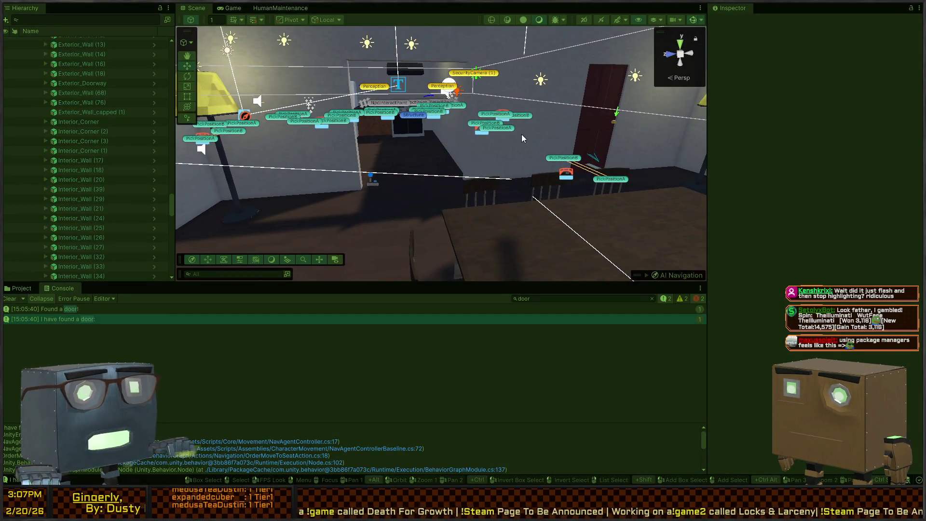
- Run the updated code in play mode and watch the agent from an overhead Scene view
key("ctrl+p")
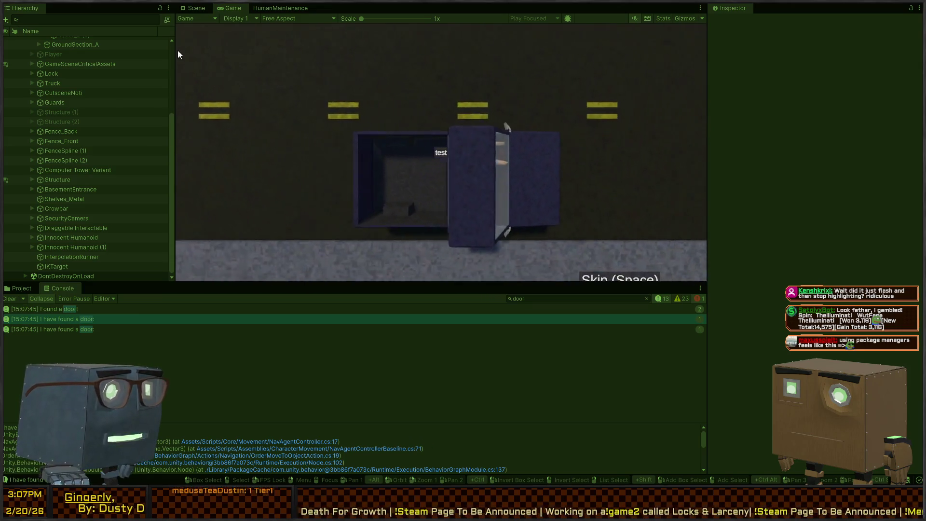
left_click(197, 8)
left_click_drag(453, 153, 584, 199)
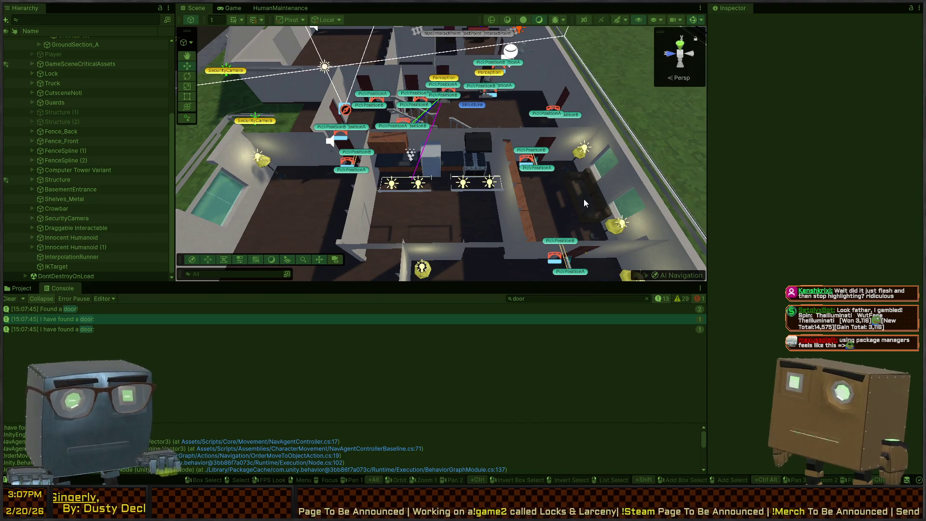
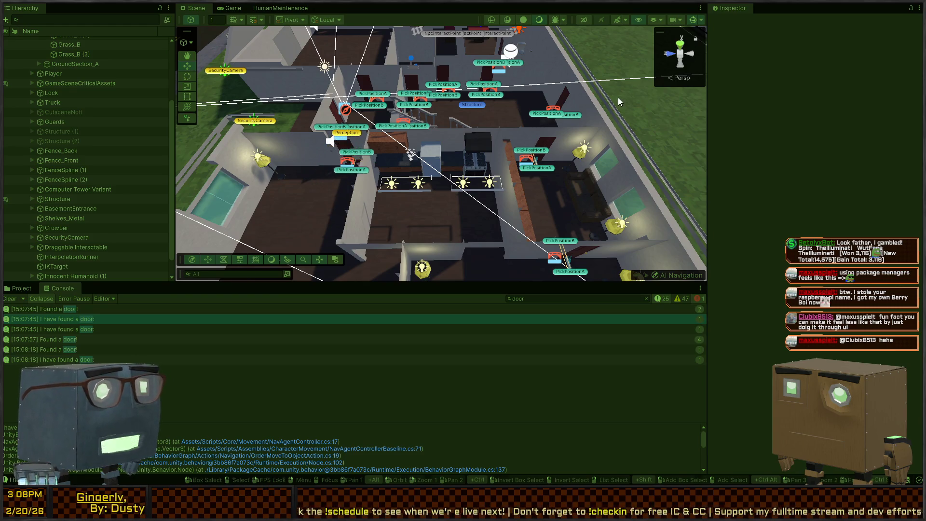
- Fly the Scene view camera low around the house, then bring Visual Studio with NavAgentExtensions.cs to the front
mouse_move(618, 97)
left_mouse_down()
mouse_move(609, 51)
mouse_move(455, 143)
left_mouse_up()
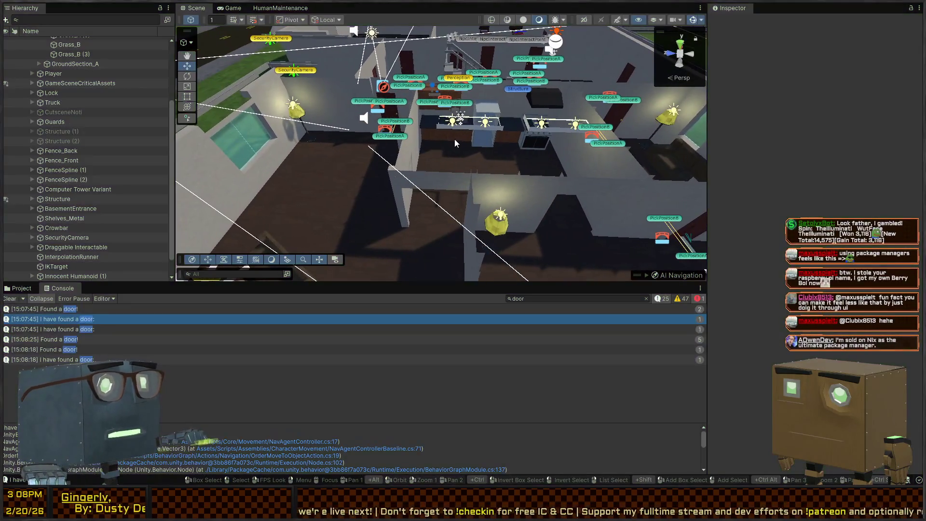
key("alt")
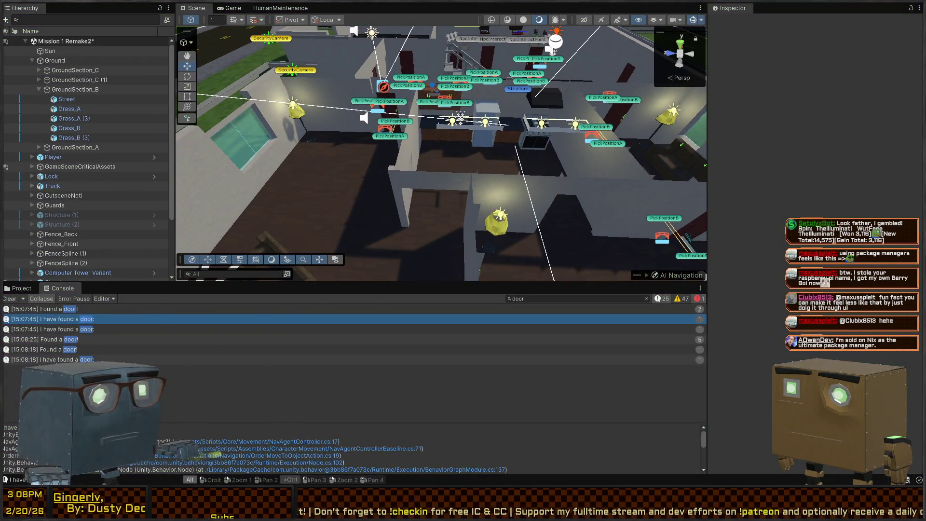
key("alt+Tab")
- List all references to SamplePosition and open the call in MarkedArea.cs
left_click(287, 121)
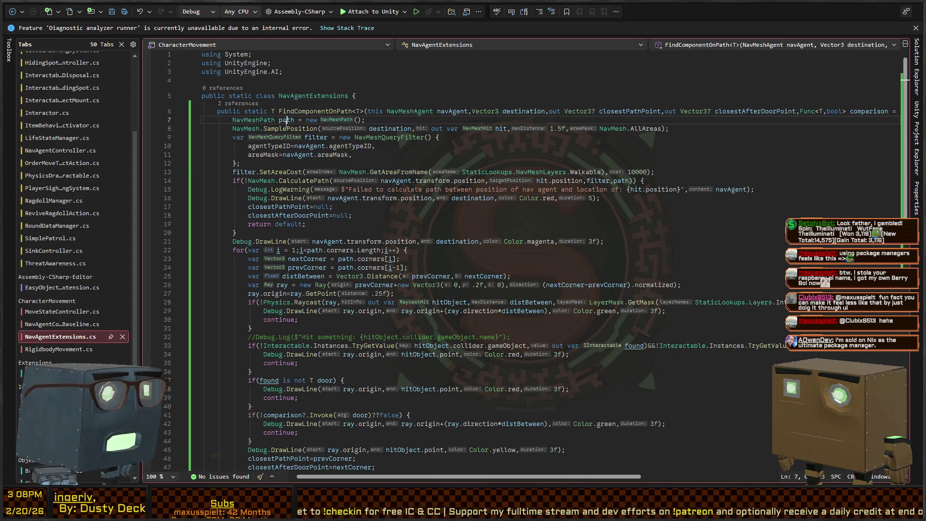
left_click(278, 129)
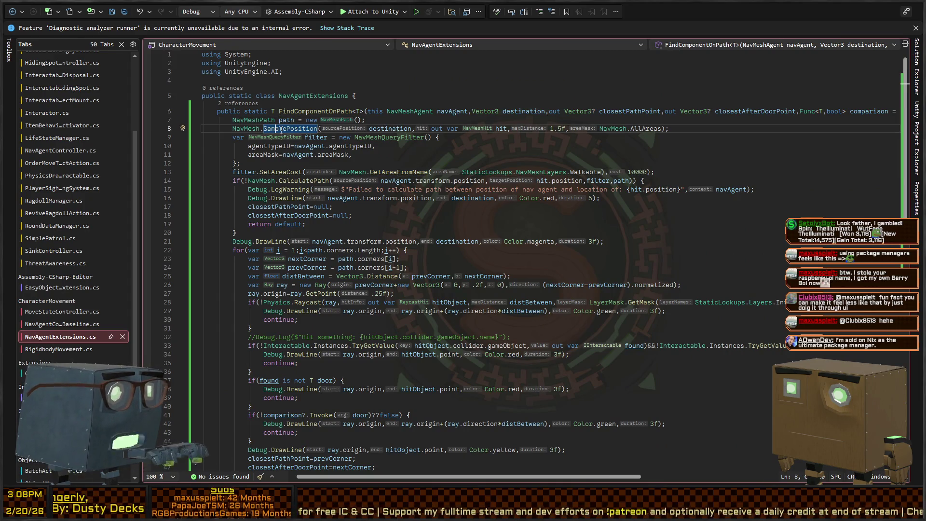
key("shift+F12")
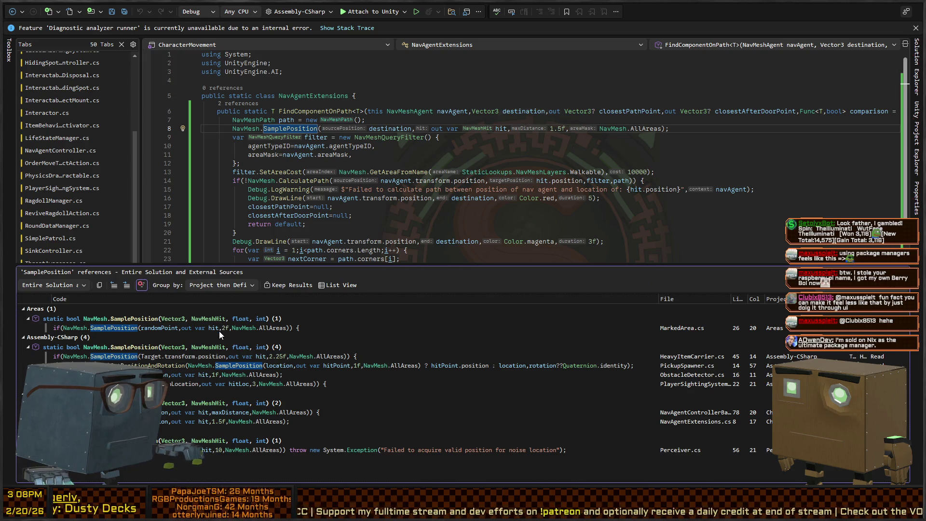
left_click(220, 329)
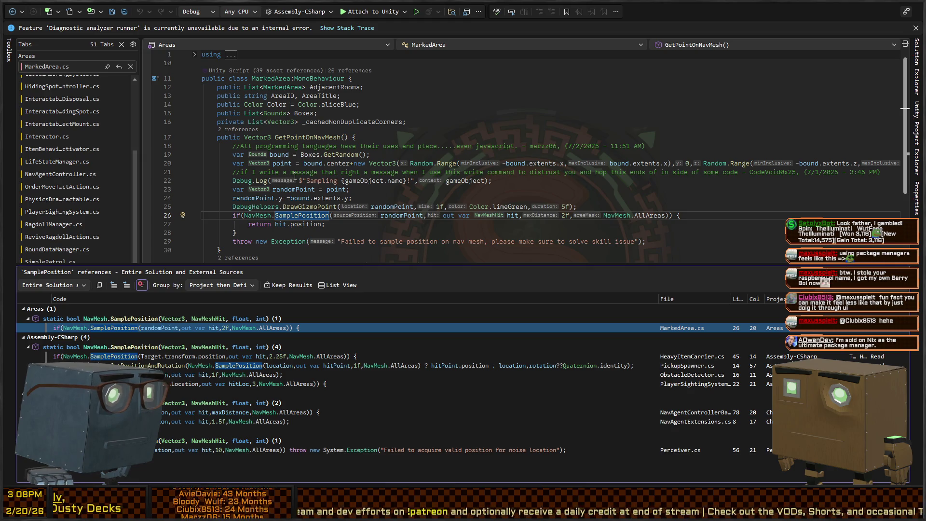
- Change MarkedArea's sampling distance from 2f to 1.5f, save, and go to SamplePosition's definition
left_click(562, 216)
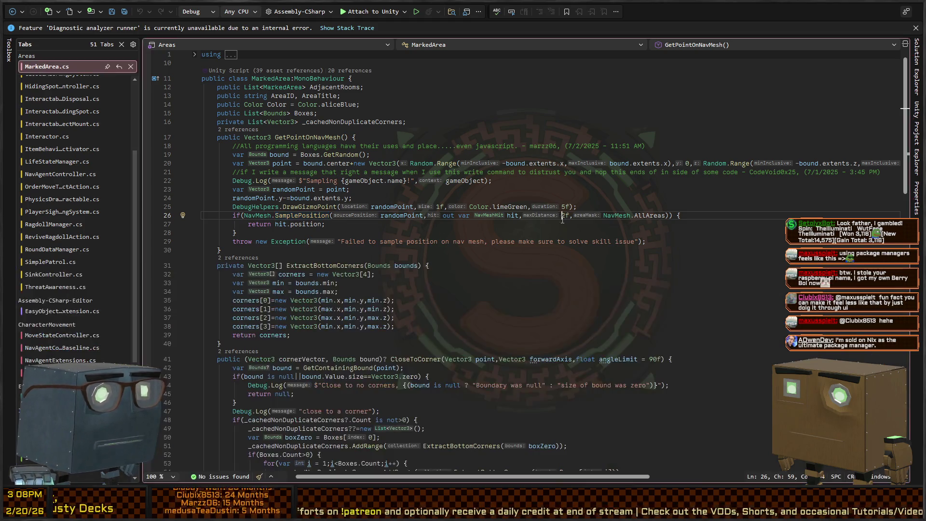
key("Delete")
type("1.5")
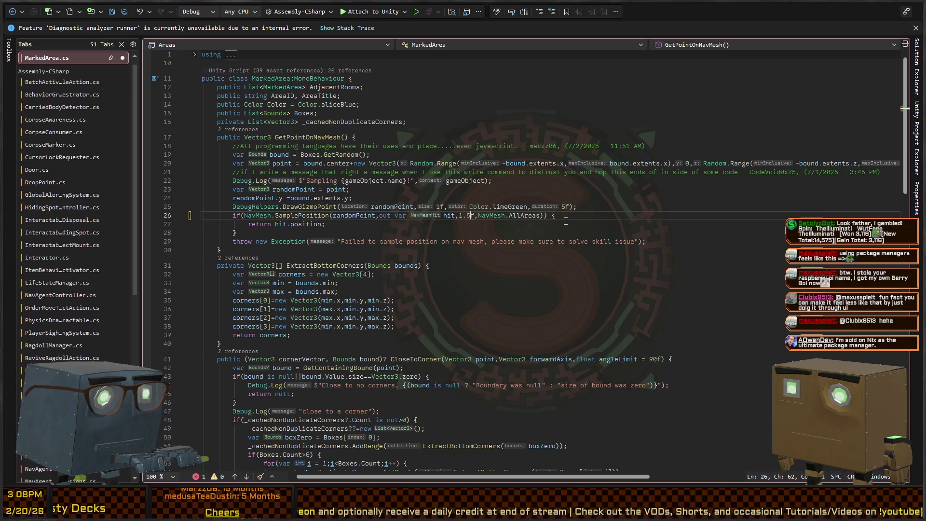
key("ctrl+s")
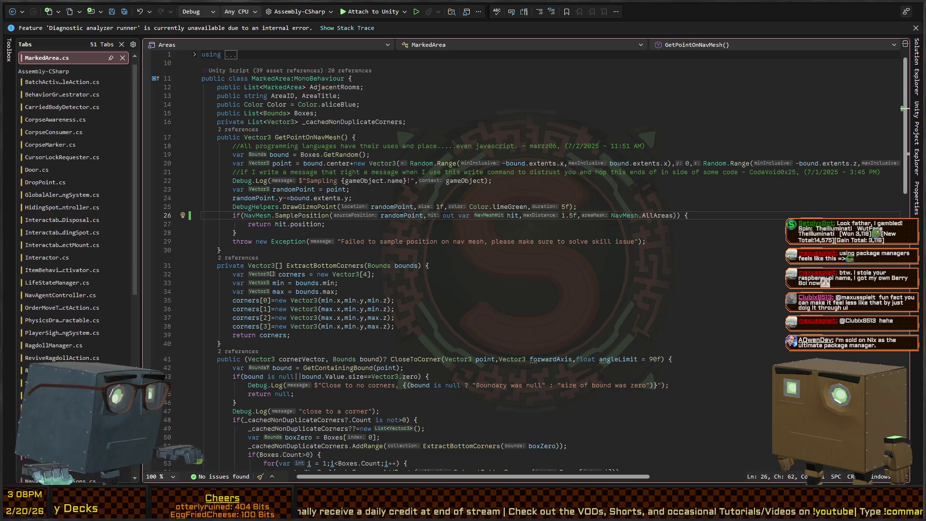
left_click(278, 215, "ctrl")
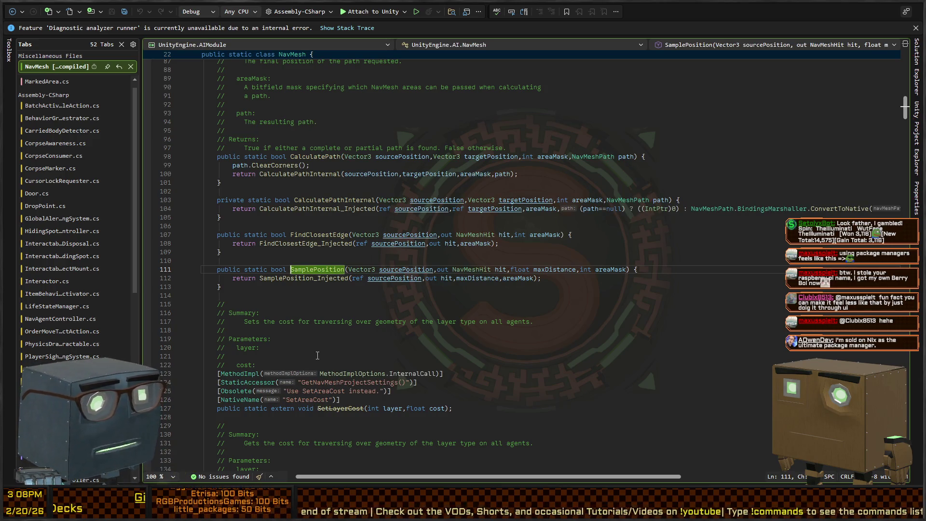
- In HeavyItemCarrier, change the SamplePosition distance from 2.25f to 1.5f
key("ctrl+alt+Left")
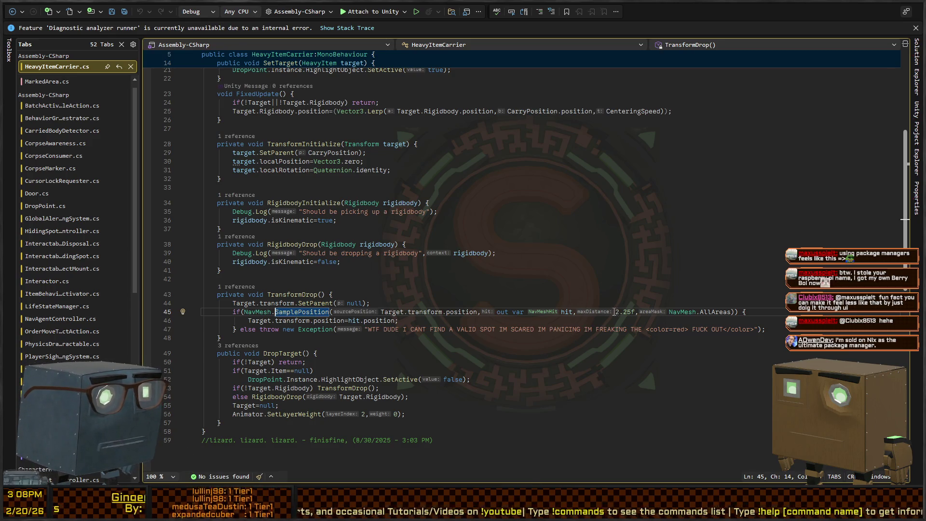
left_click_drag(615, 312, 628, 312)
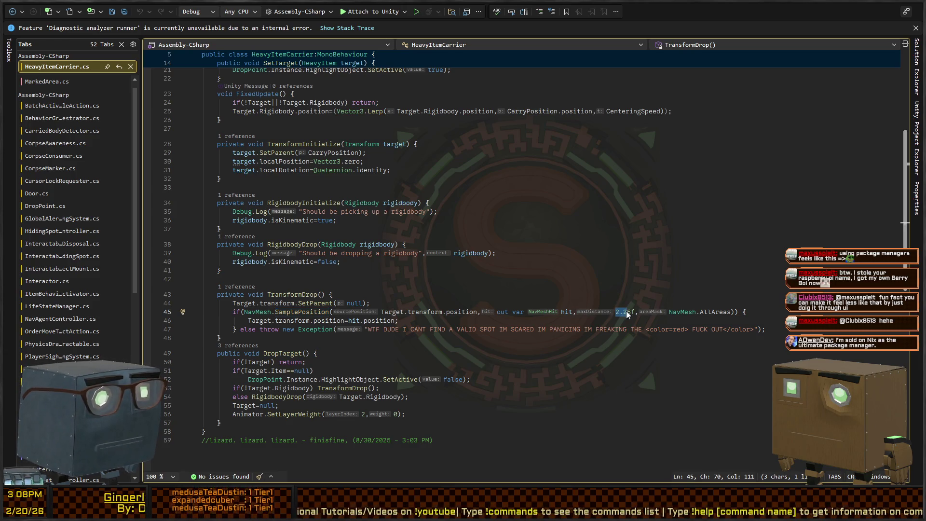
type("1.")
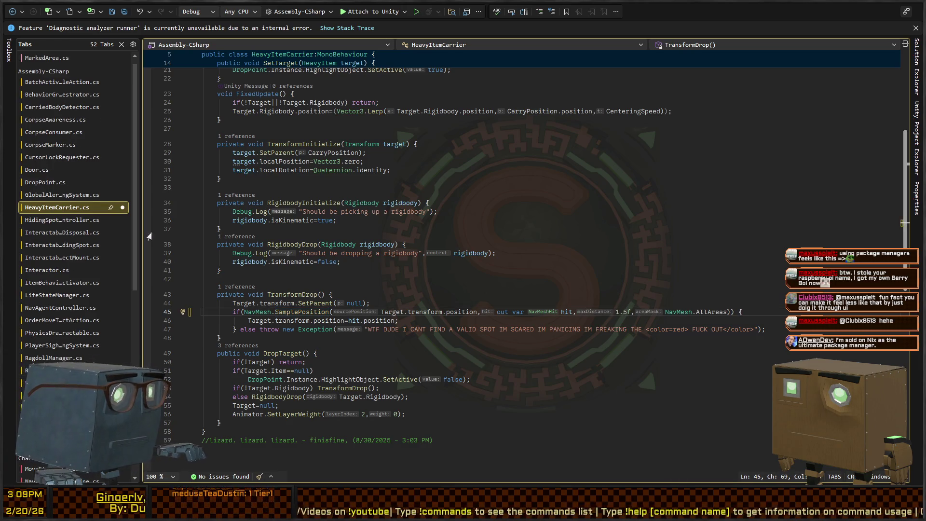
- Step through references to PlayerSightingSystem, change its distance 3 to 1.5f, and go to the definition
key("F8")
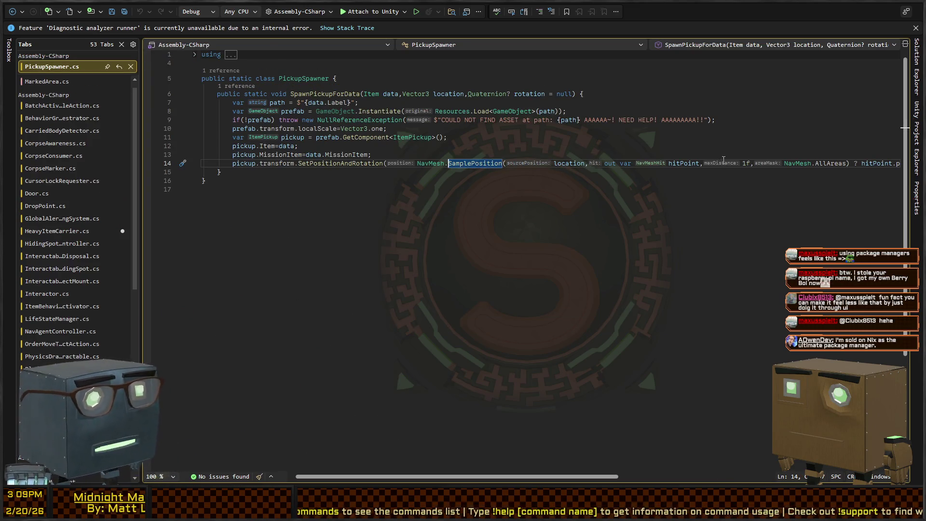
key("F8")
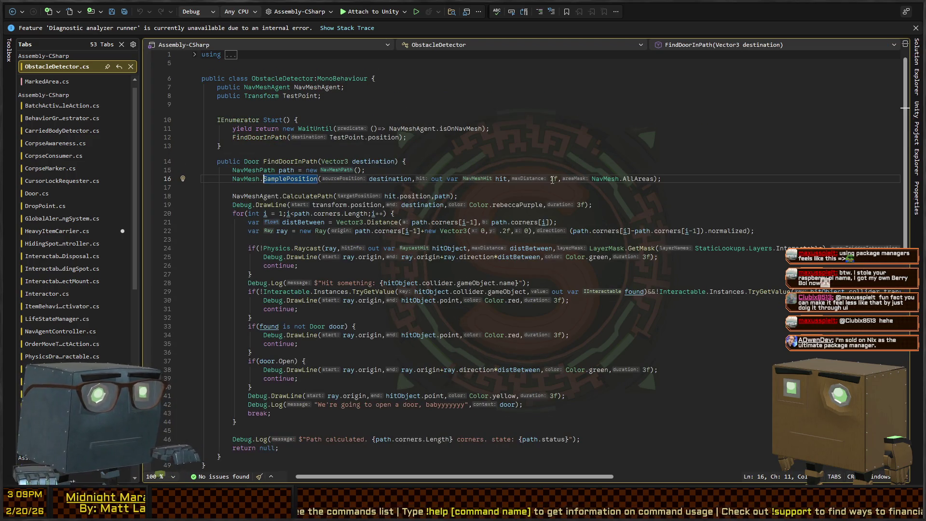
key("F8")
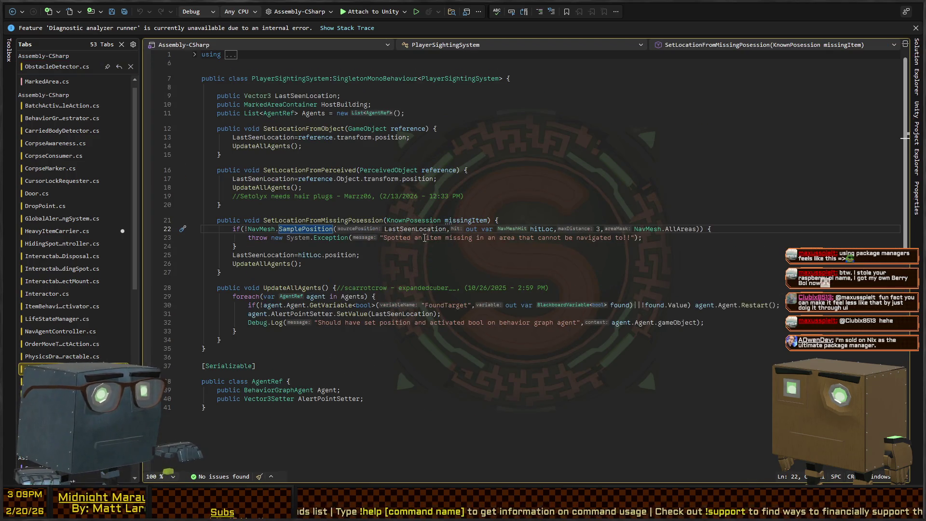
double_click(597, 229)
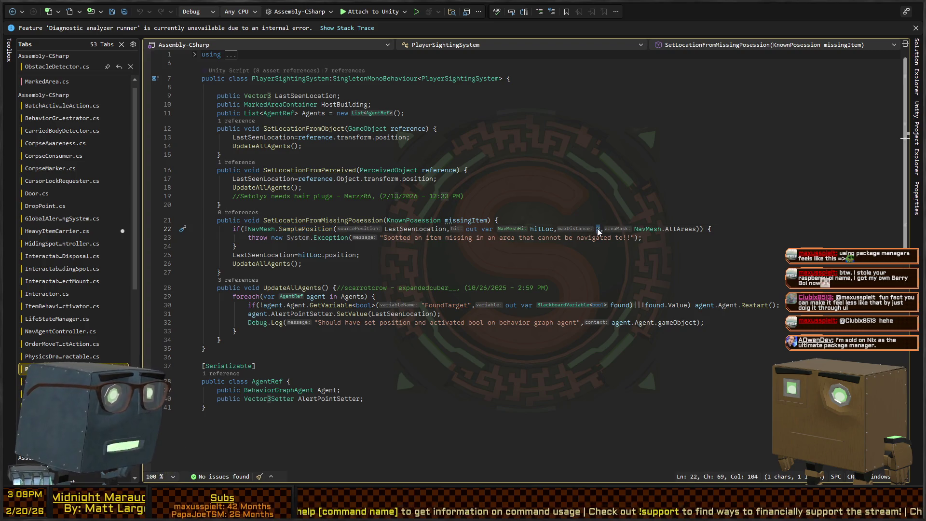
type("1.5")
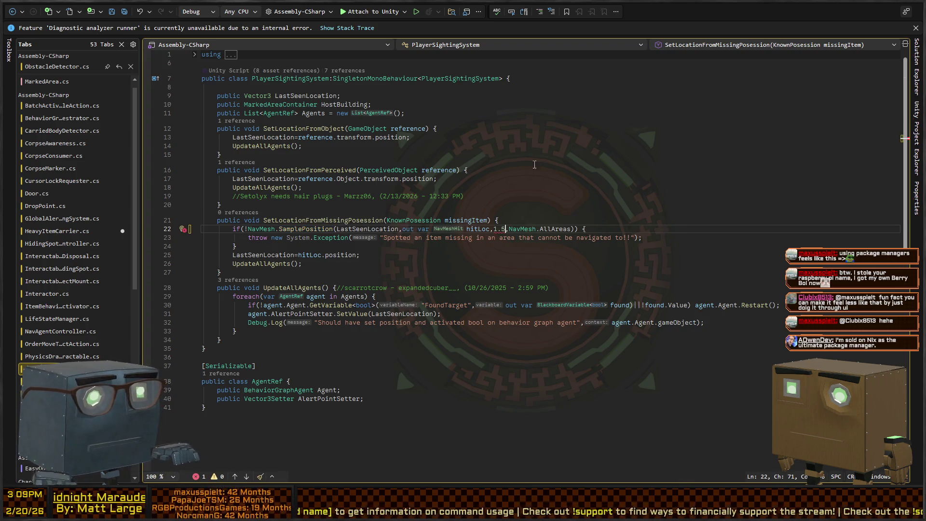
type("f")
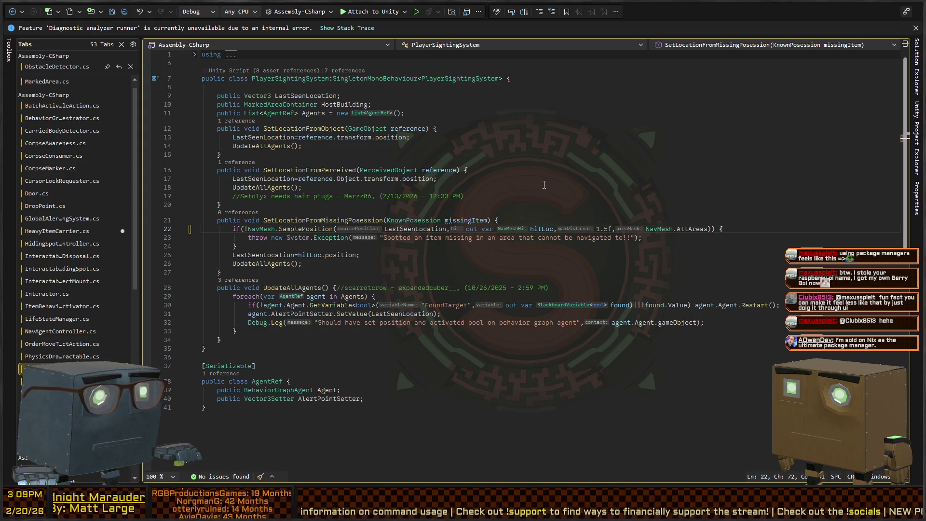
key("F12")
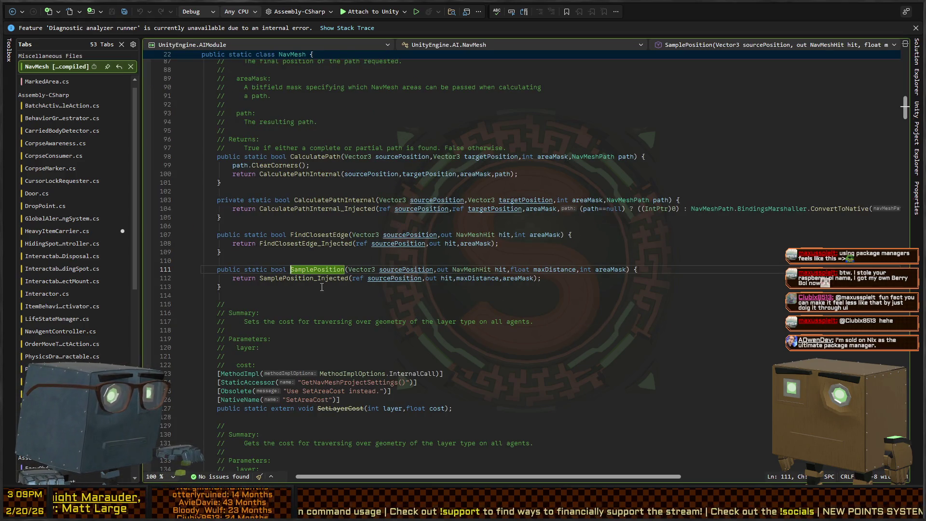
- Visit the NavAgentControllerBaseline reference, dismiss the analyzer warning bar, and return to Unity
key("ctrl+minus")
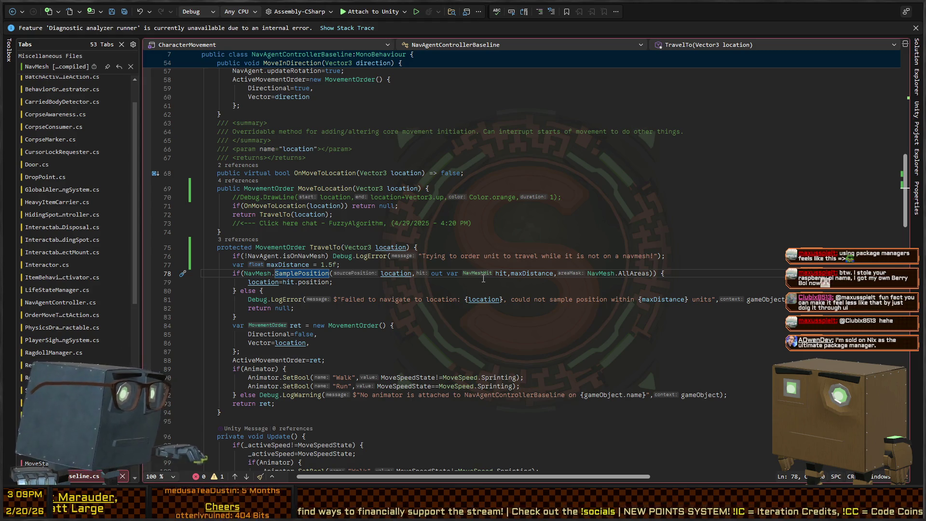
left_click(916, 27)
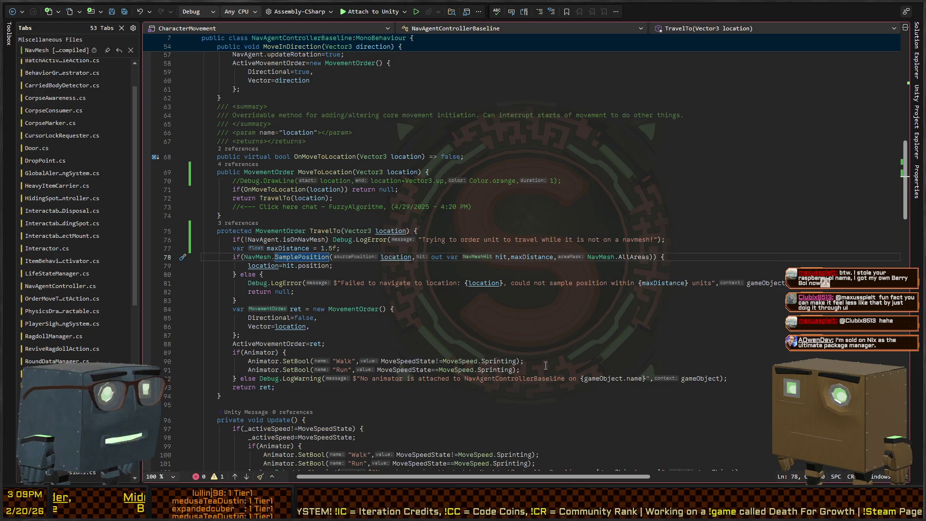
key("alt+Tab")
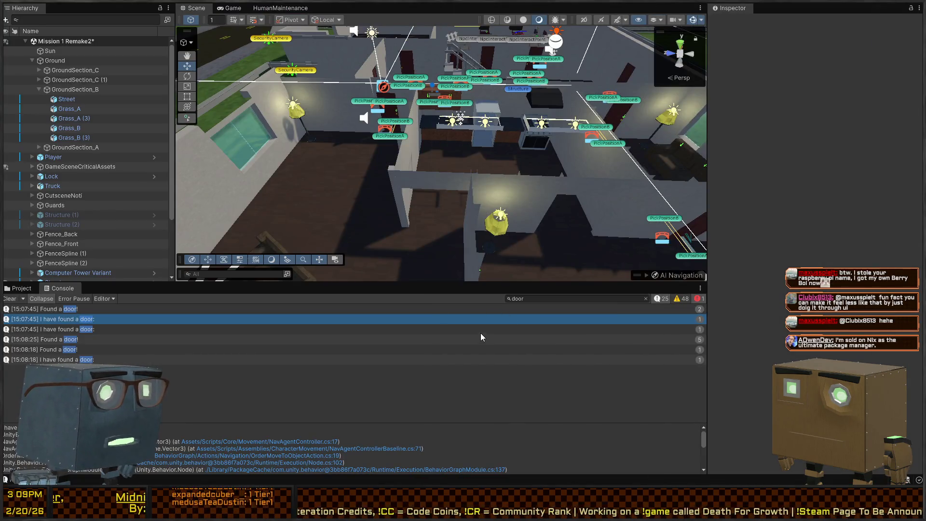
- Fly the Scene view to the stairs, select CornerStairs_A, then select Player in the Hierarchy
mouse_move(449, 227)
left_mouse_down()
mouse_move(420, 205)
mouse_move(199, 227)
mouse_move(31, 209)
mouse_move(48, 193)
mouse_move(460, 156)
left_mouse_up()
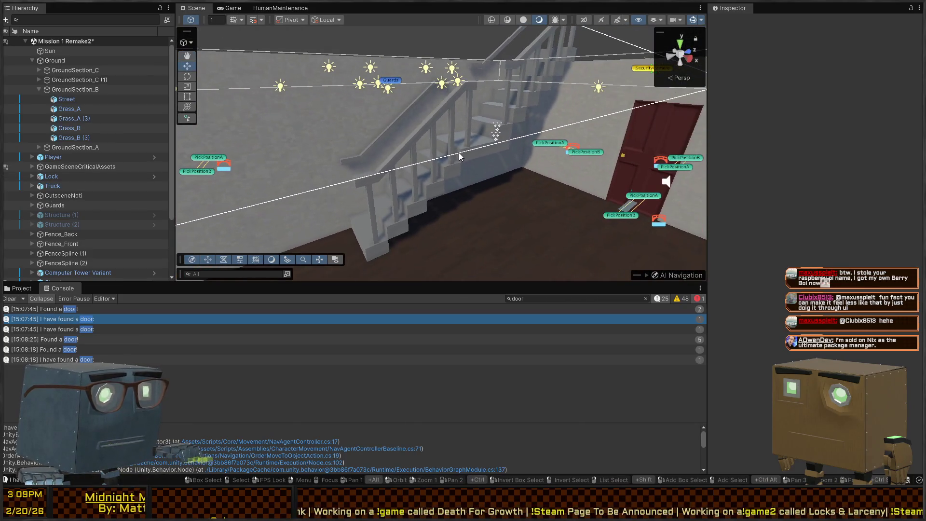
left_click(459, 156)
left_click(350, 161)
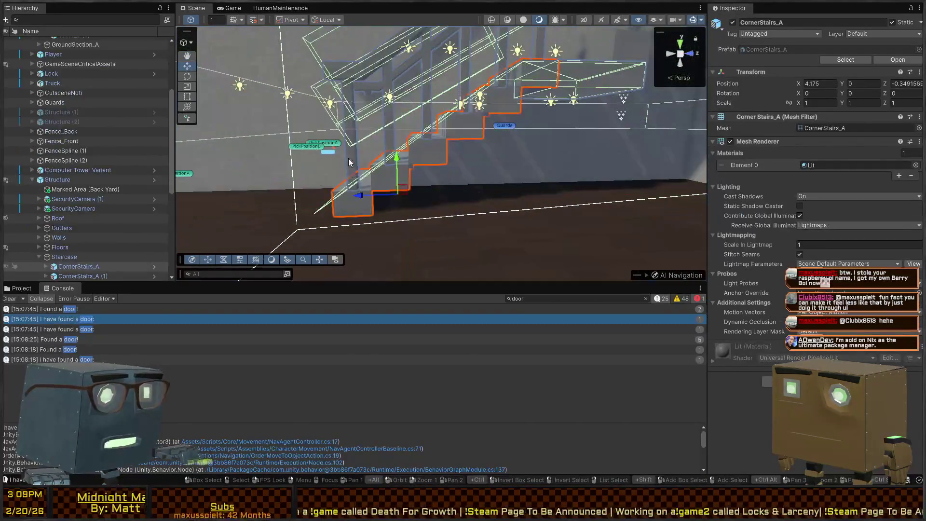
mouse_move(349, 161)
left_mouse_down()
mouse_move(561, 173)
mouse_move(497, 164)
left_mouse_up()
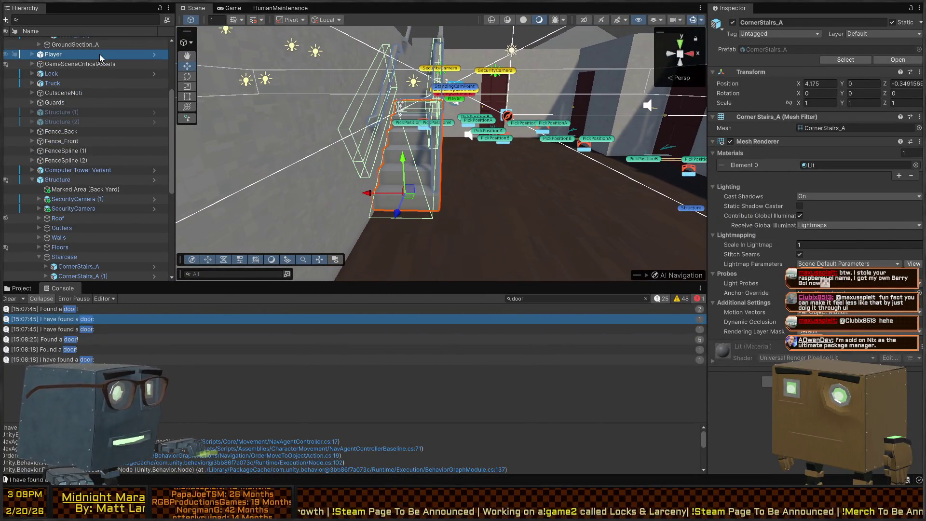
left_click(101, 54)
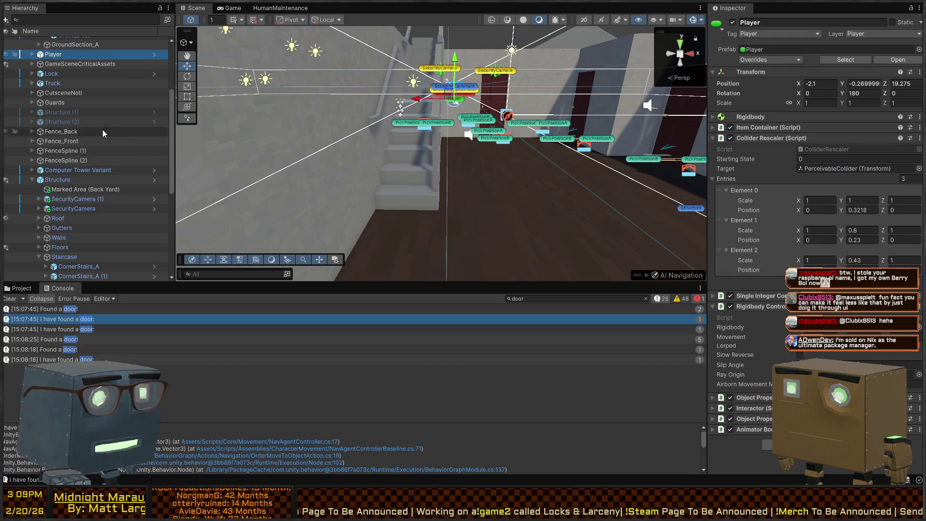
- Expand Player's Systems, review the Movement object's Rigidbody Movement settings like Sprint Speed, then switch to Visual Studio
left_click(33, 55)
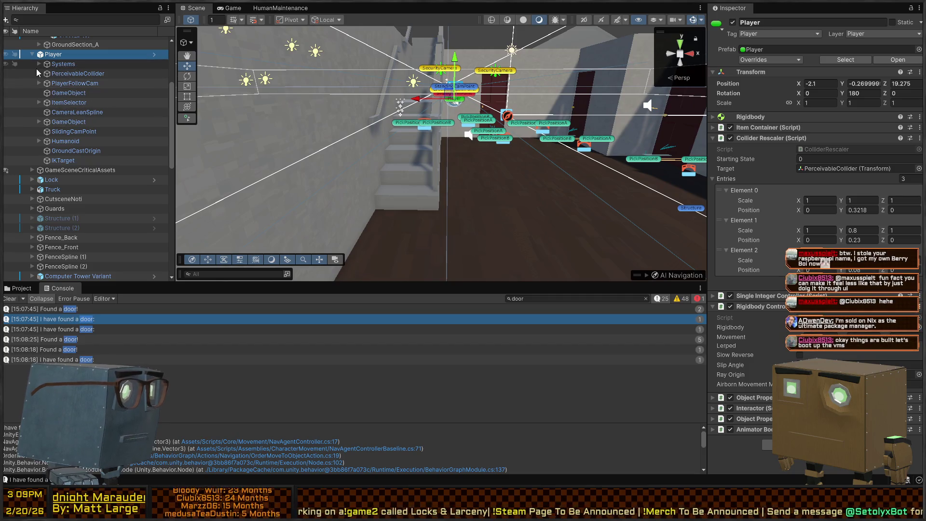
left_click(39, 64)
left_click(73, 74)
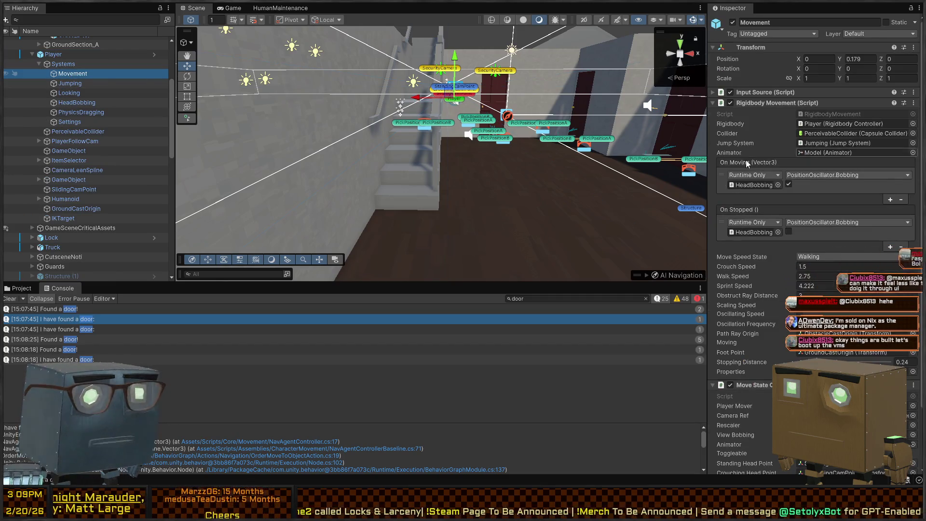
scroll(804, 193, "down", 3)
left_click(783, 218)
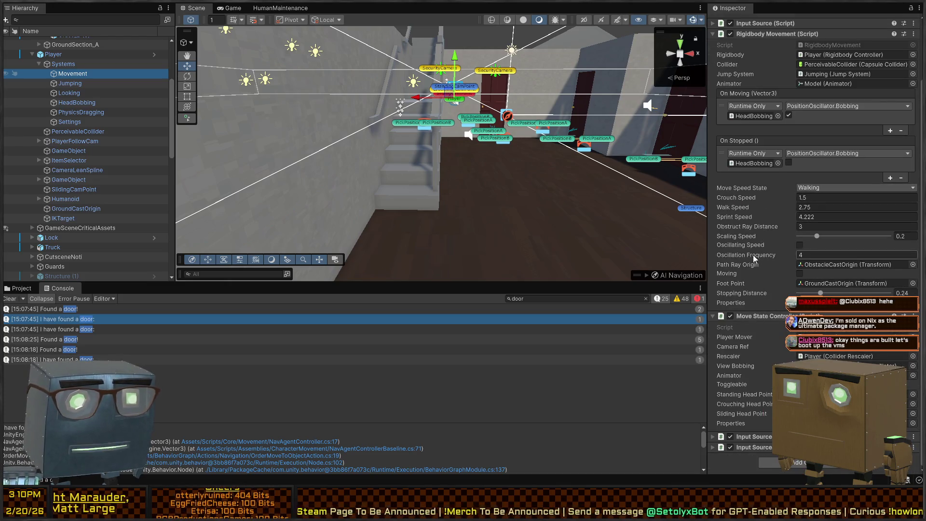
scroll(758, 218, "up", 3)
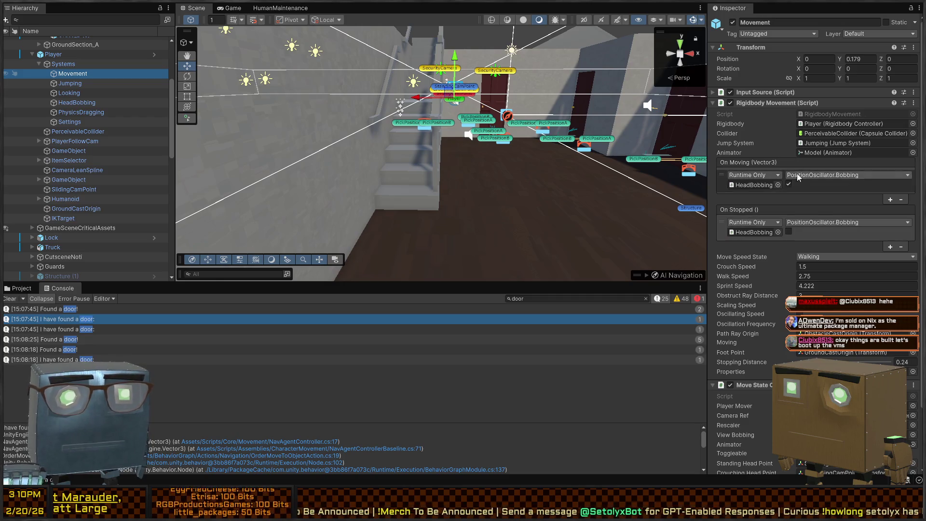
scroll(757, 232, "down", 3)
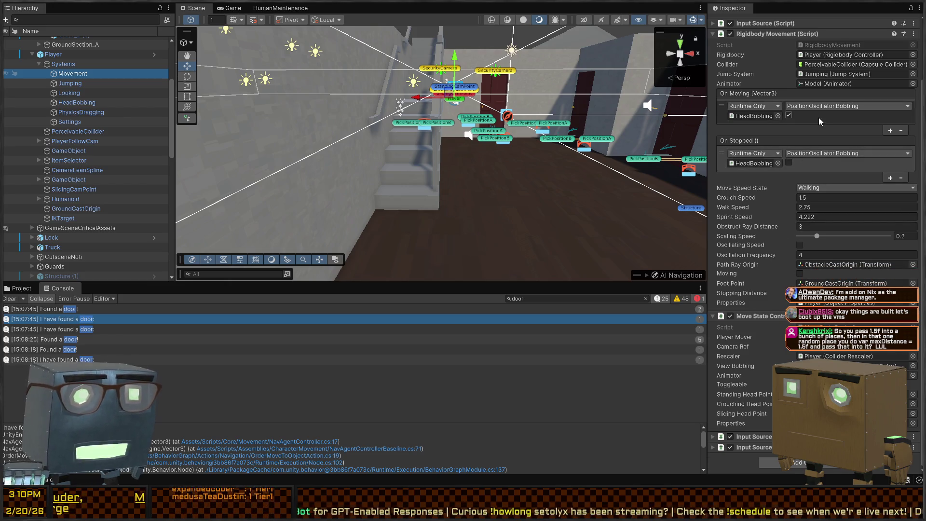
scroll(818, 118, "up", 3)
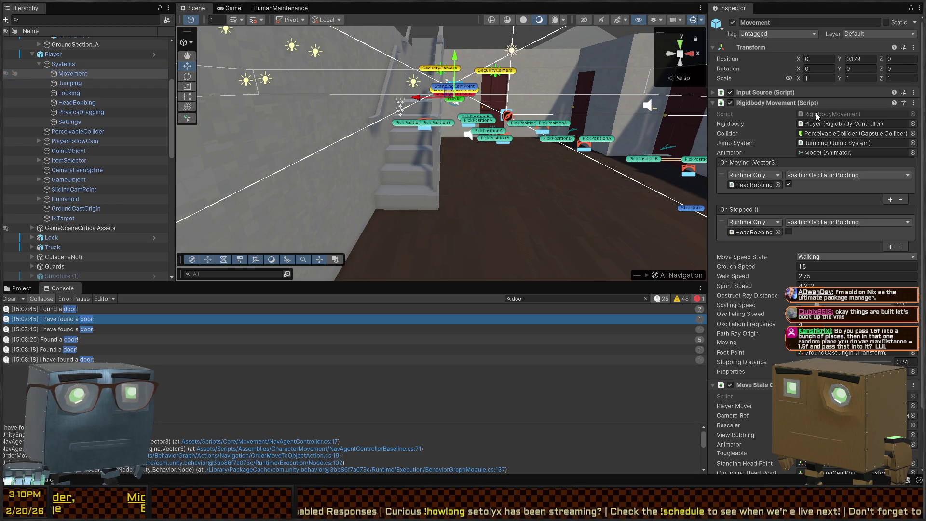
key("alt+Tab")
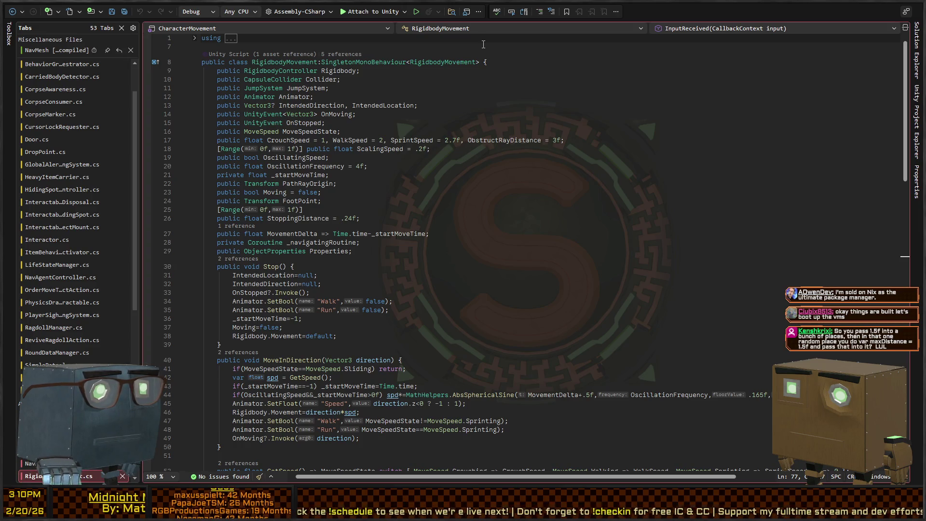
- Convert RigidbodyMovement.cs's indentation to tabs
left_click(502, 122)
left_click(521, 198)
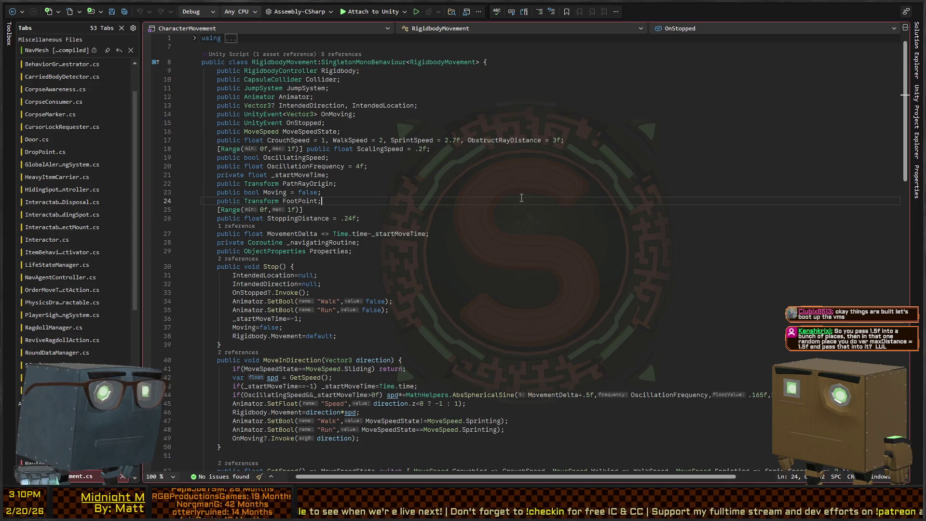
left_click(441, 96)
key("ctrl+k")
key("ctrl+d")
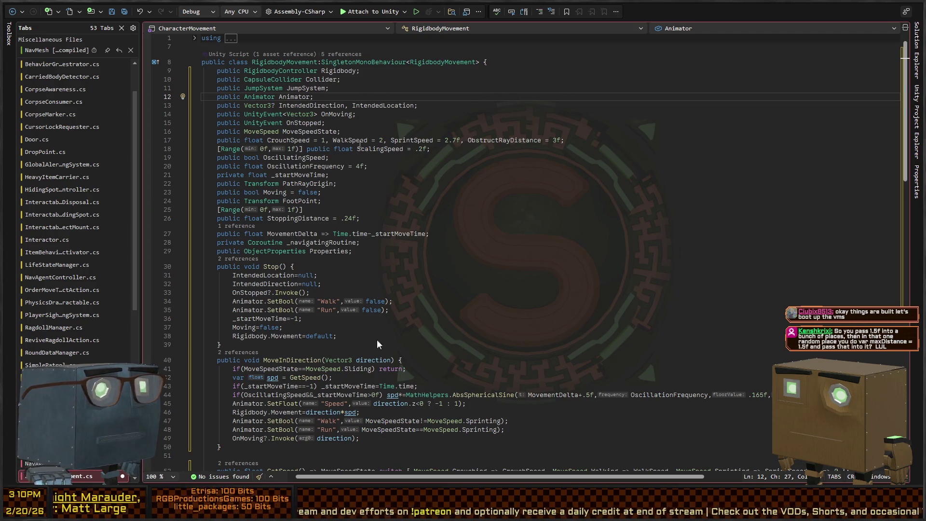
- Read through the script and search it for 'slip'
scroll(273, 251, "down", 8)
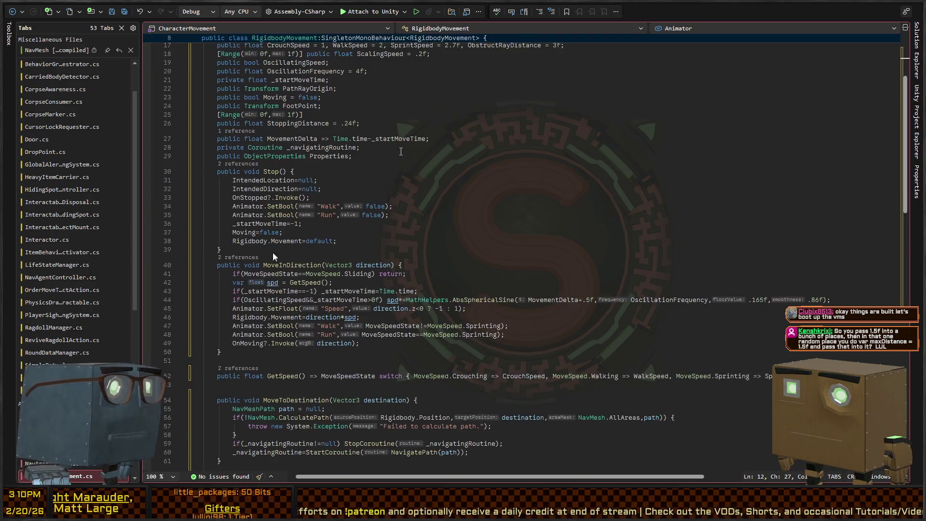
scroll(270, 241, "down", 2)
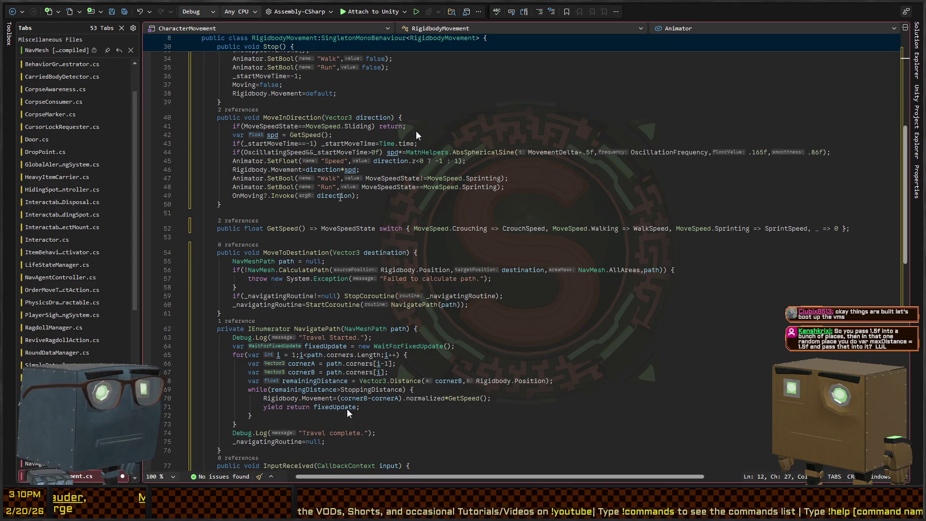
scroll(417, 186, "down", 2)
scroll(312, 199, "down", 4)
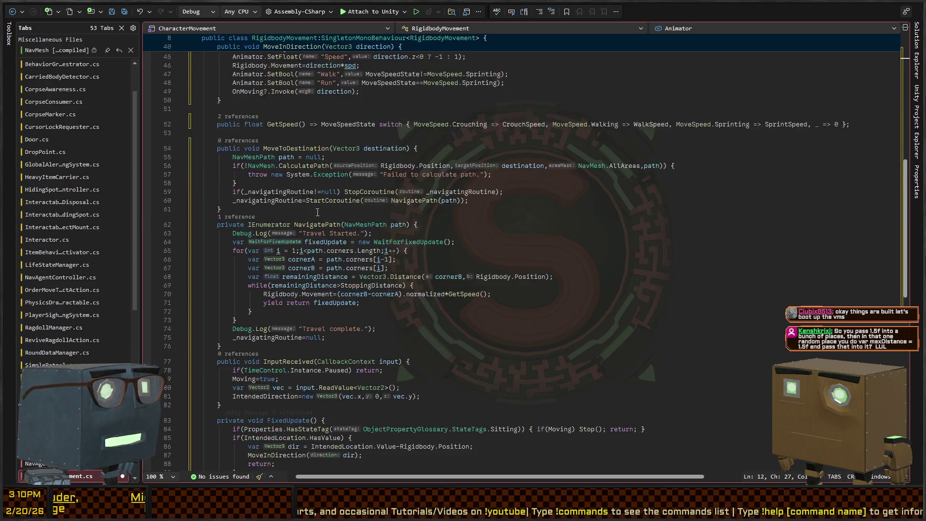
scroll(356, 198, "down", 6)
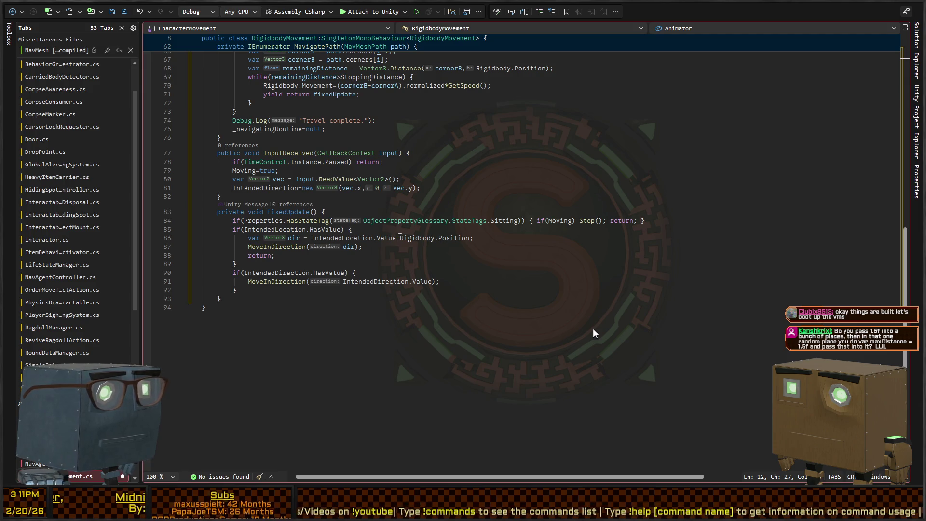
scroll(400, 237, "up", 17)
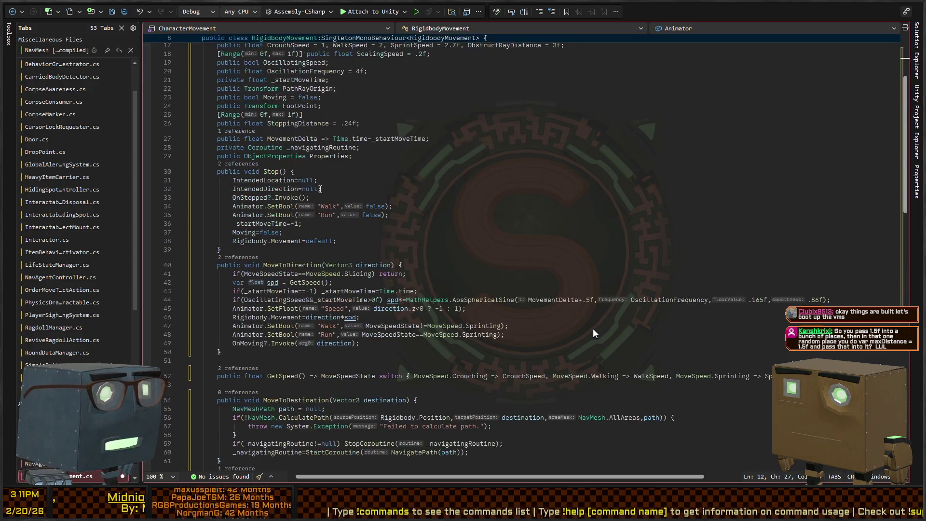
scroll(366, 238, "down", 4)
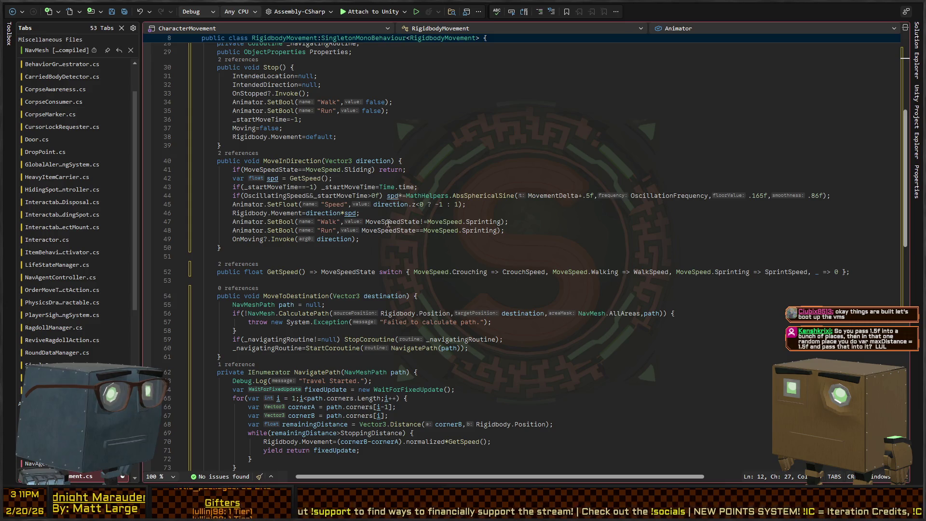
scroll(360, 172, "up", 8)
scroll(476, 208, "down", 8)
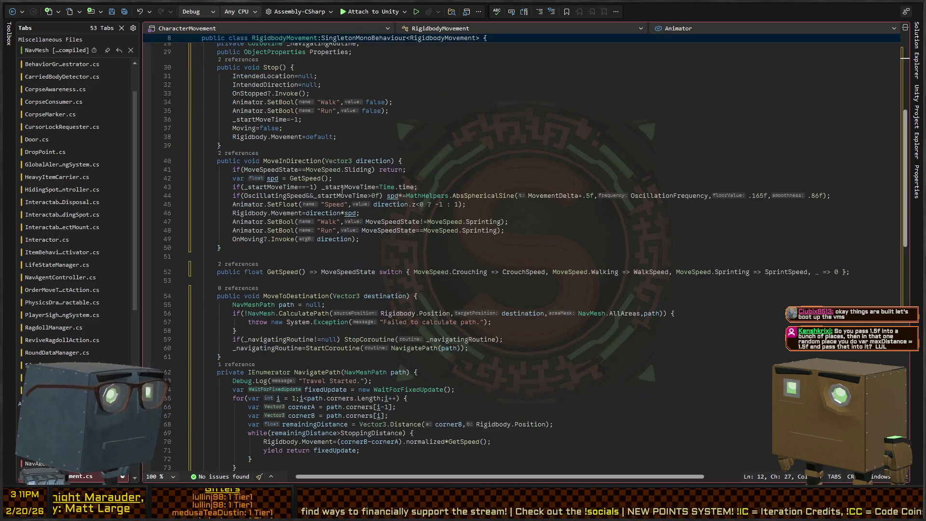
key("ctrl+f")
type("slip")
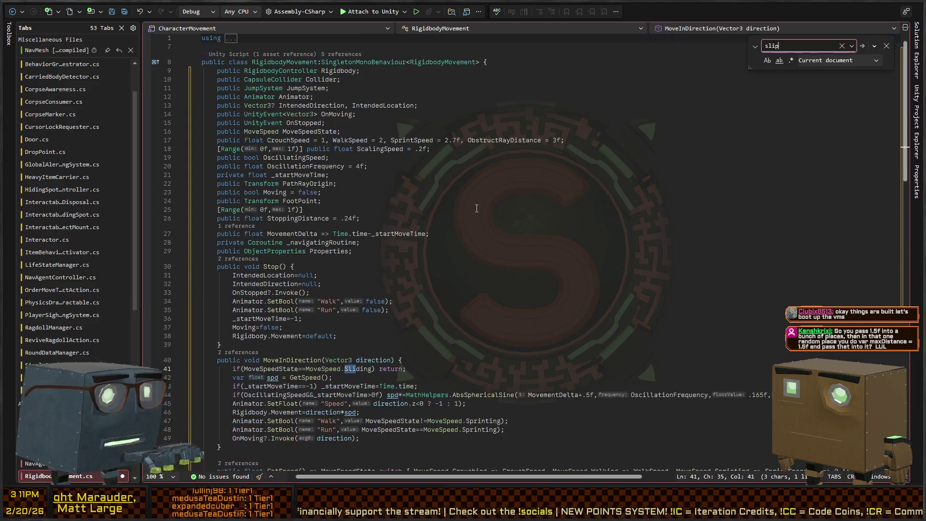
scroll(413, 230, "down", 20)
key("Escape")
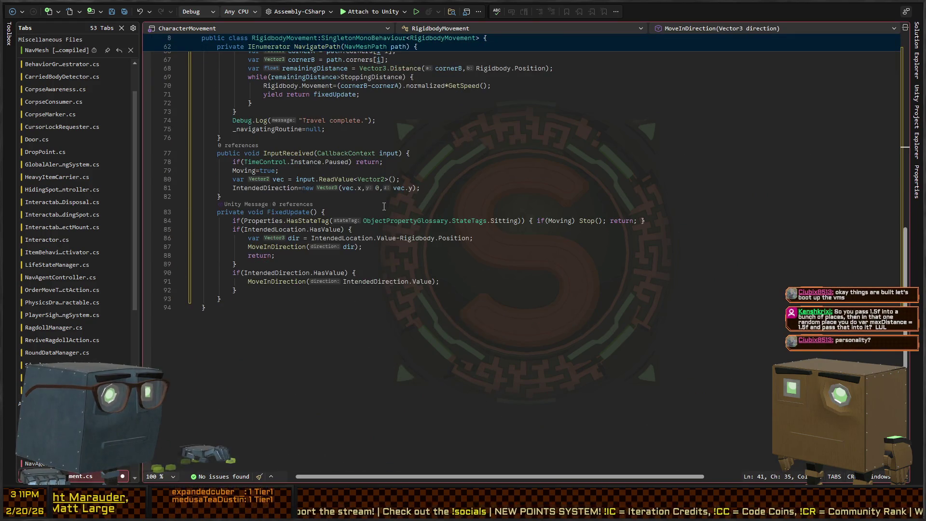
- Glance at Unity, then return to MoveStateController.cs at its SetSliding method
key("alt+Tab")
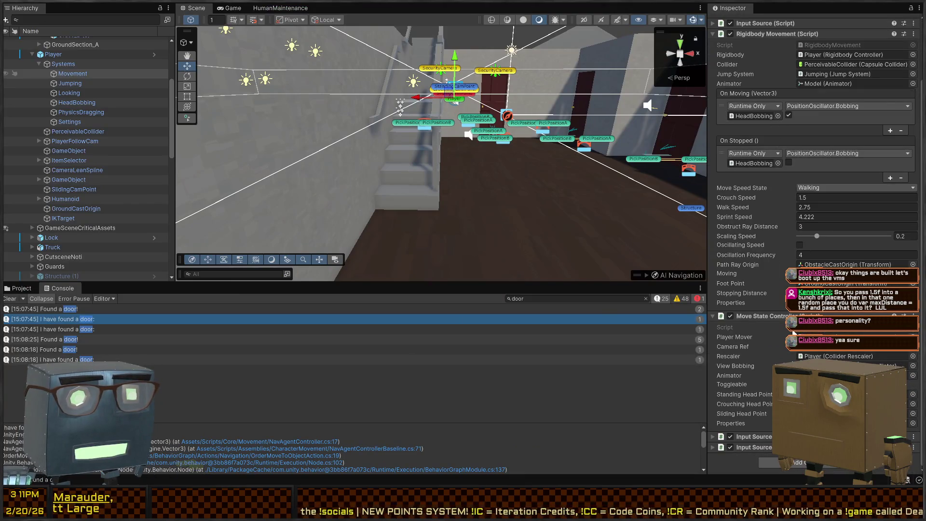
key("alt+Tab")
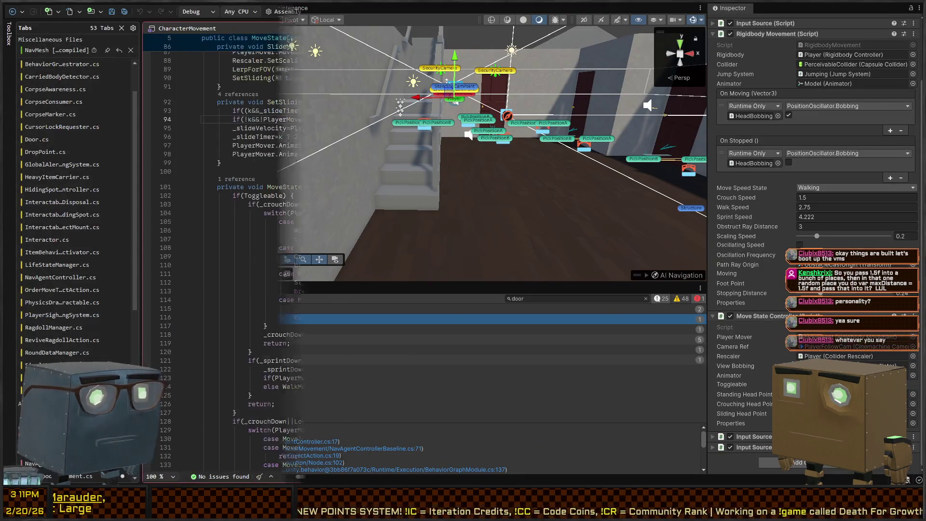
scroll(392, 214, "up", 4)
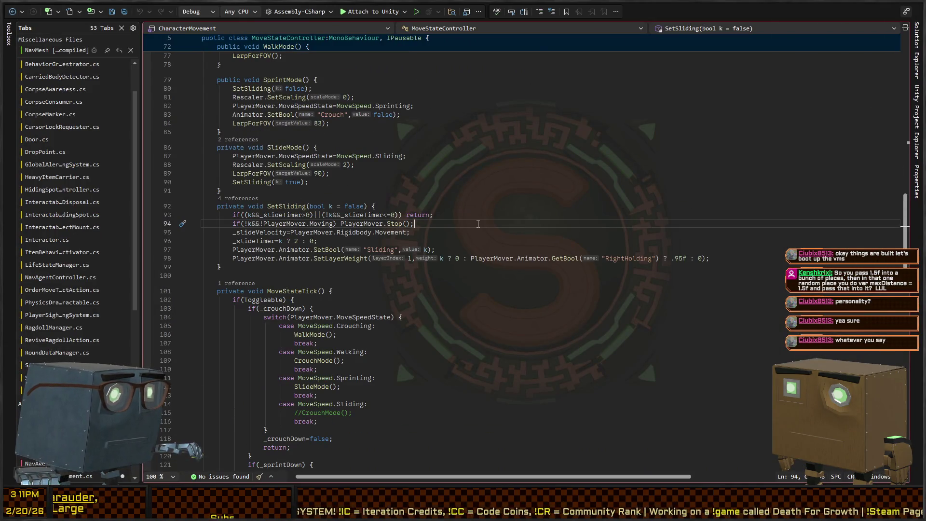
- Search MoveStateController for 'SLIDE', stepping to _slideTimer on line 55
key("ctrl+f")
type("SLIDE")
key("Return")
key("Return")
key("Return")
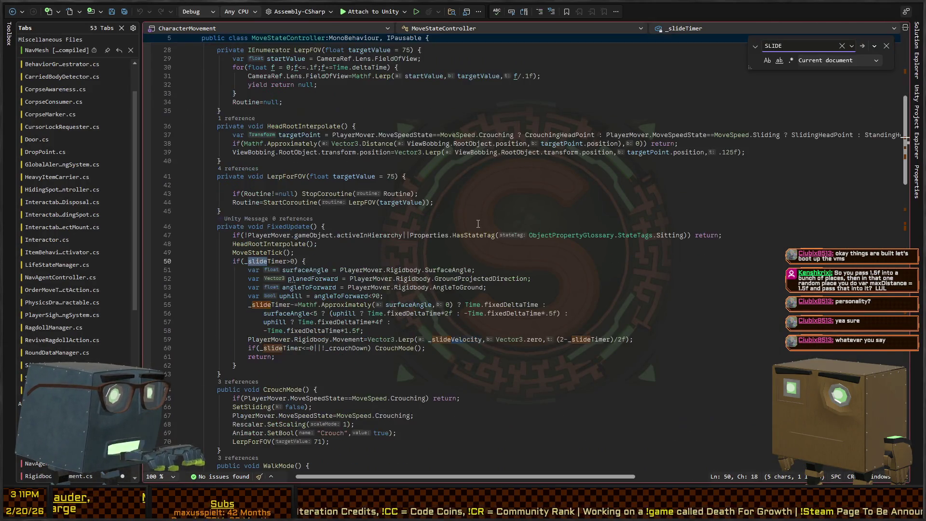
key("Return")
- Search for 'ANGL' through AngleToGround to surfaceAngle on line 56, then return to Unity
key("ctrl+f")
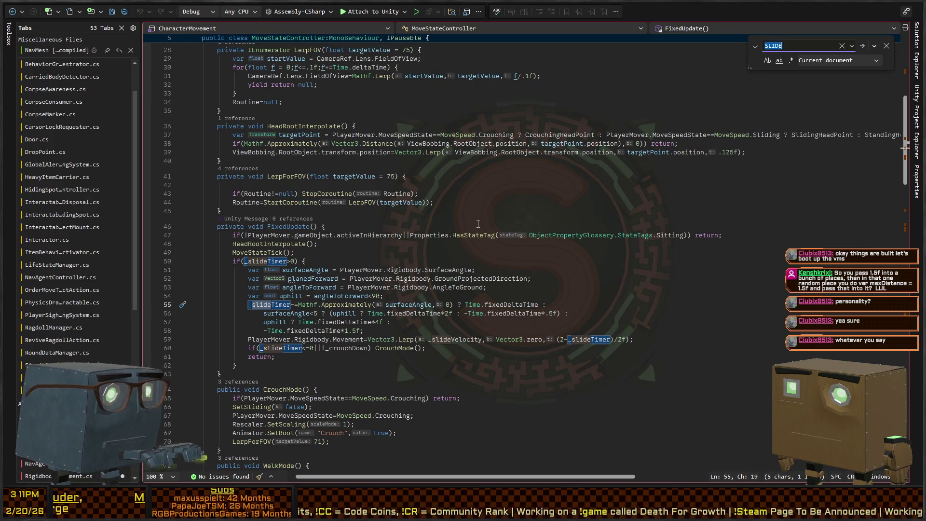
type("ANGL")
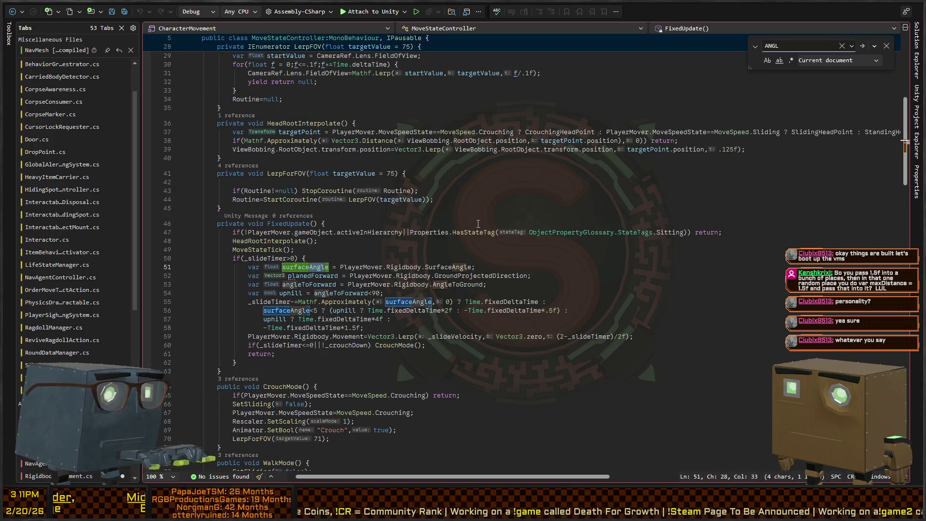
key("Return")
key("Return")
key("Return")
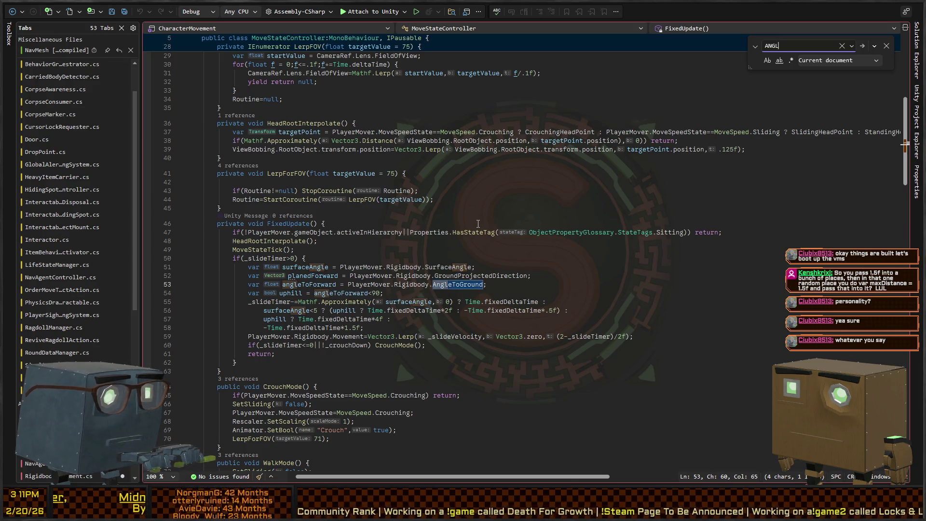
key("Return")
key("Return")
key("Return")
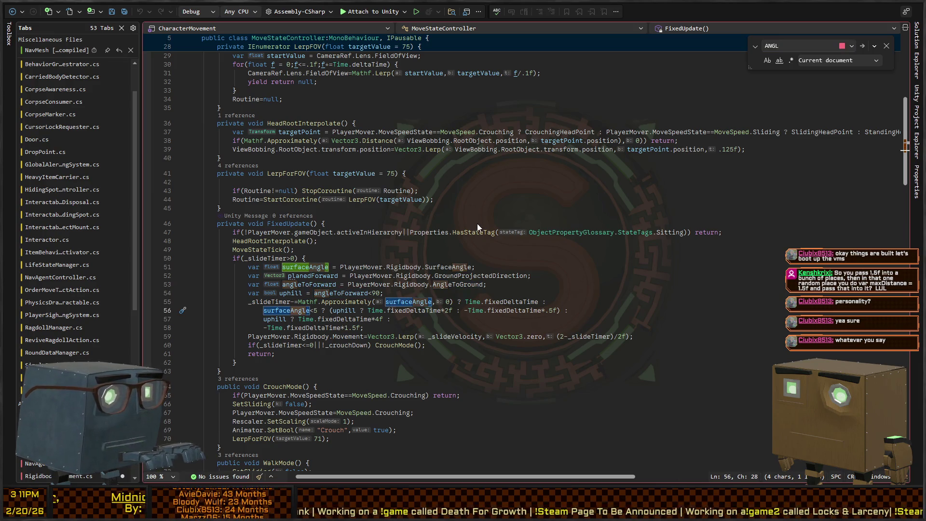
key("ctrl+f")
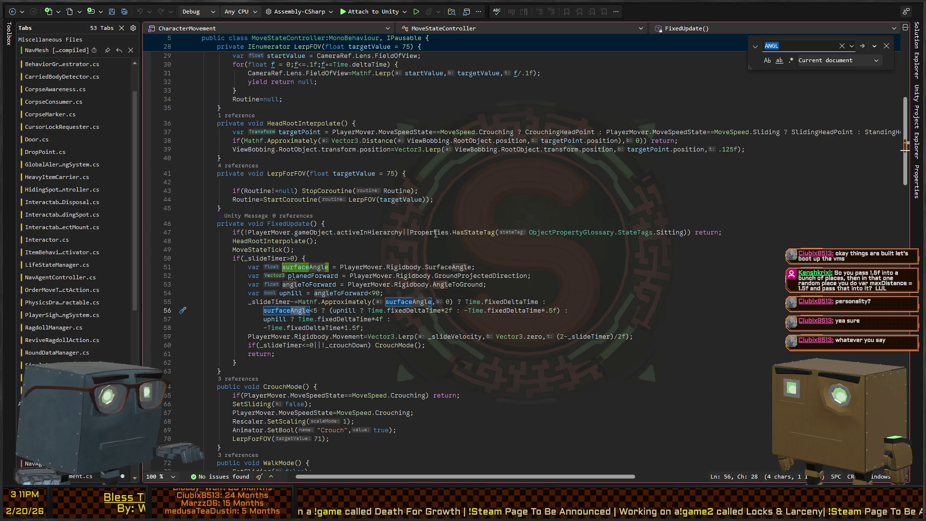
scroll(436, 234, "down", 20)
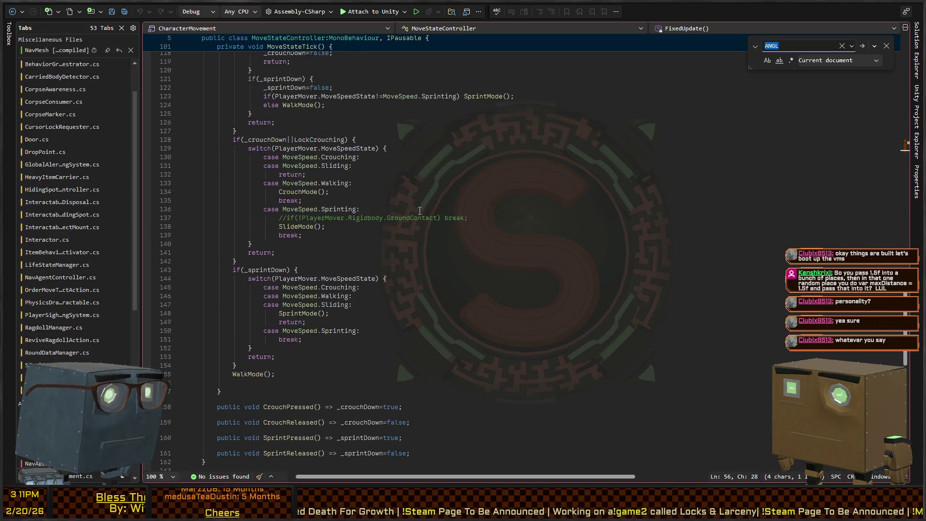
scroll(420, 211, "up", 20)
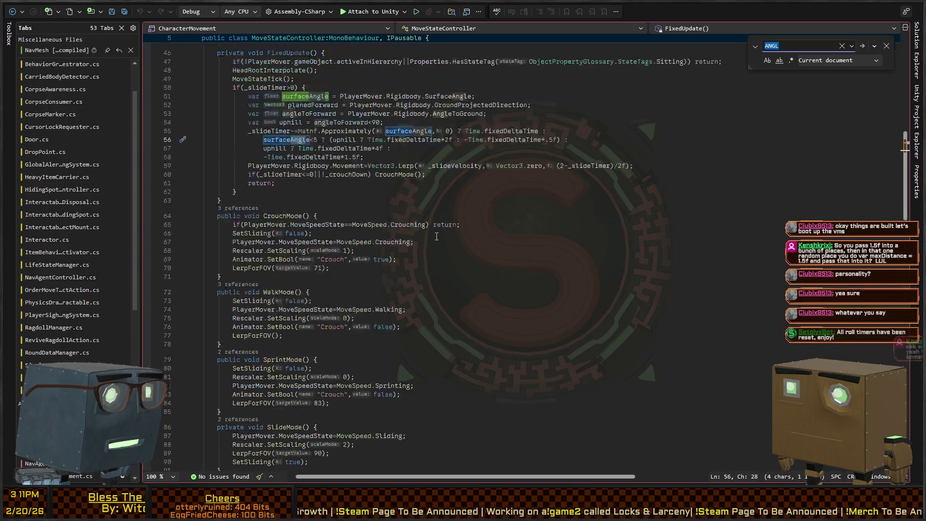
scroll(437, 237, "up", 15)
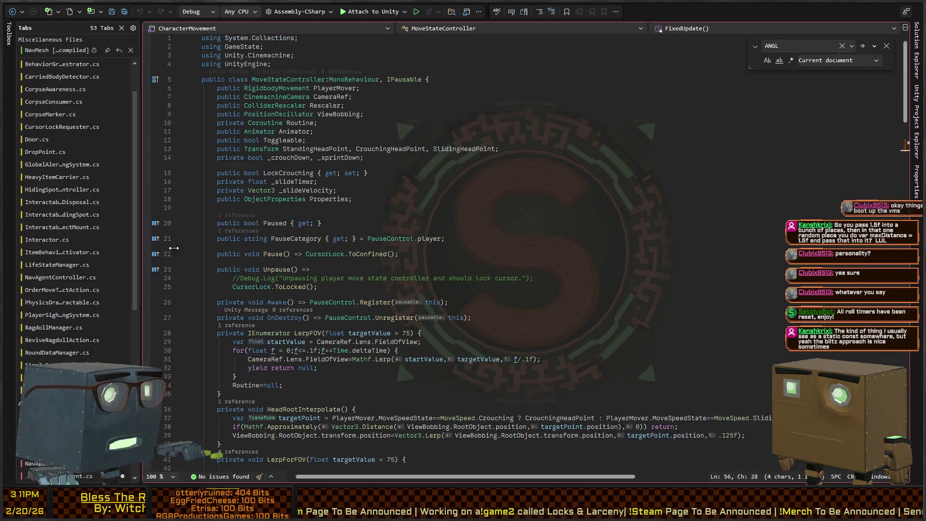
key("alt+Tab")
- Open the Movement test scene from the Gyms favourite folder
left_click(21, 288)
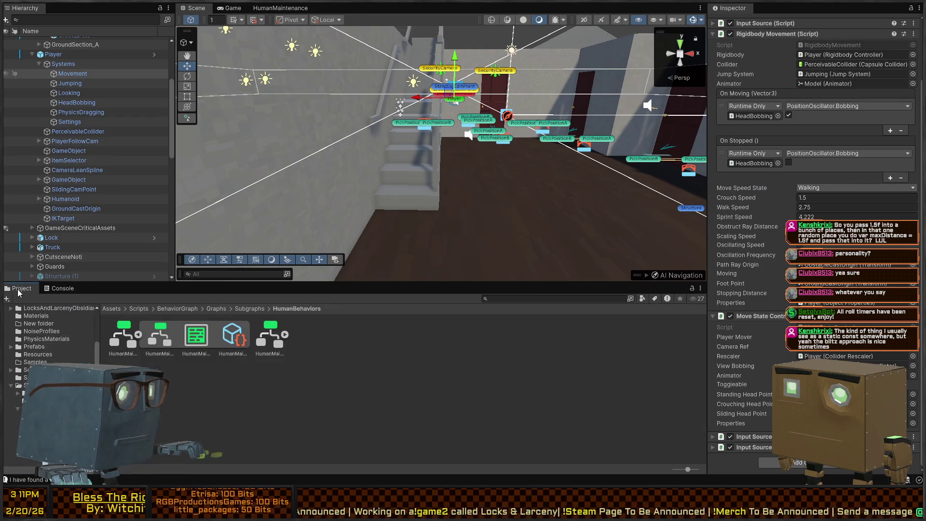
left_click(31, 339)
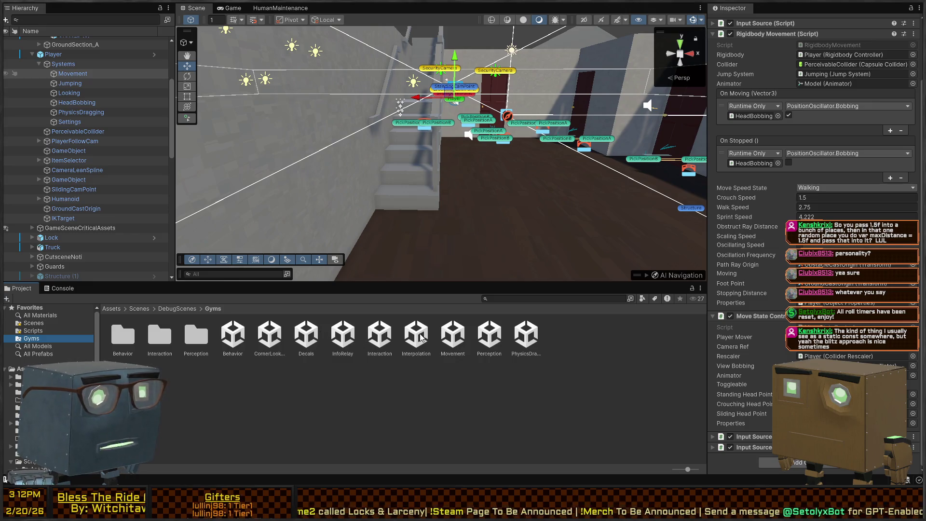
double_click(454, 334)
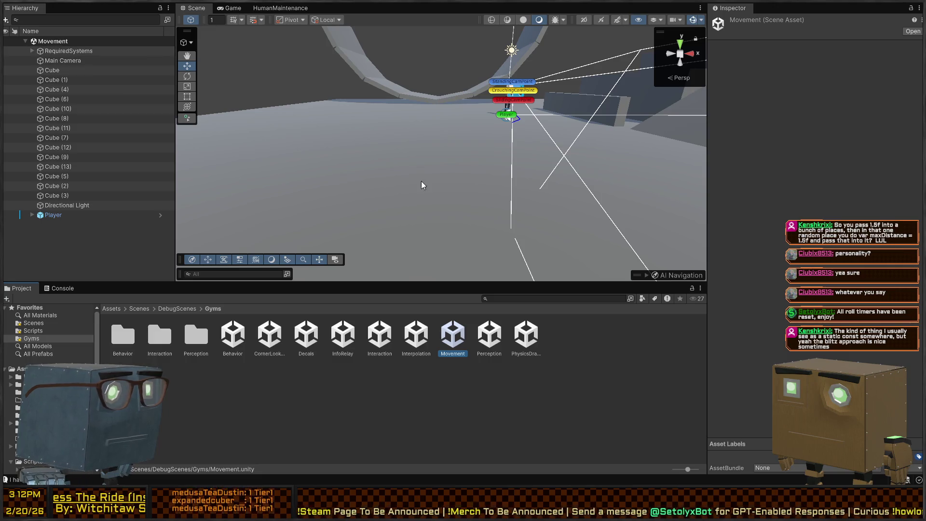
- Playtest the scene, walking the player along the ramps and up against the steep ramp tower
key("ctrl+p")
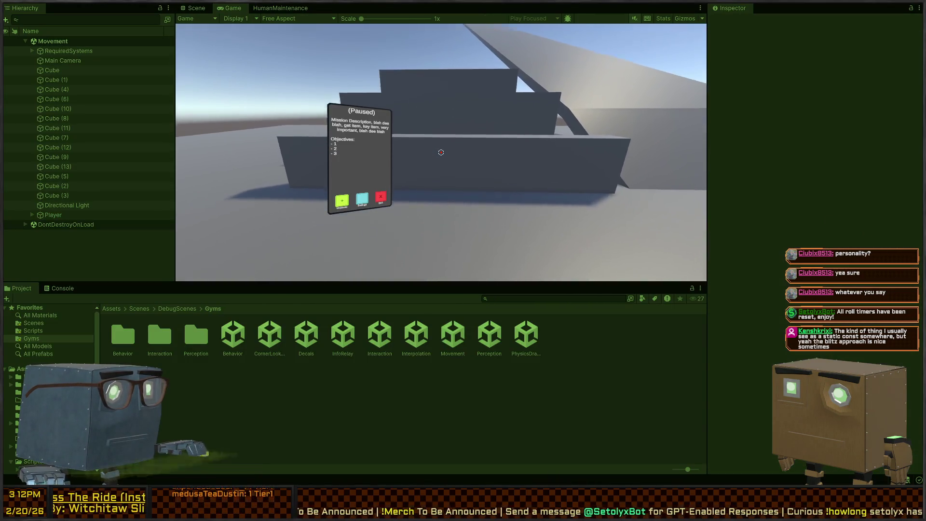
key("w")
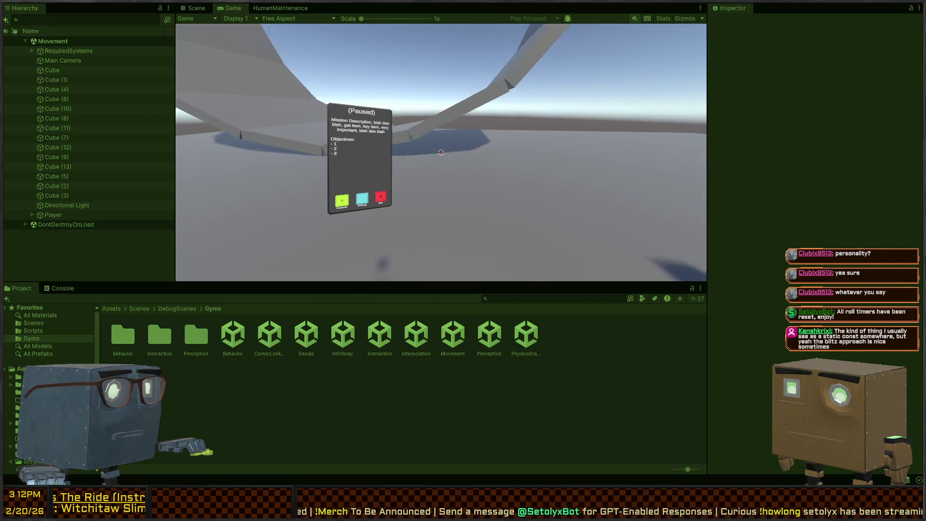
key("w")
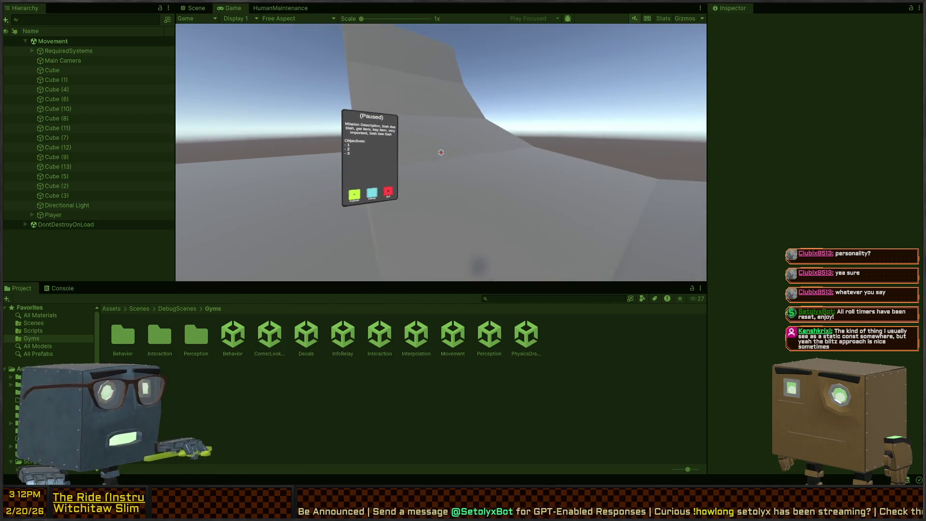
key("w")
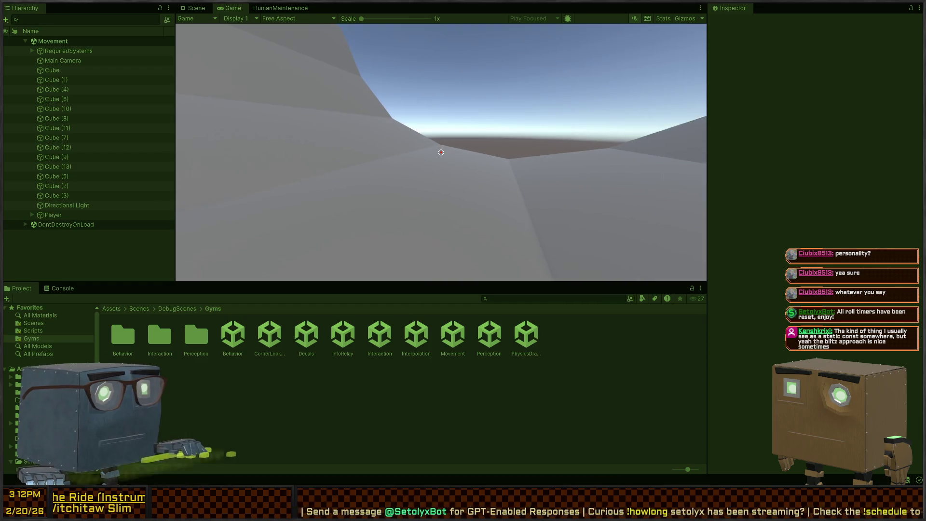
key("w")
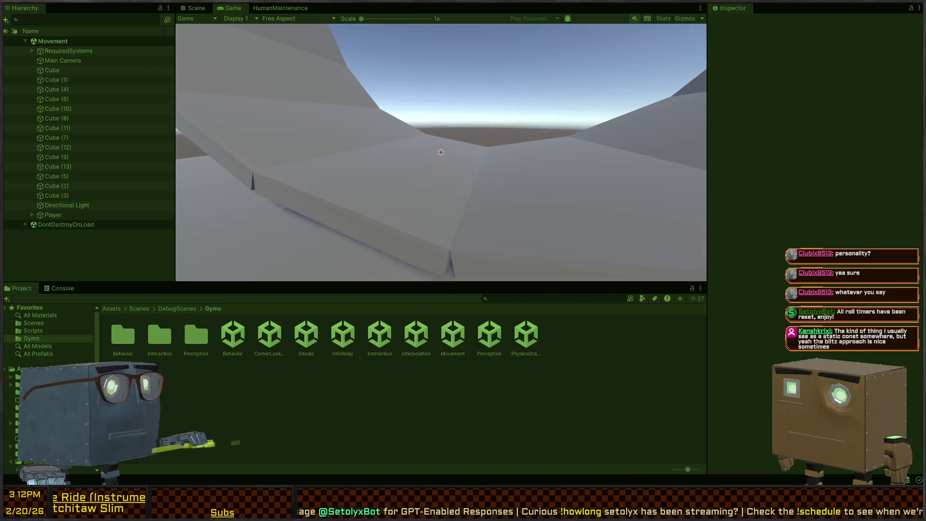
key("w")
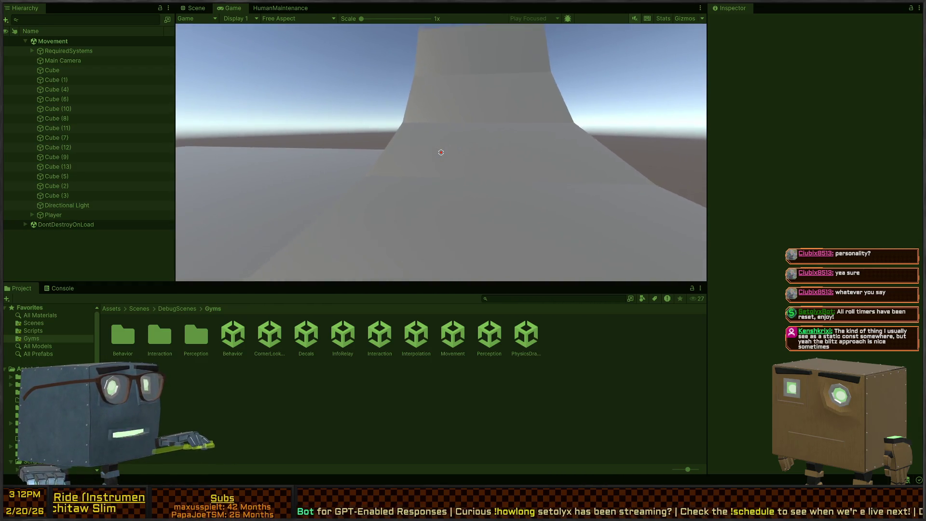
key("w")
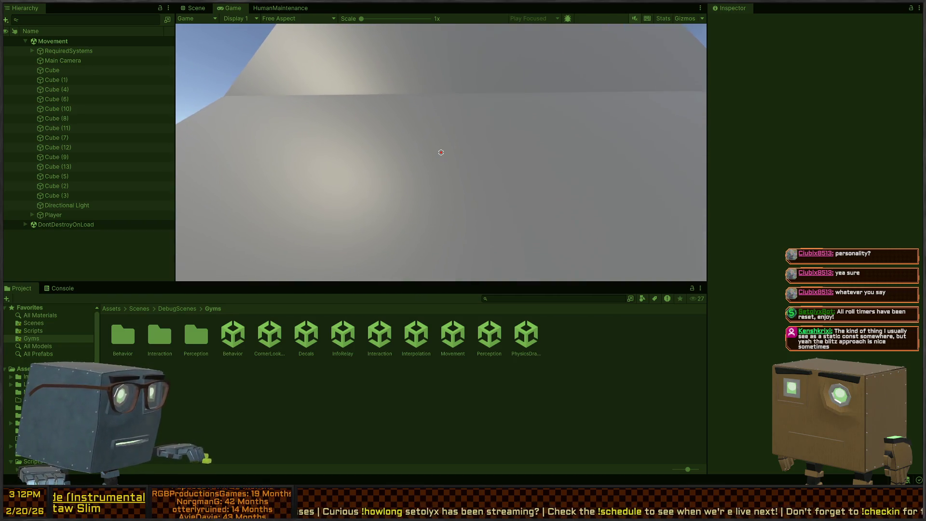
key("ctrl+p")
- Clear the Console's door filter and open the source of the 'Exceeding slip angle' log
left_click(60, 289)
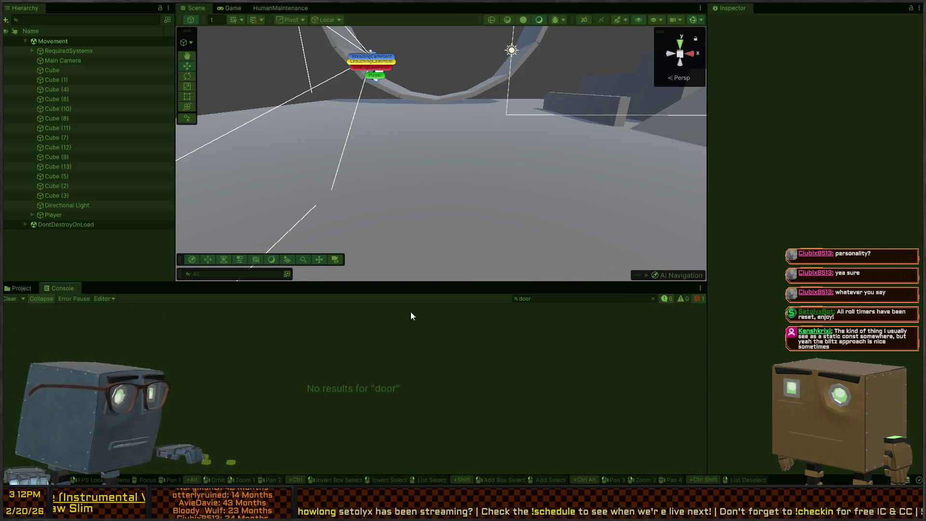
left_click(654, 298)
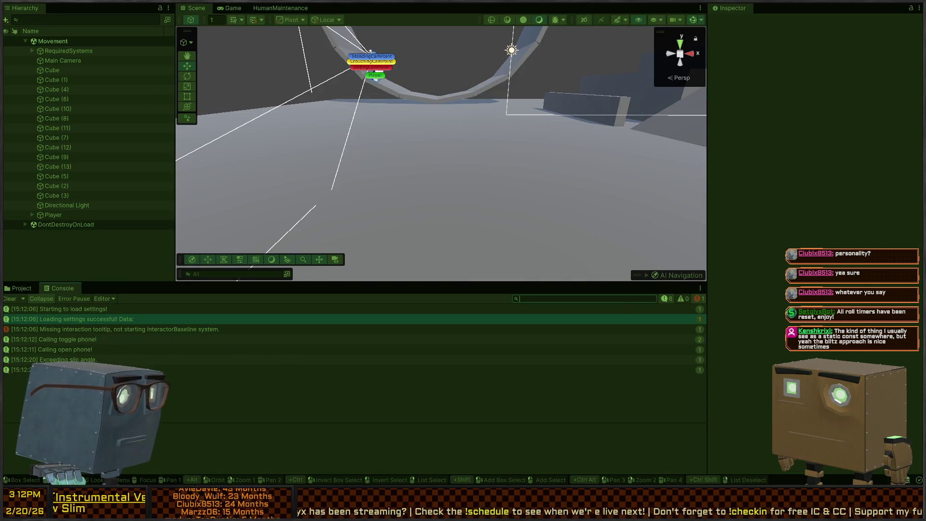
left_click(72, 359)
double_click(73, 359)
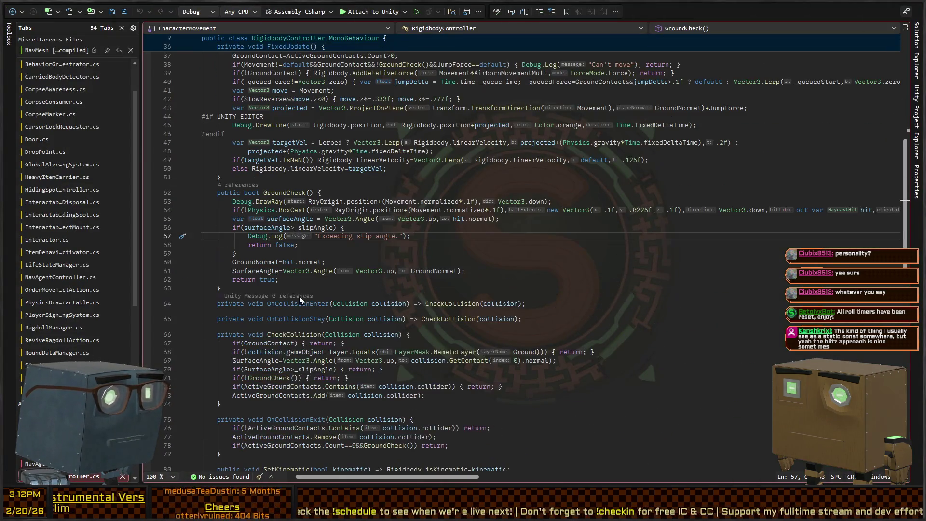
- Add a Range(15f,90f) attribute to RigidbodyController's _slipAngle field and save
left_click(310, 228)
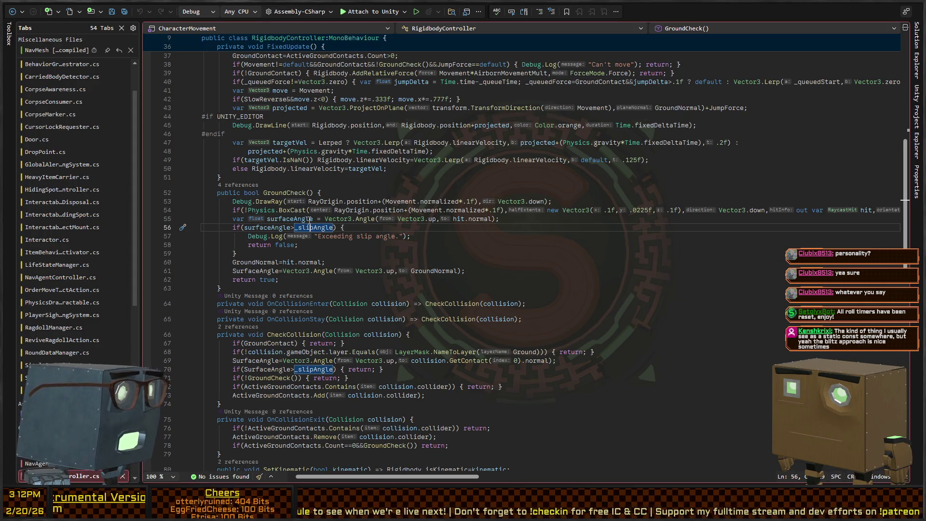
key("F12")
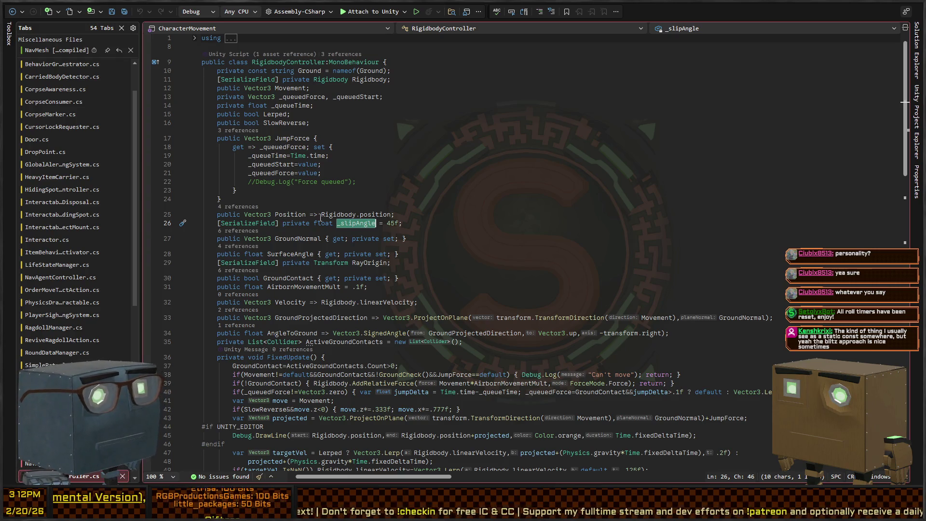
left_click(278, 223)
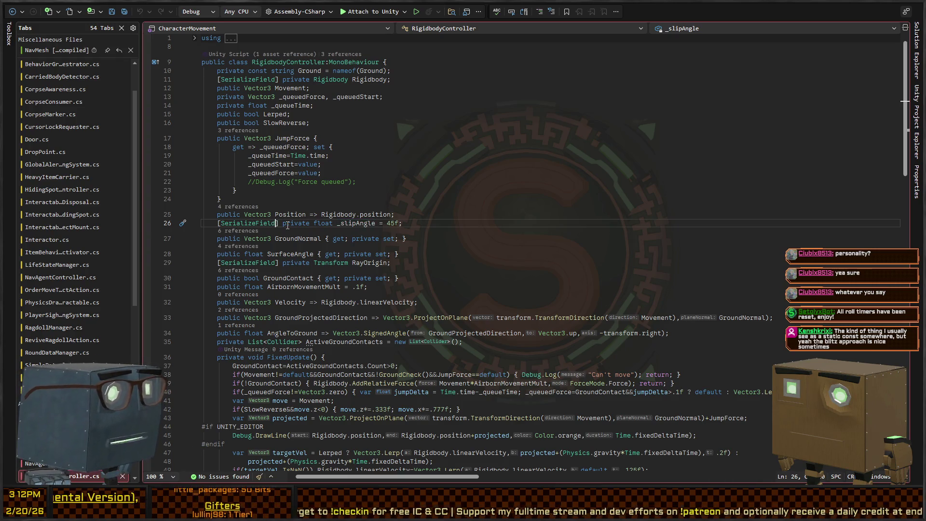
type(", Range(")
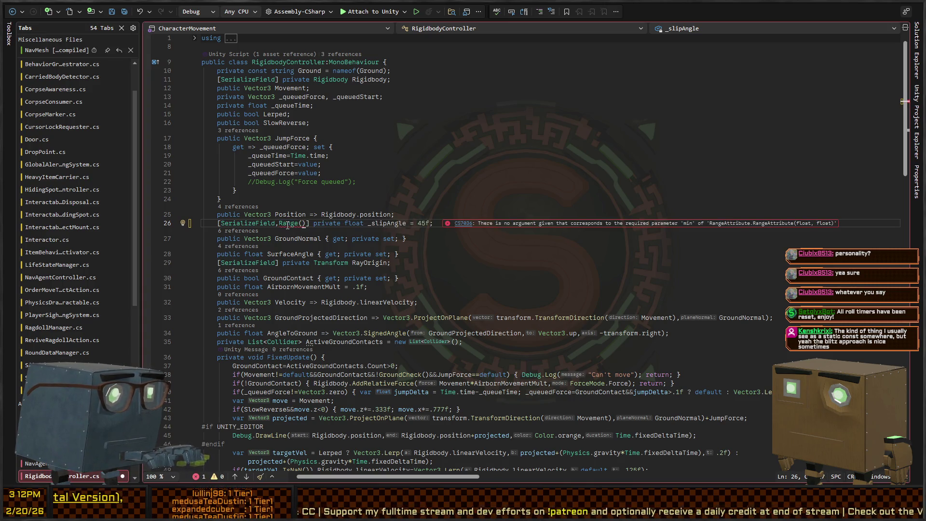
type("15f,")
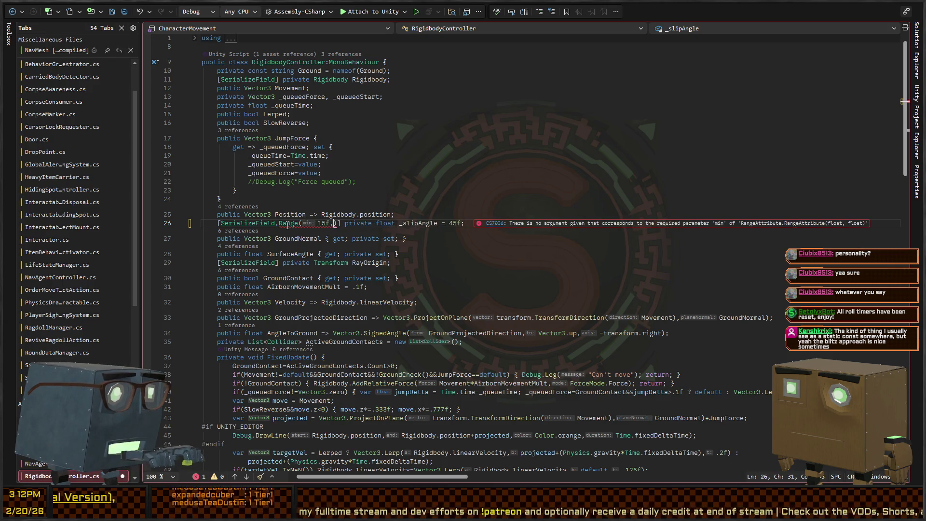
type("90f")
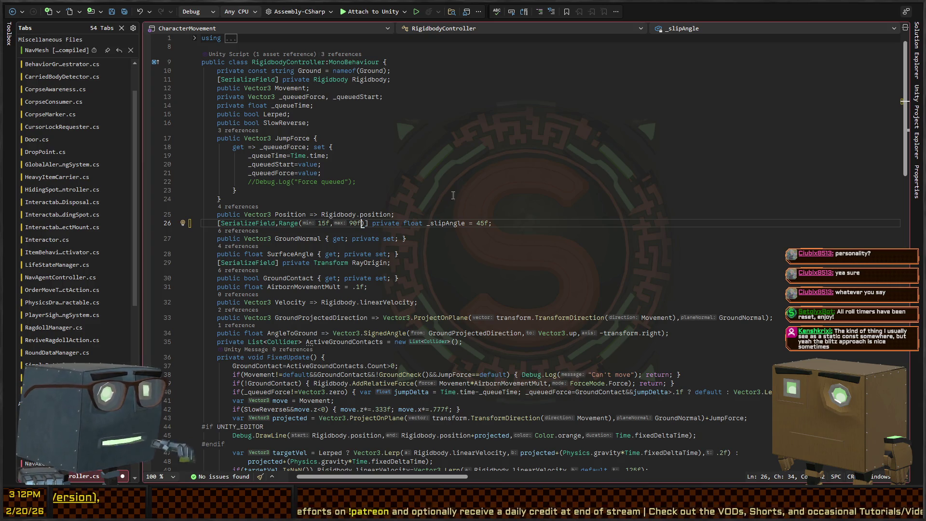
key("ctrl+s")
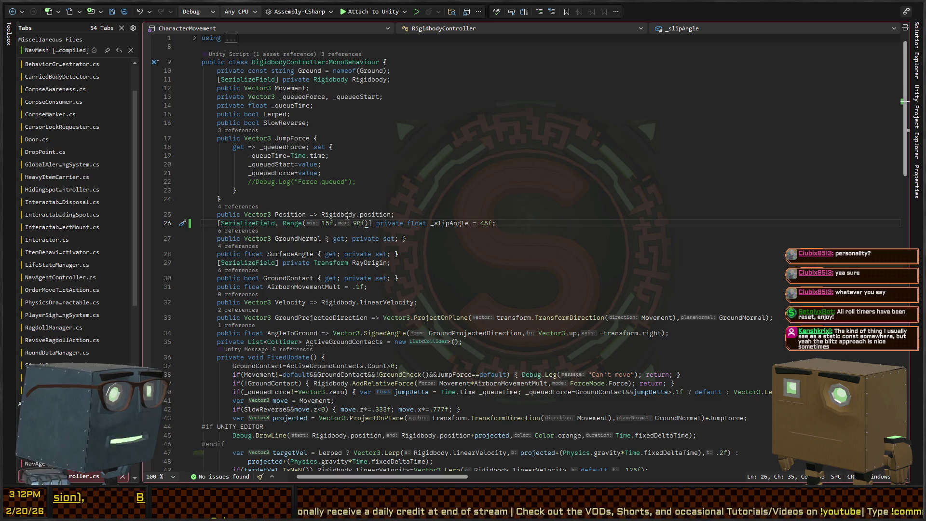
- Change the _slipAngle Range to 0f–75f and return to Unity
double_click(325, 224)
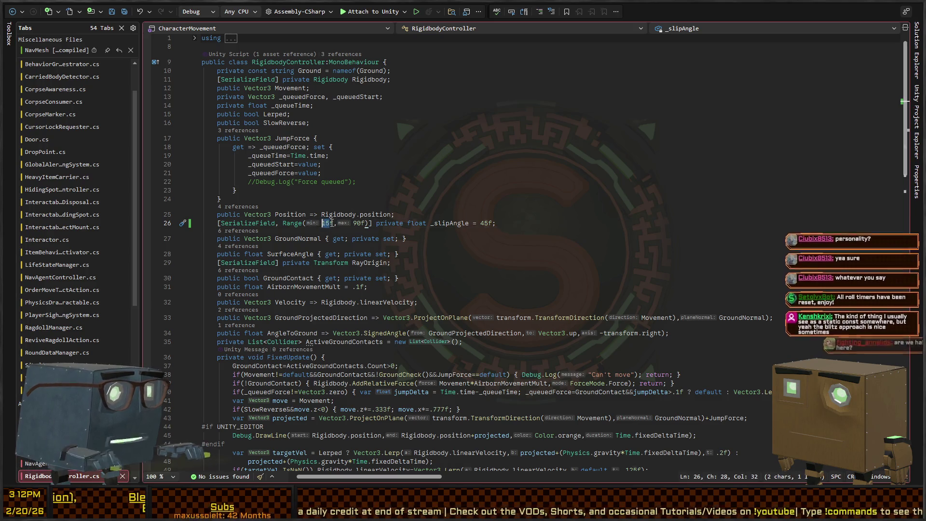
type("0")
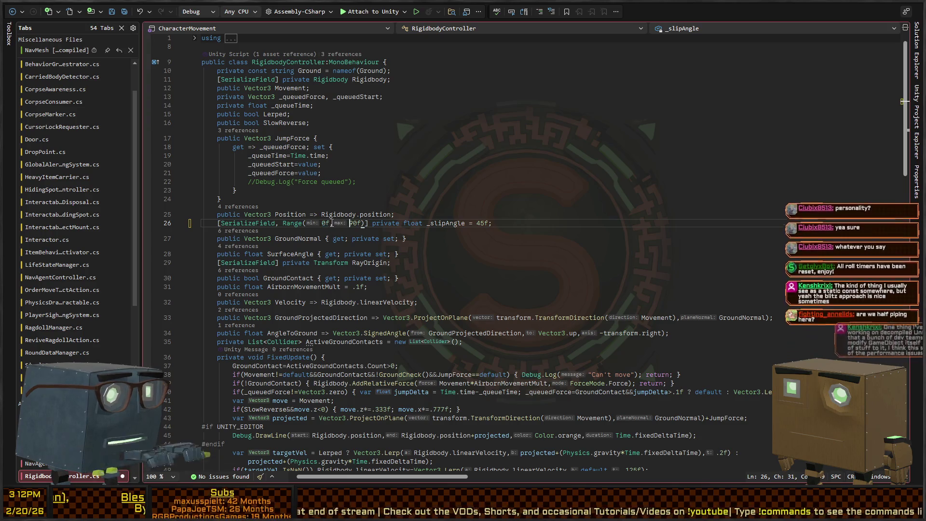
key("Right")
key("Right")
key("Right")
key("Delete")
key("Delete")
type("7")
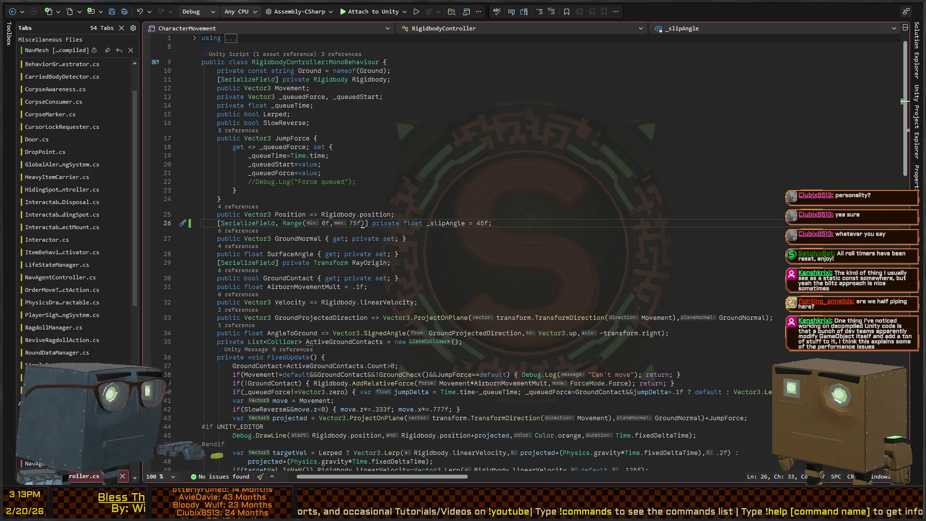
key("alt+Tab")
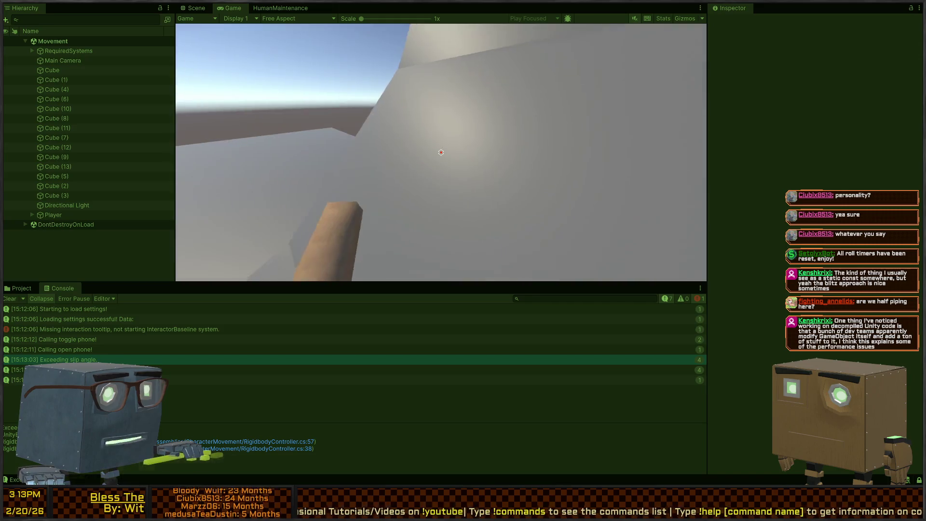
- Walk the player down the half-pipe slope to test the new slip-angle limit, then stop play mode
key("w")
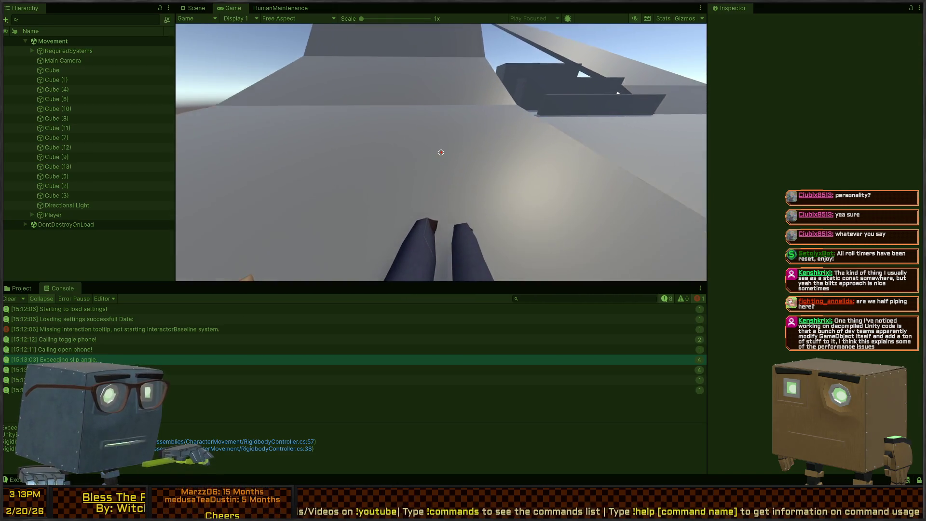
left_click(441, 152)
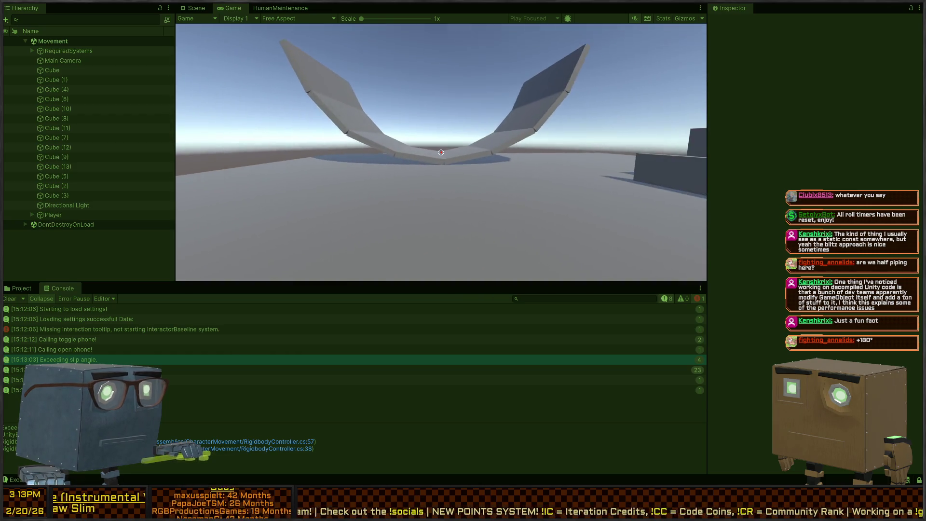
key("ctrl+p")
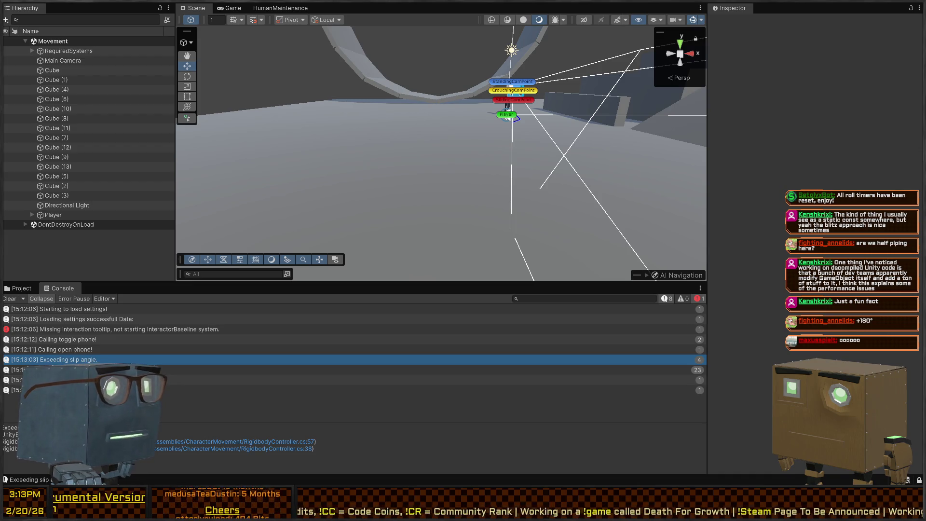
- Fully exit play mode, look around the ramps in the Scene view, and return to RigidbodyController.cs
key("ctrl+p")
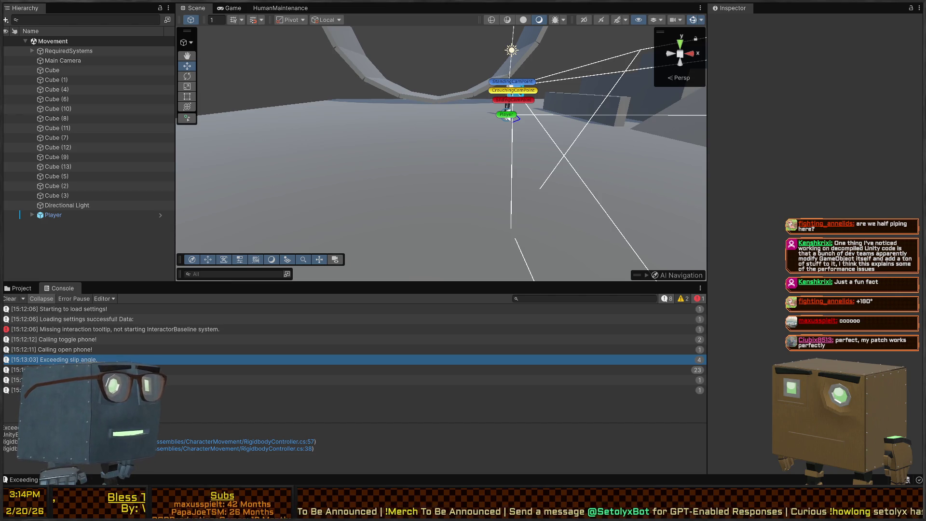
mouse_move(532, 91)
left_mouse_down()
mouse_move(506, 100)
mouse_move(624, 229)
left_mouse_up()
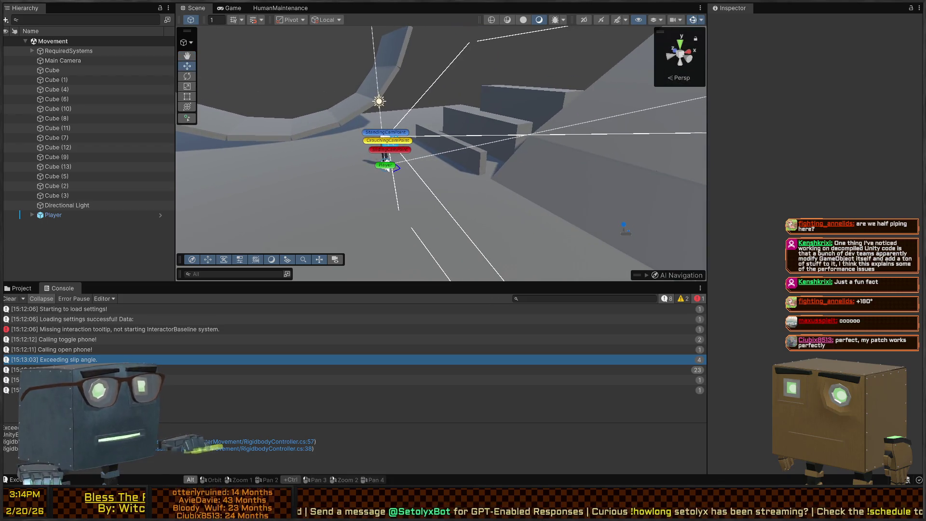
key("alt+Tab")
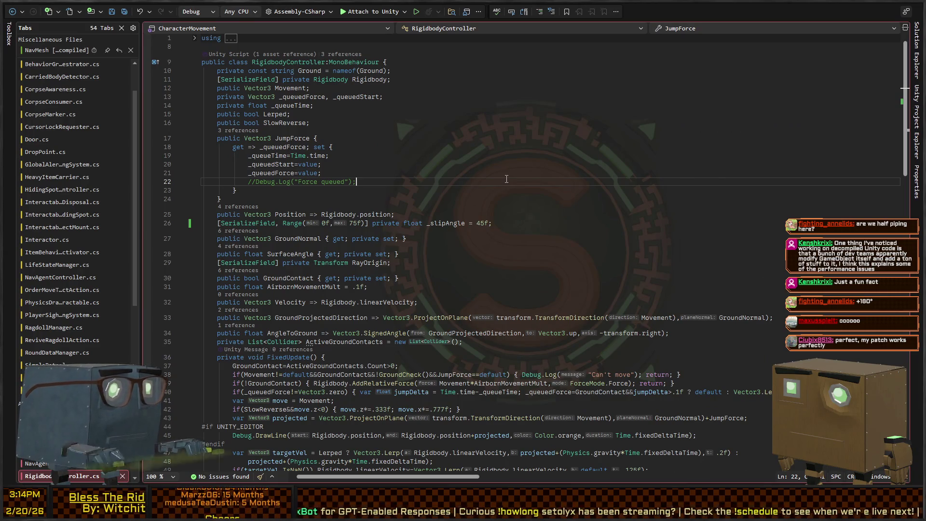
- Look up the GameObject class definition, then delete the stray GameObject text on line 21
key("Up")
type("GameObject")
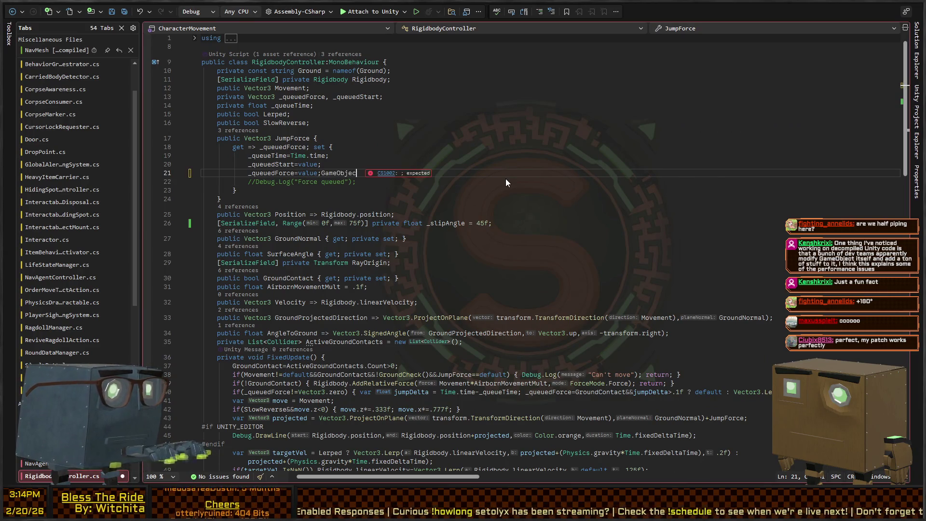
double_click(338, 174)
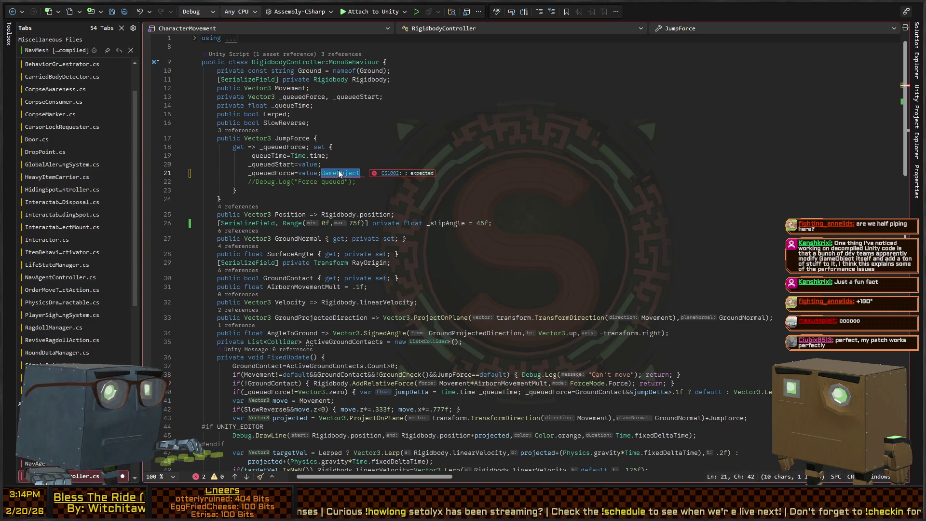
key("F12")
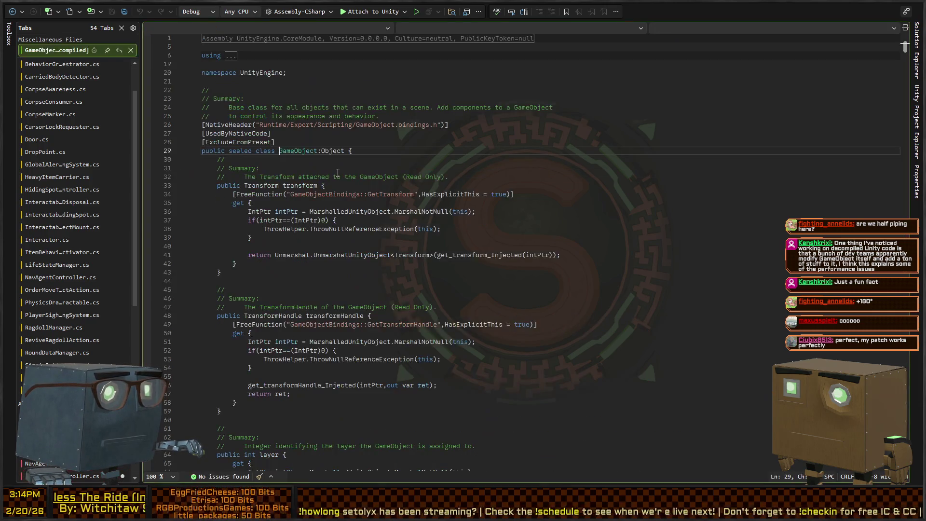
left_click(11, 12)
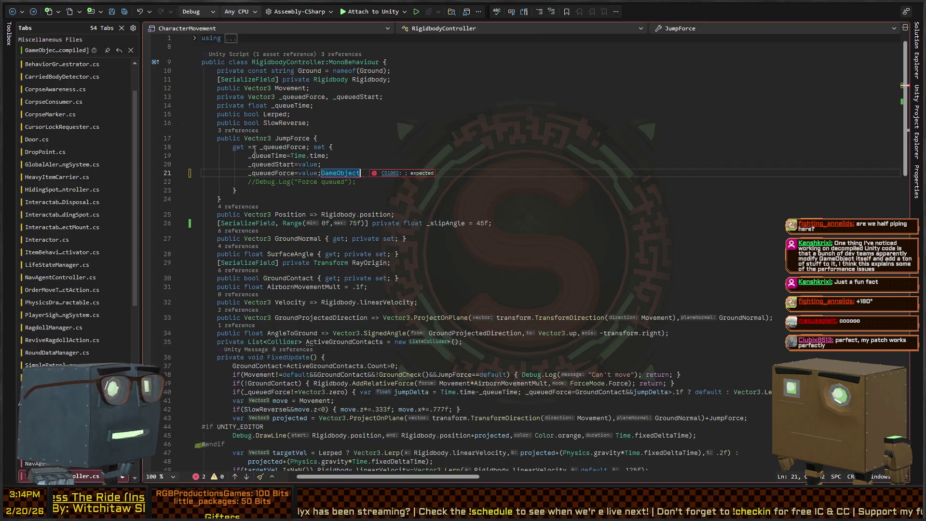
key("BackSpace")
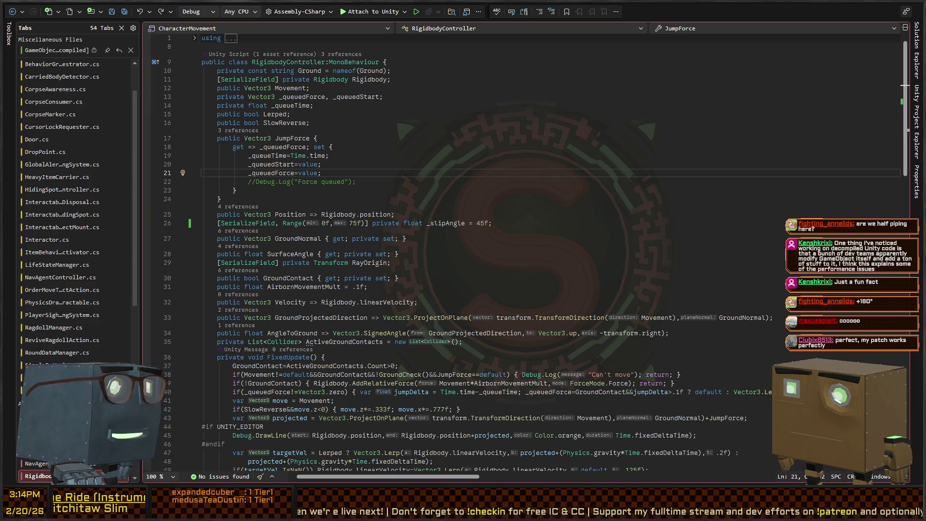
- Close the decompiled GameObject tab and return to the Unity editor
key("Up")
key("shift+Up")
key("shift+End")
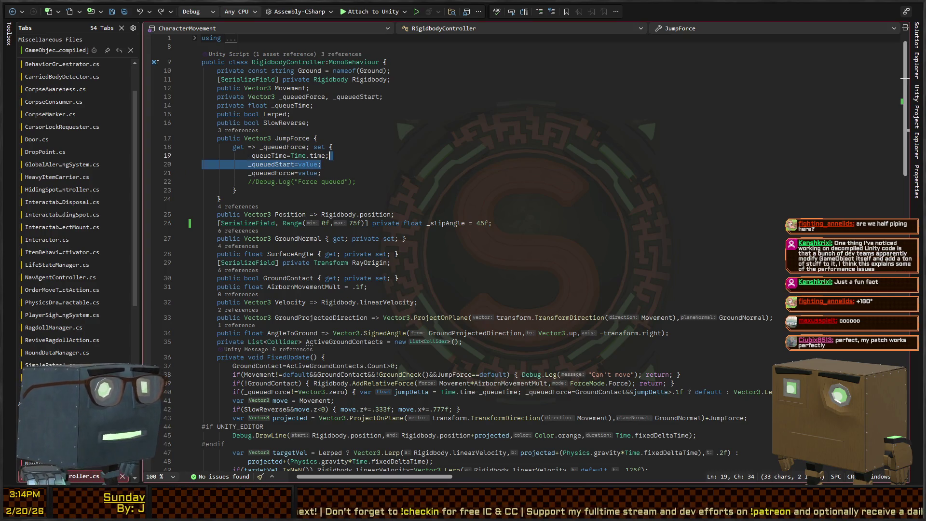
left_click(528, 171)
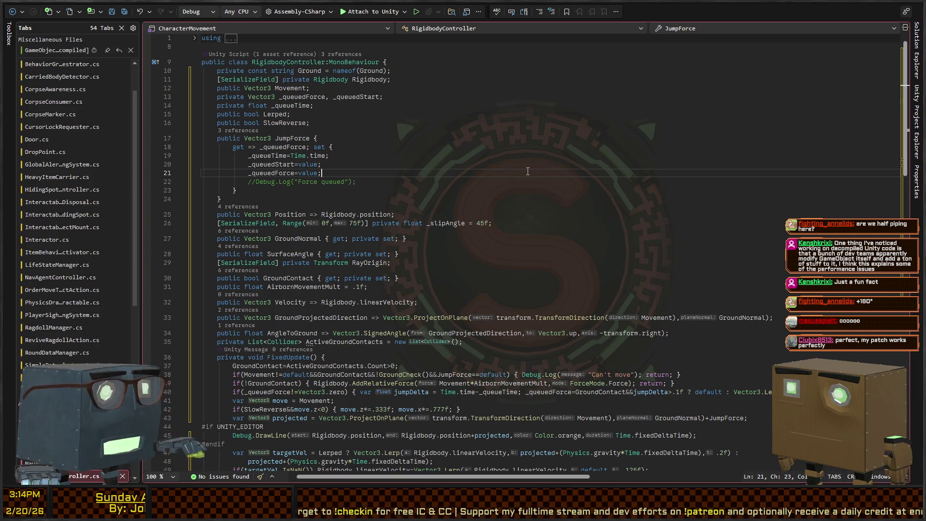
key("ctrl+Tab")
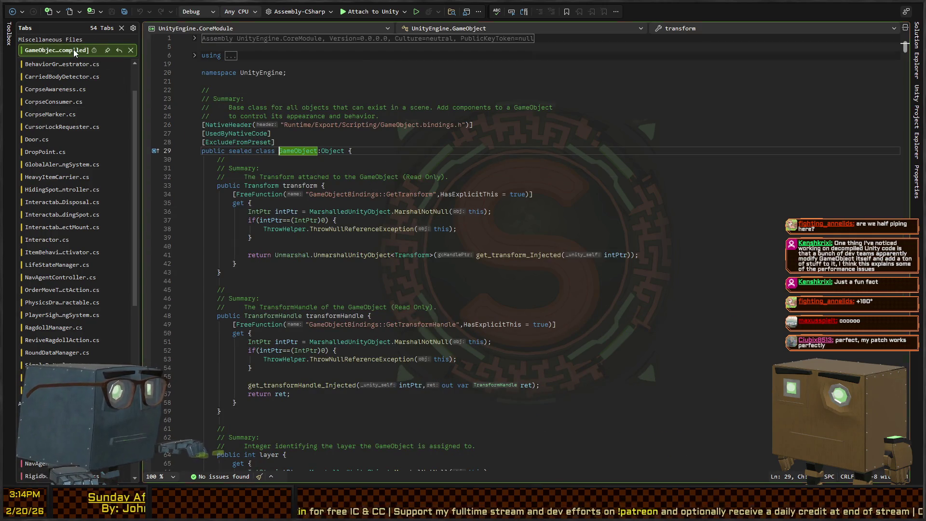
middle_click(75, 51)
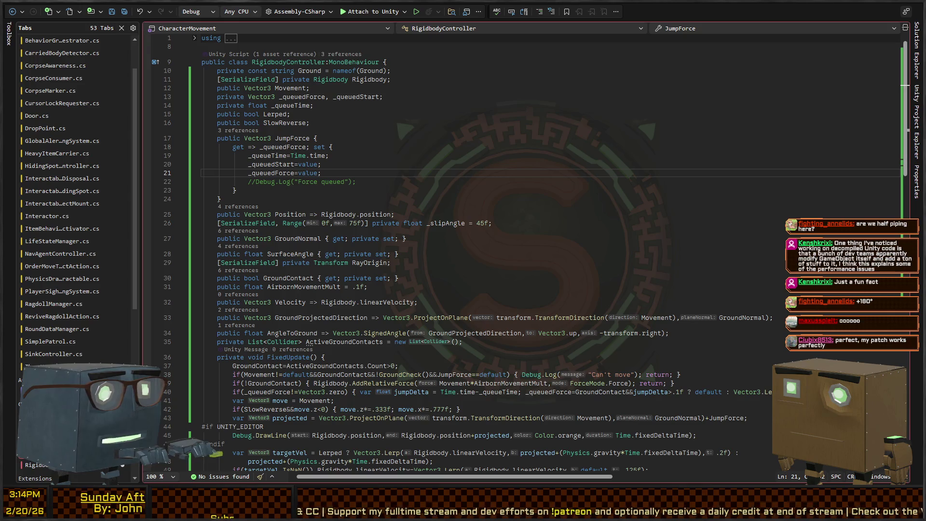
key("alt+Tab")
key("f")
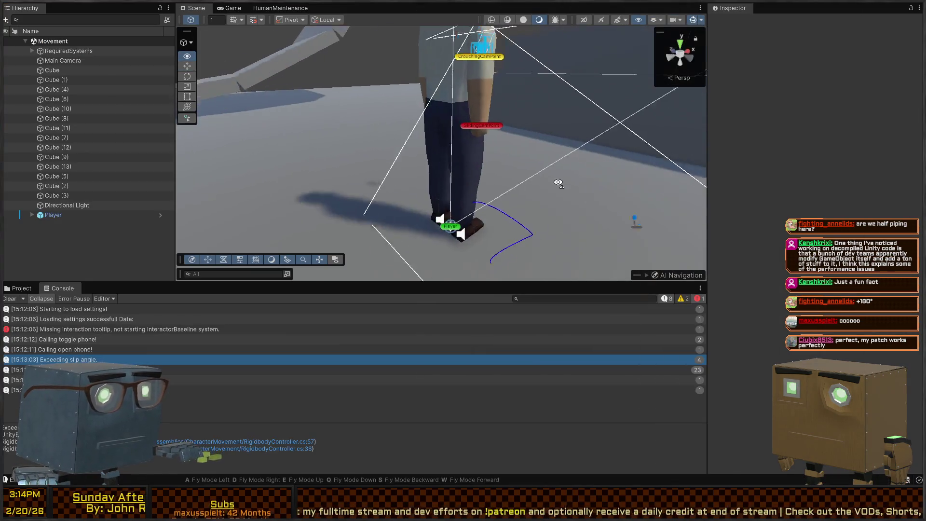
left_click(444, 181)
key("f")
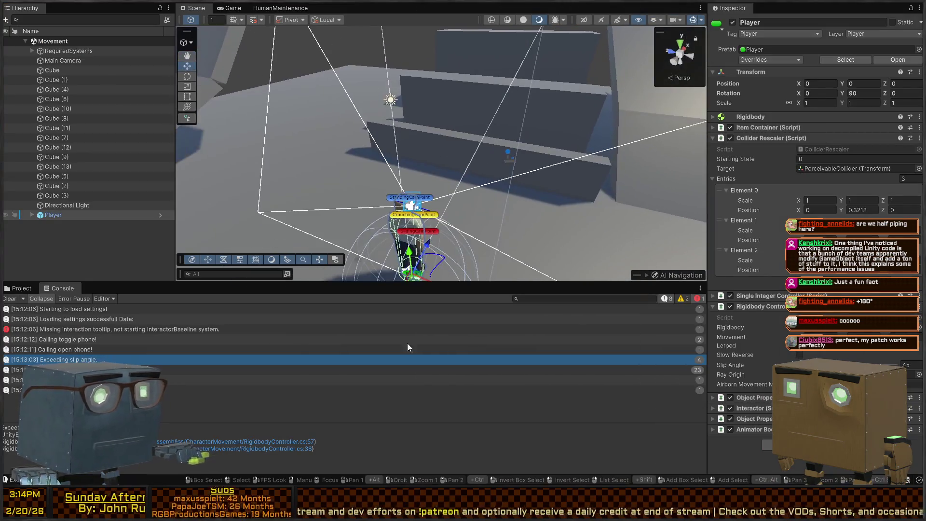
left_click(337, 390)
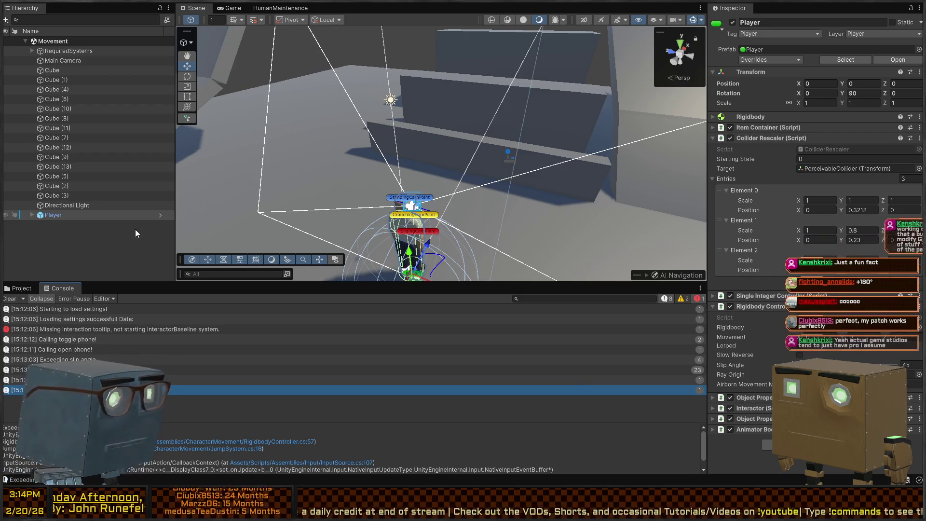
left_click(161, 215)
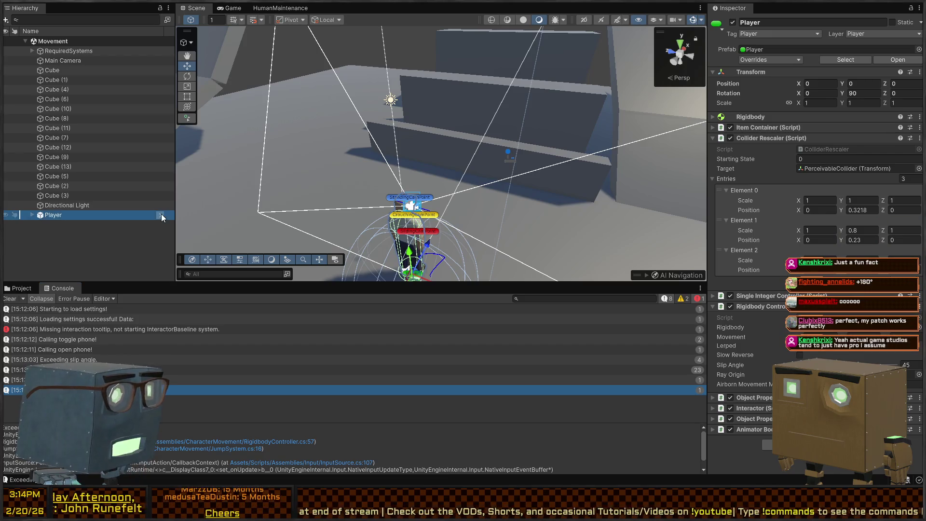
left_click(162, 215)
left_click(65, 73)
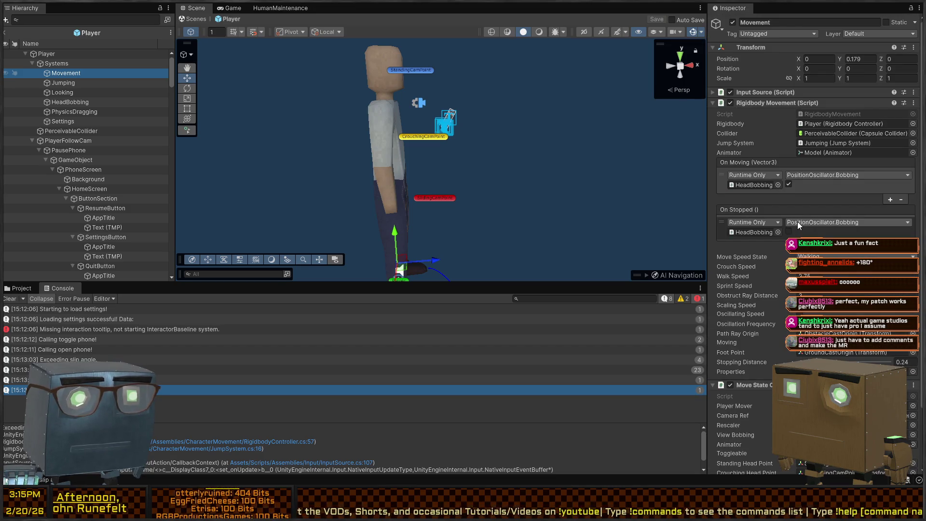
left_click(72, 54)
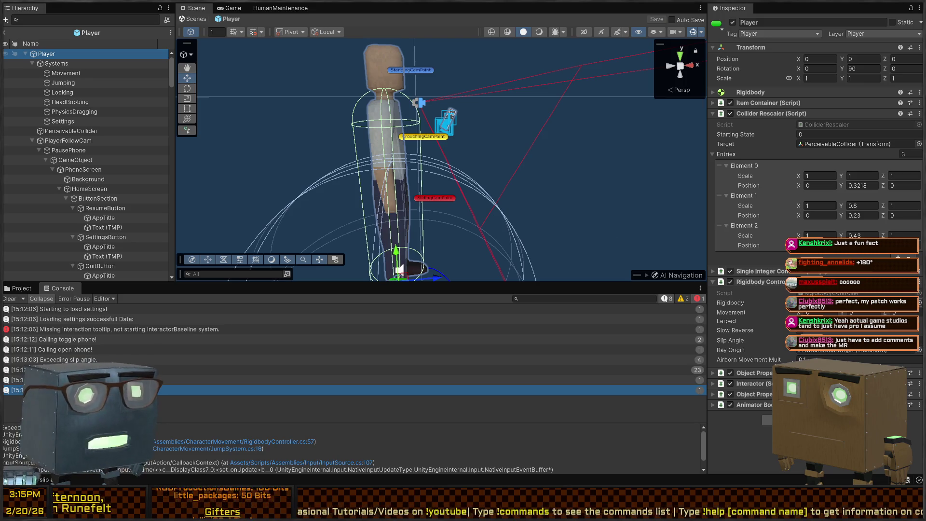
left_click(193, 20)
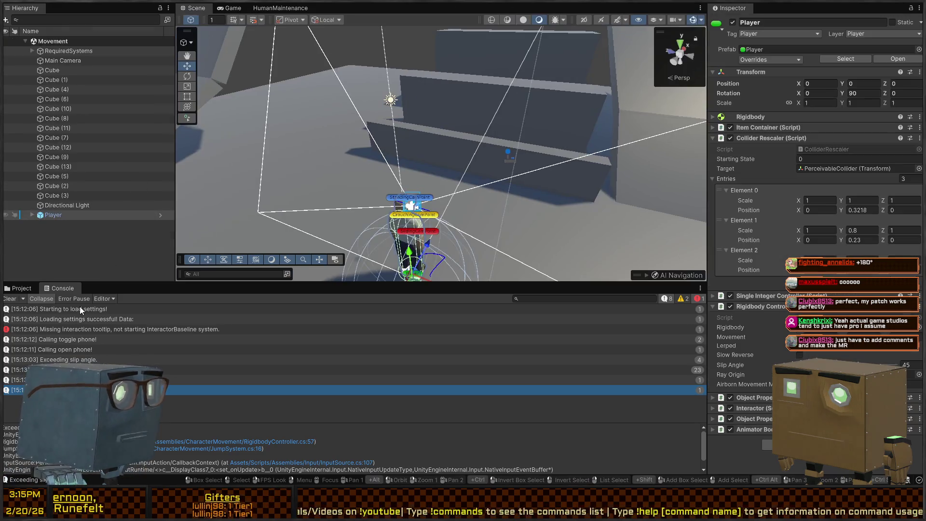
- Open the Mission 1 Remake2 scene from Scenes > Chapters > Prologue in the Project panel
left_click(21, 288)
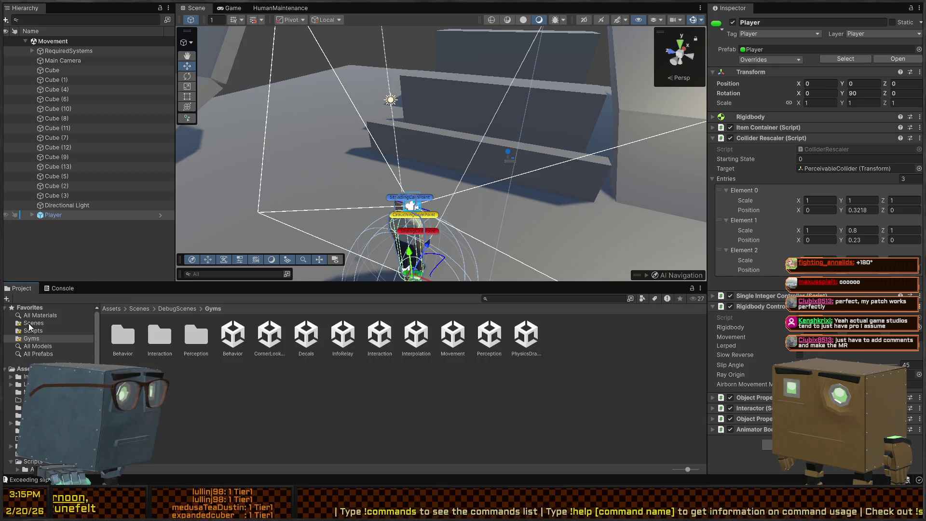
left_click(39, 316)
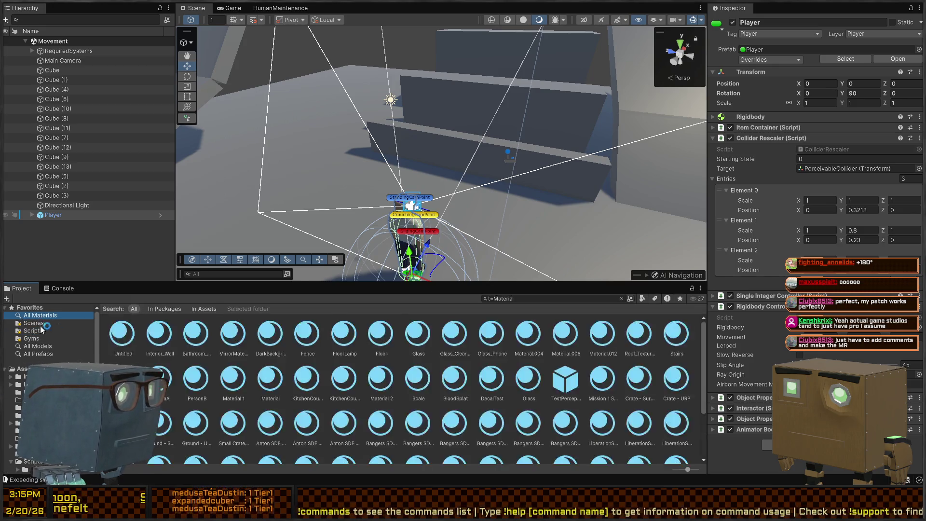
left_click(41, 326)
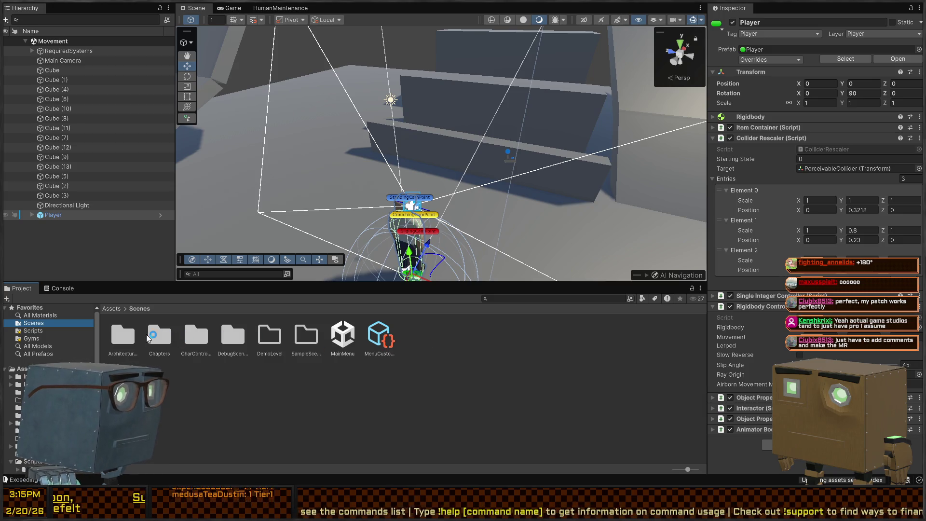
double_click(169, 344)
double_click(123, 335)
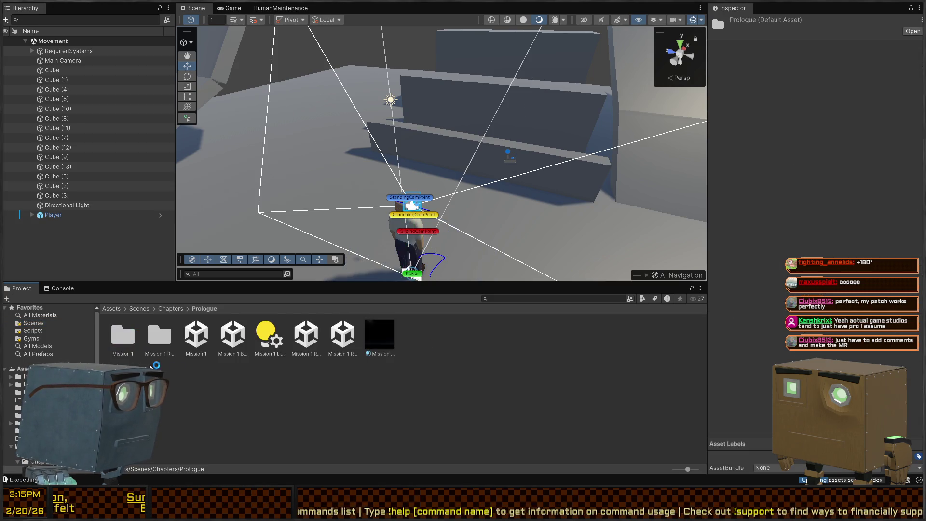
double_click(351, 332)
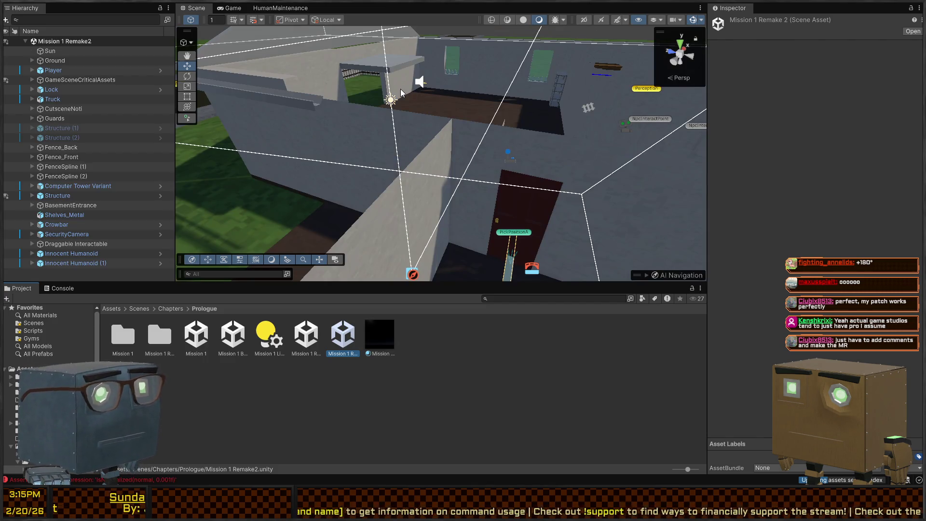
- Fly the scene camera around the Mission 1 Remake2 level and briefly check the code editor
right_click(394, 88)
mouse_move(427, 75)
left_mouse_down()
mouse_move(416, 112)
mouse_move(643, 109)
mouse_move(384, 126)
mouse_move(431, 124)
mouse_move(458, 149)
left_mouse_up()
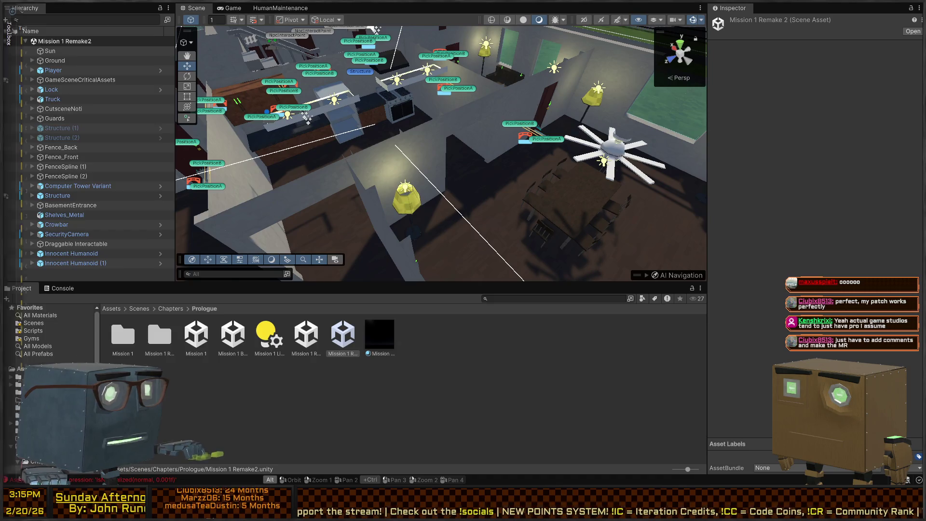
key("alt+Tab")
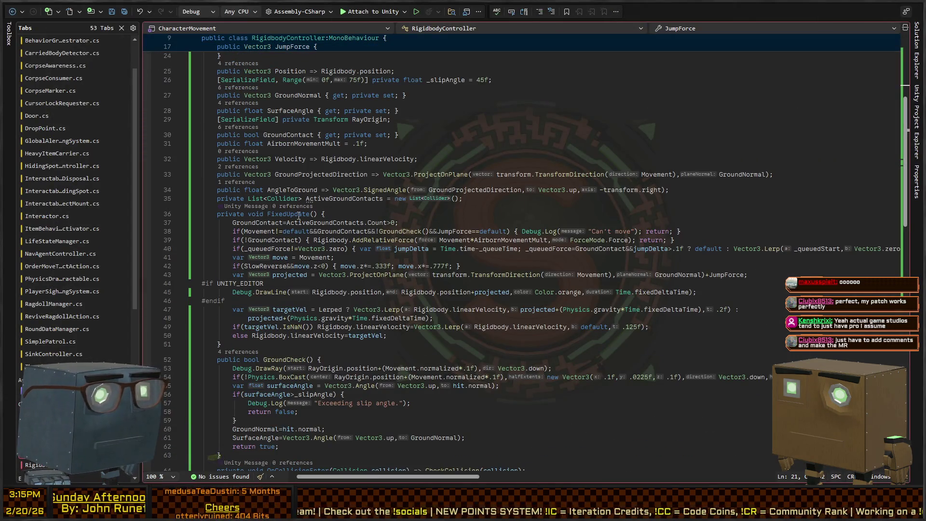
scroll(338, 214, "up", 4)
key("alt+Tab")
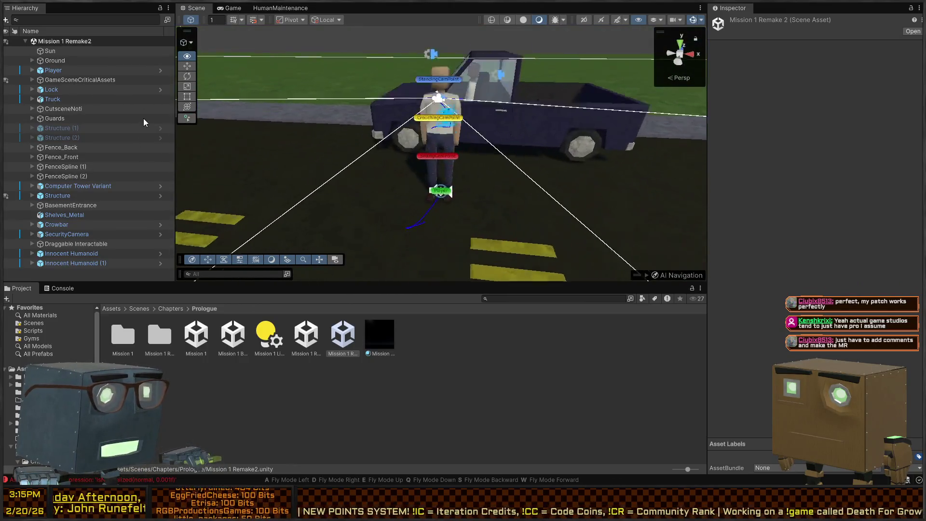
- Select the Player character beside the truck in the Scene view
left_click(450, 274)
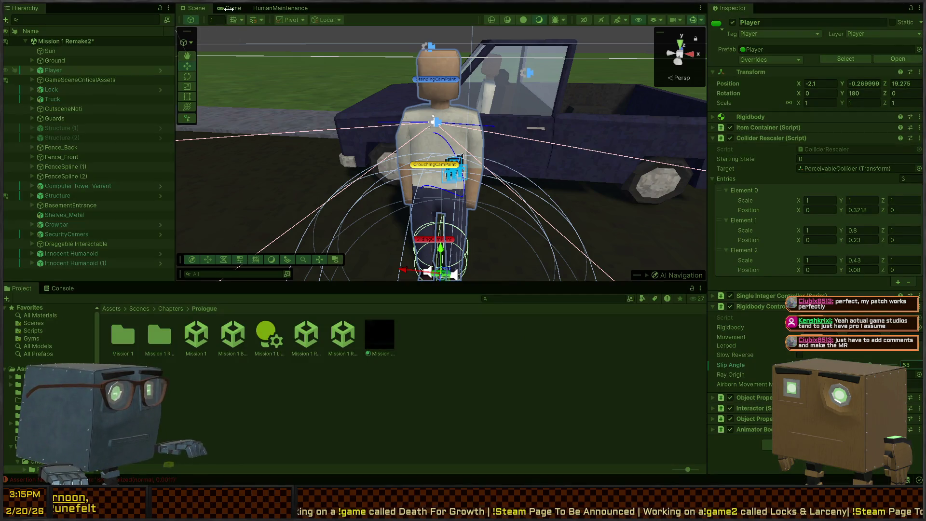
- In the Game view, walk the player into the house, through the red door, to the stairs
left_click(229, 8)
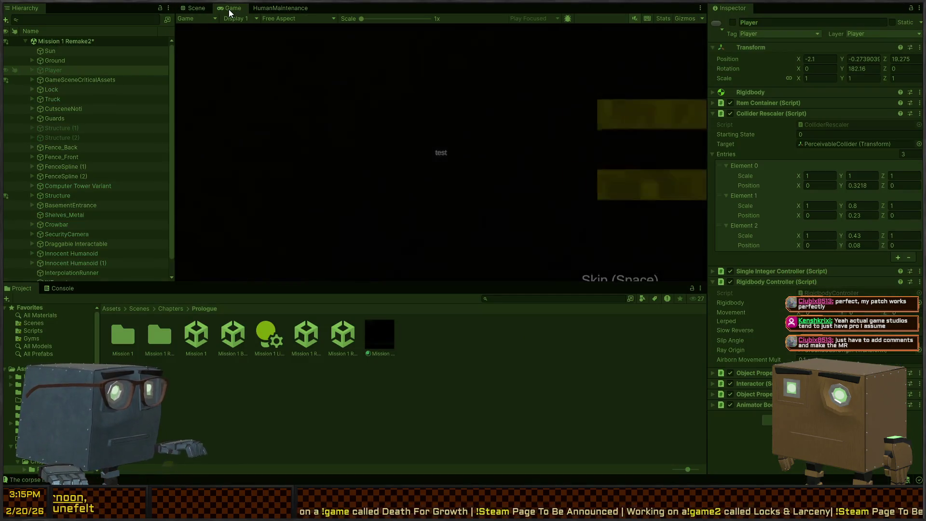
key("w")
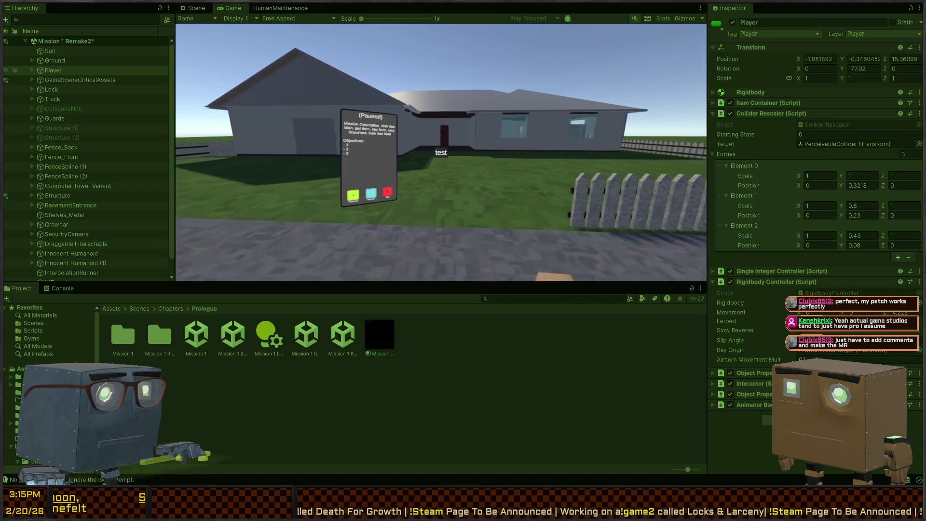
key("w")
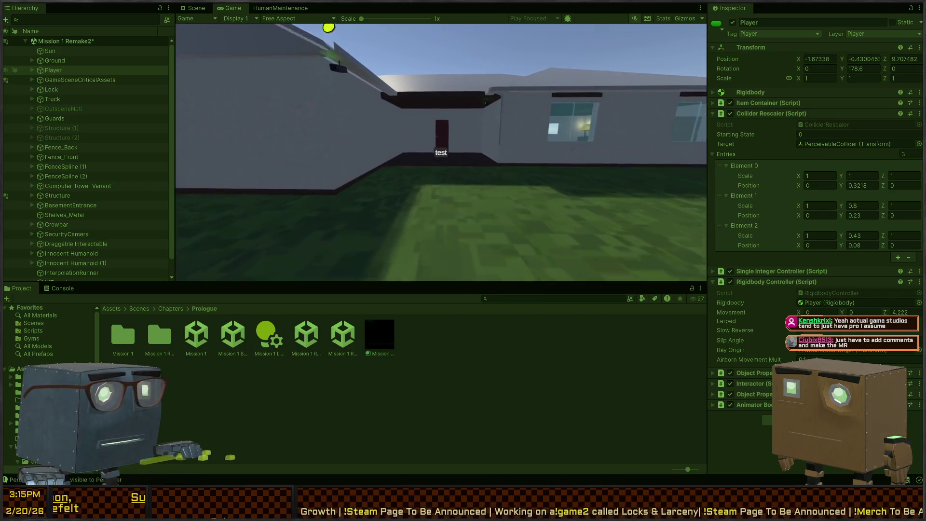
key("w")
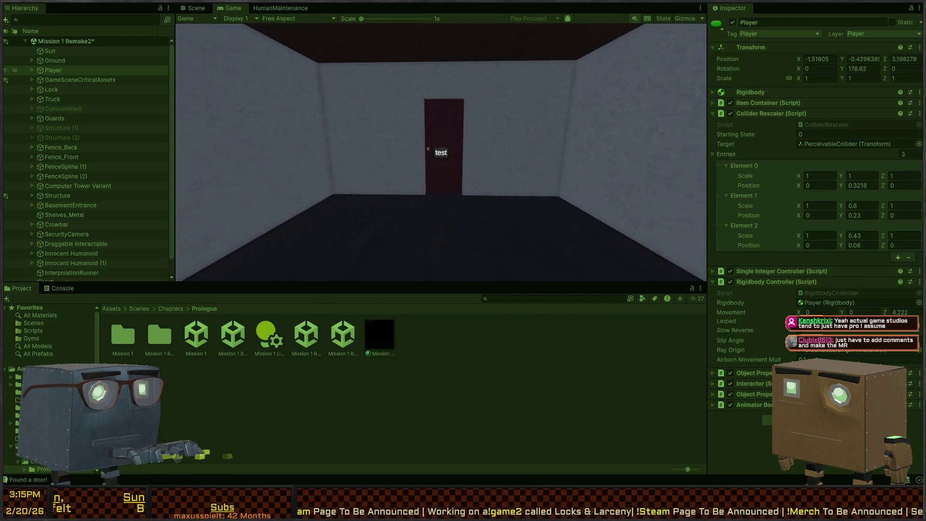
key("f")
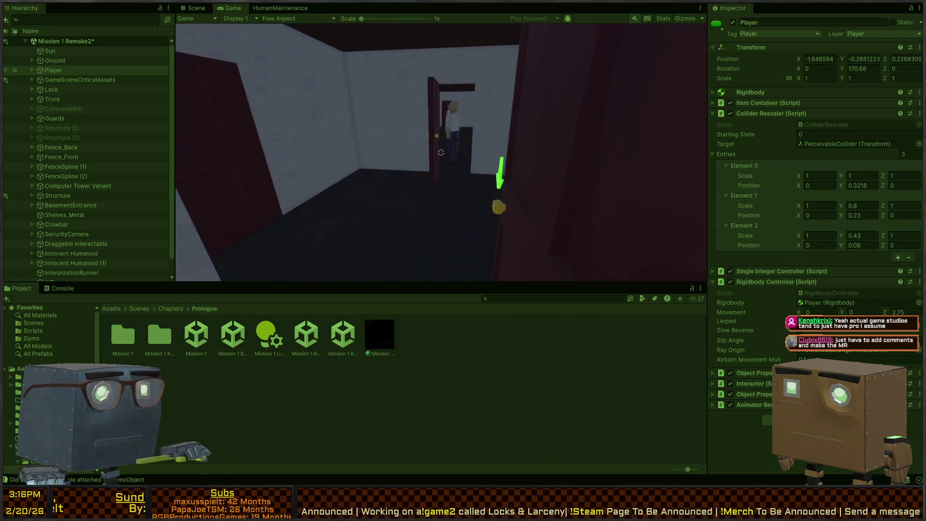
key("w")
key("w")
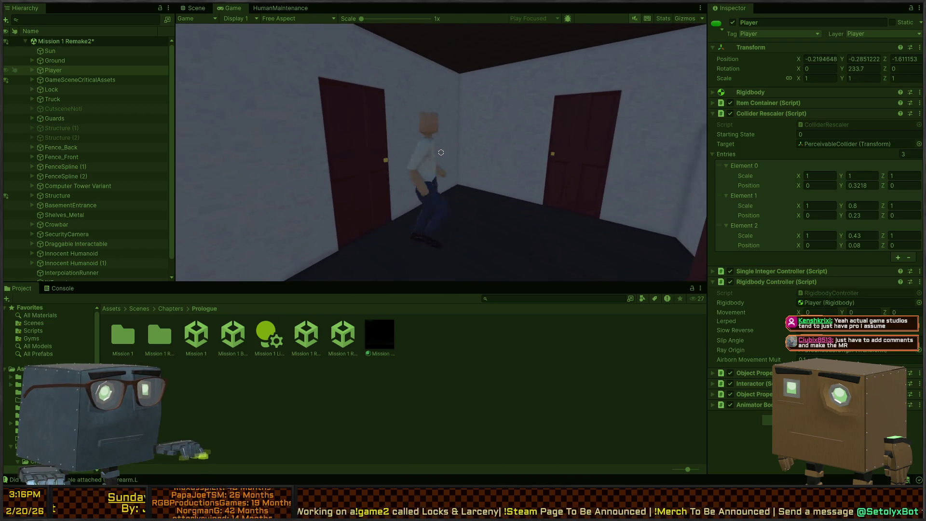
key("w")
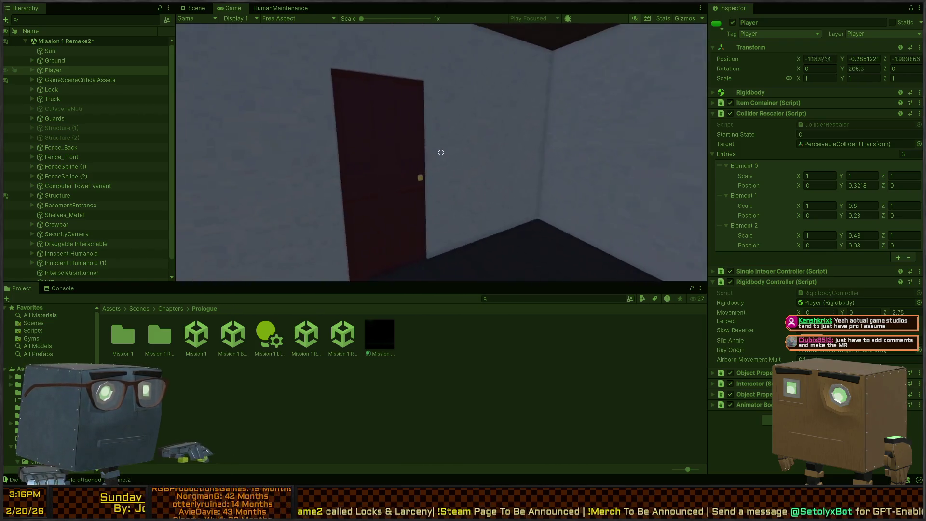
key("w")
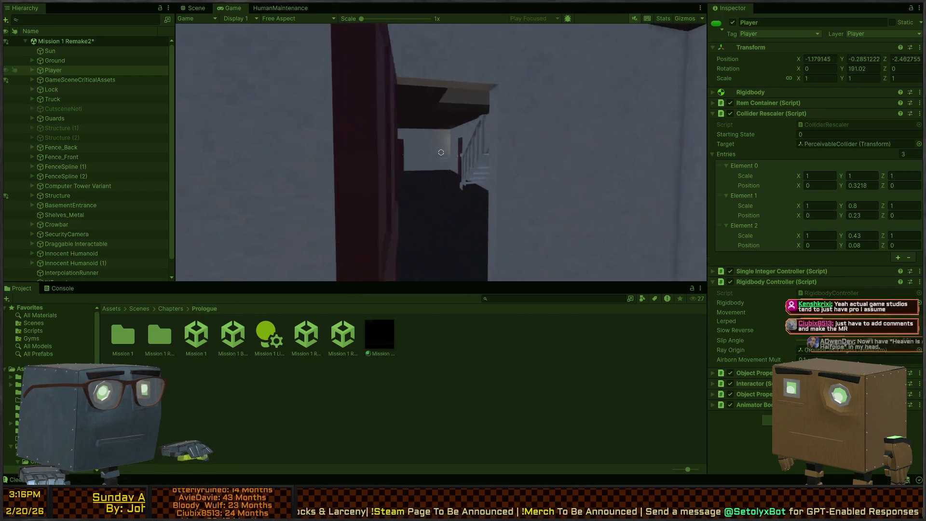
key("w")
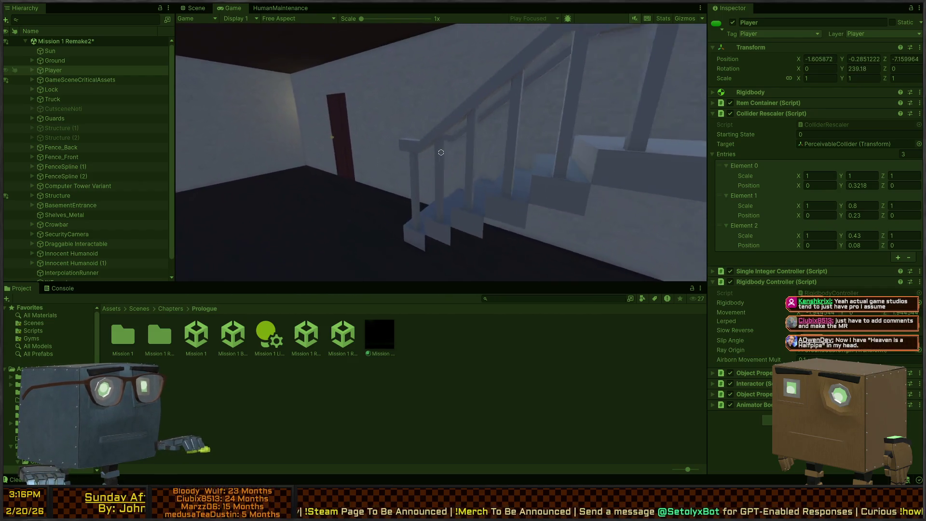
key("w")
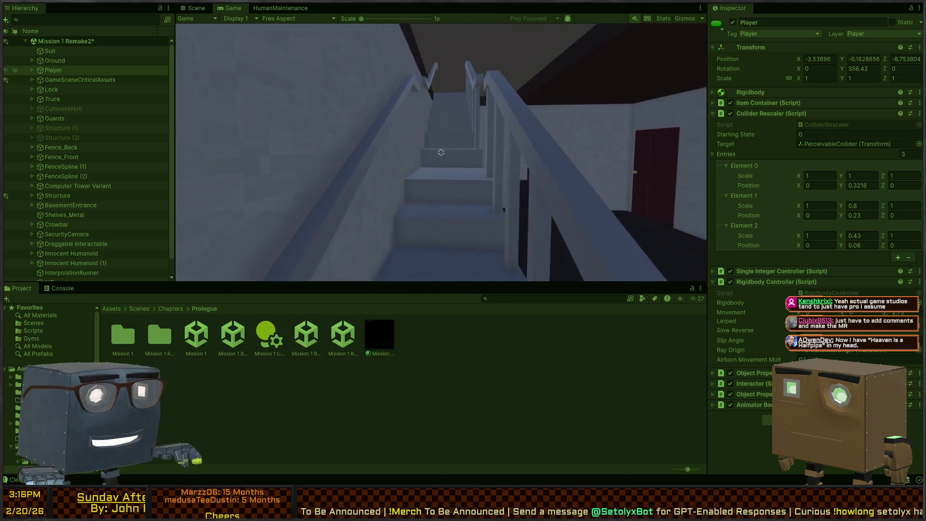
key("w")
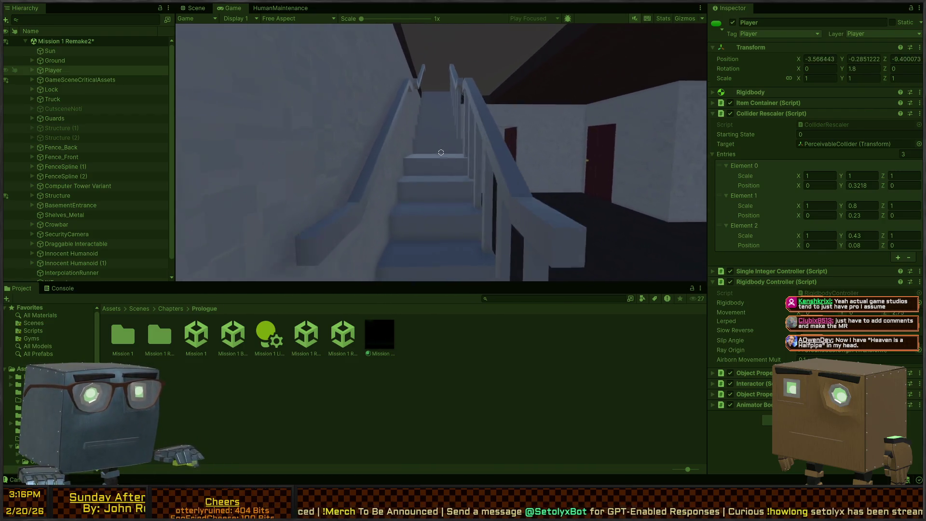
- Try climbing the staircase, then clear the Console so only 'Can't move' repeats
key("ctrl+1")
left_click(59, 289)
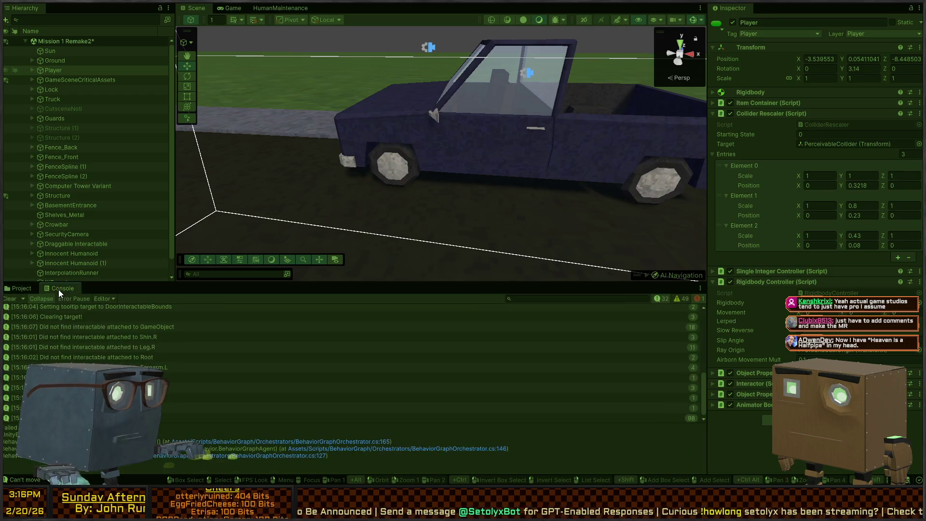
left_click(8, 302)
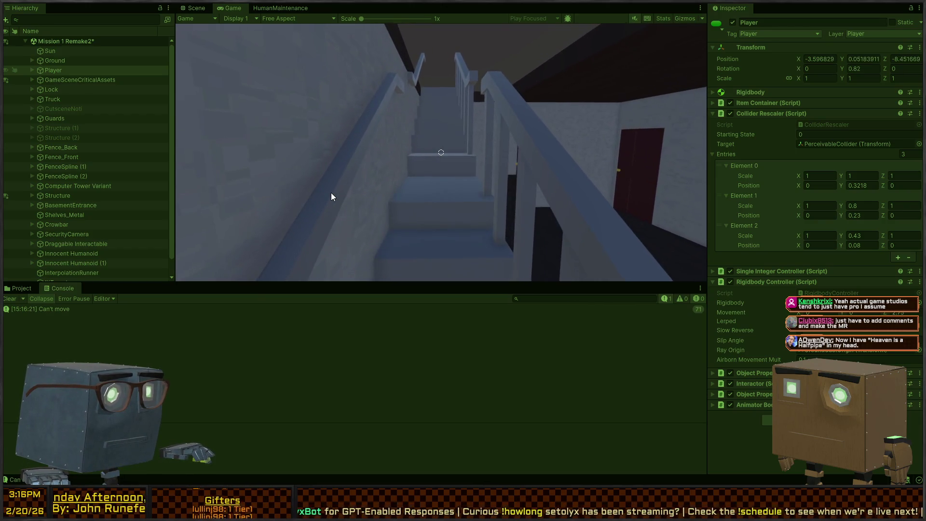
key("ctrl+1")
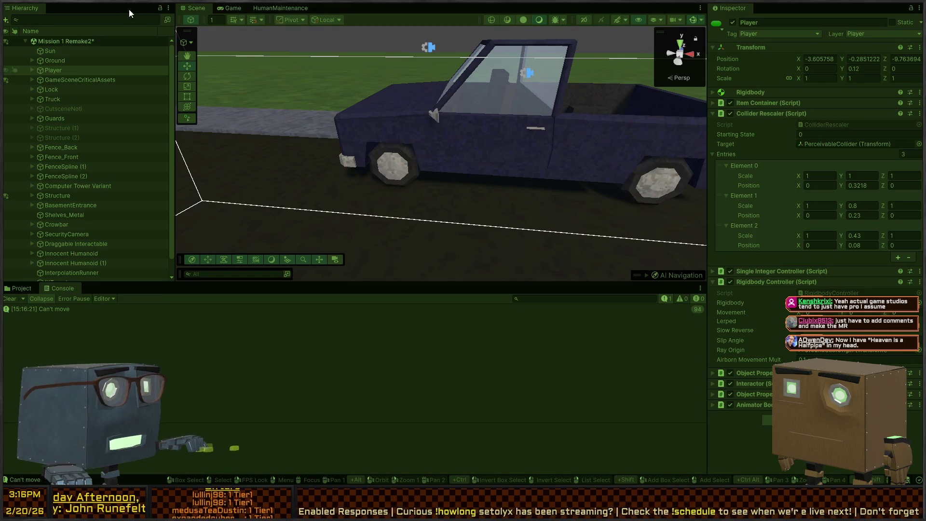
- Fly the scene camera to the stairs and select Stairs_A_Navmesh under Staircase's CornerStairs_A
left_click(227, 7)
left_click(196, 8)
right_click(486, 141)
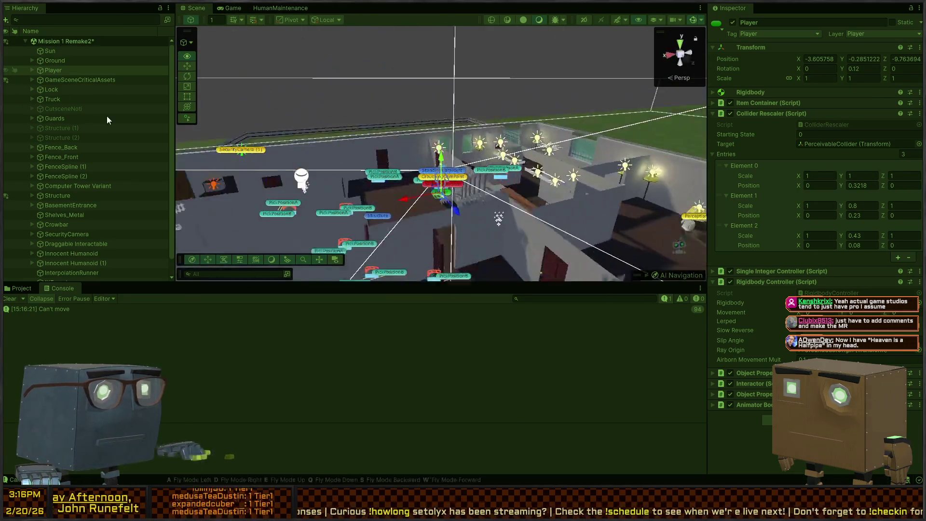
key("w")
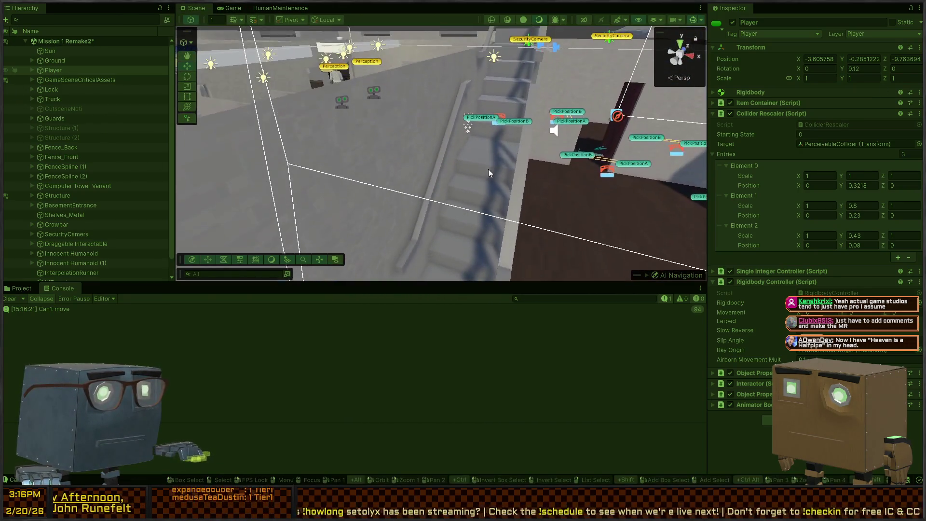
left_click(487, 175)
scroll(65, 184, "down", 3)
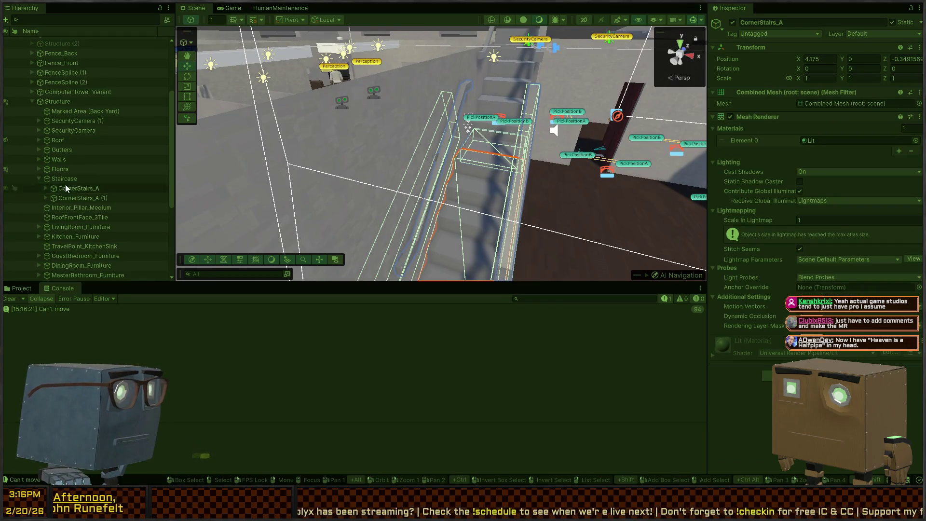
left_click(63, 180)
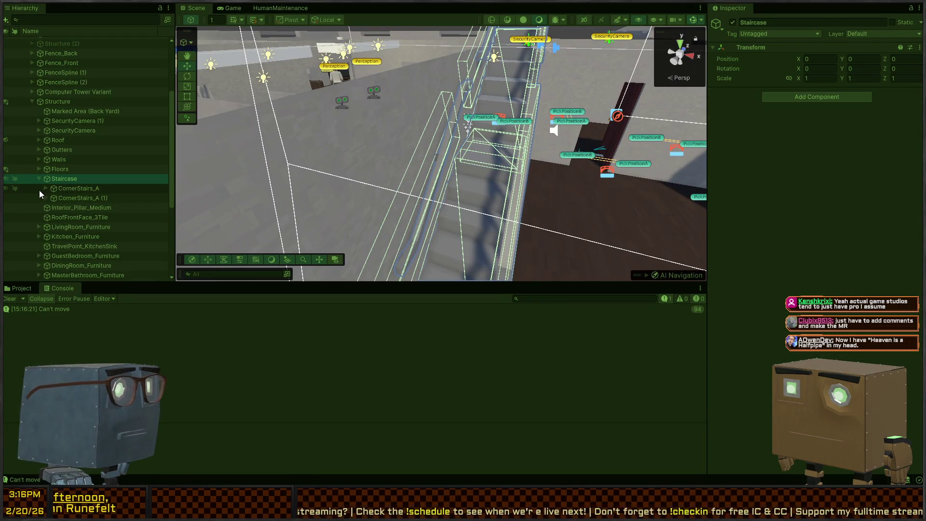
left_click(43, 189)
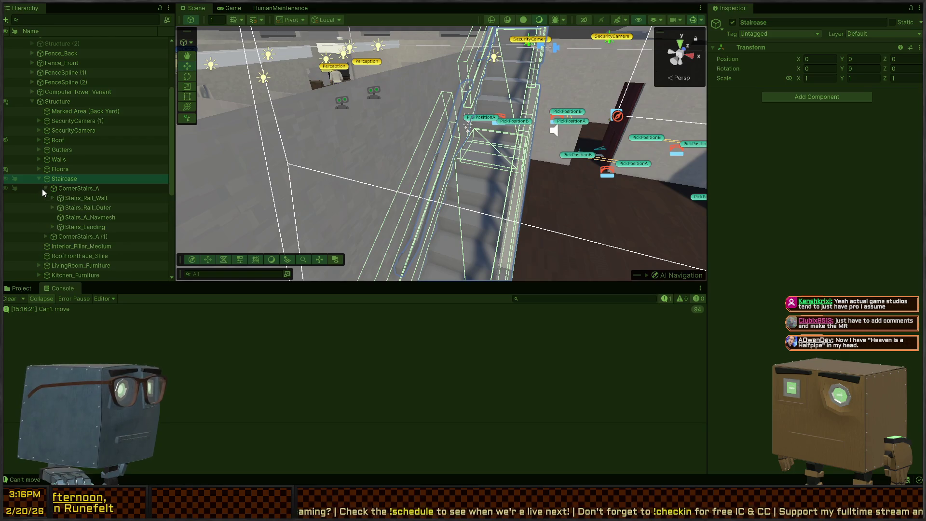
left_click(113, 218)
- Inspect the stairs' navmesh from several angles, then open the code logging 'Can't move'
mouse_move(255, 195)
left_mouse_down()
mouse_move(491, 123)
mouse_move(475, 135)
left_mouse_up()
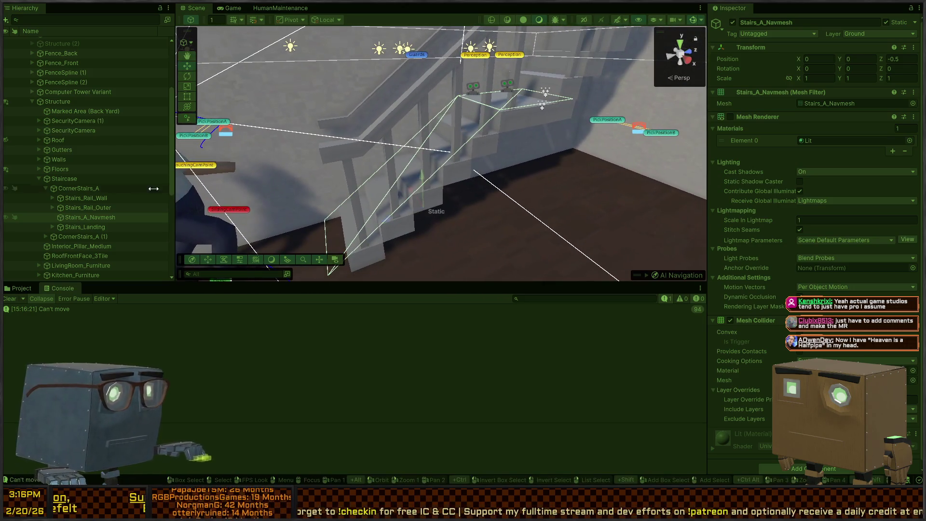
left_click(47, 177)
mouse_move(184, 167)
left_mouse_down()
mouse_move(526, 126)
mouse_move(337, 160)
left_mouse_up()
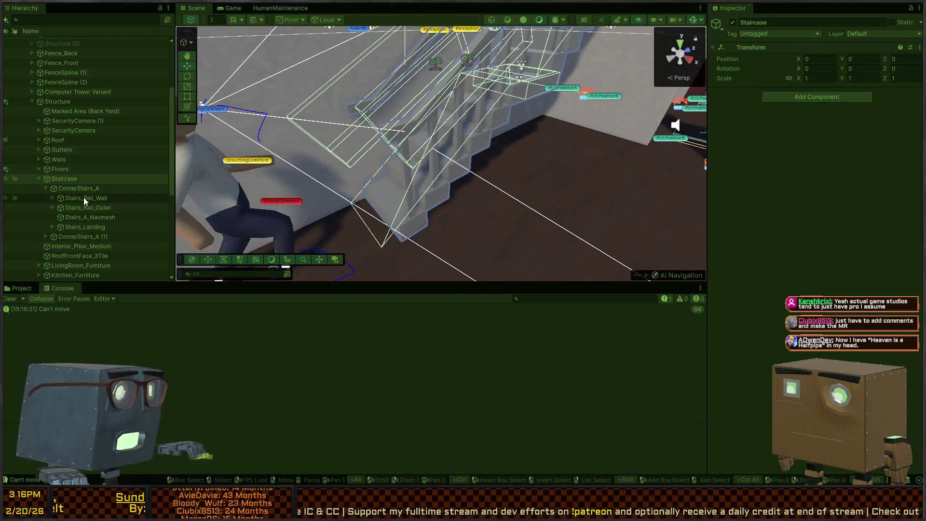
left_click(108, 217)
mouse_move(394, 118)
left_mouse_down()
mouse_move(400, 114)
mouse_move(374, 73)
left_mouse_up()
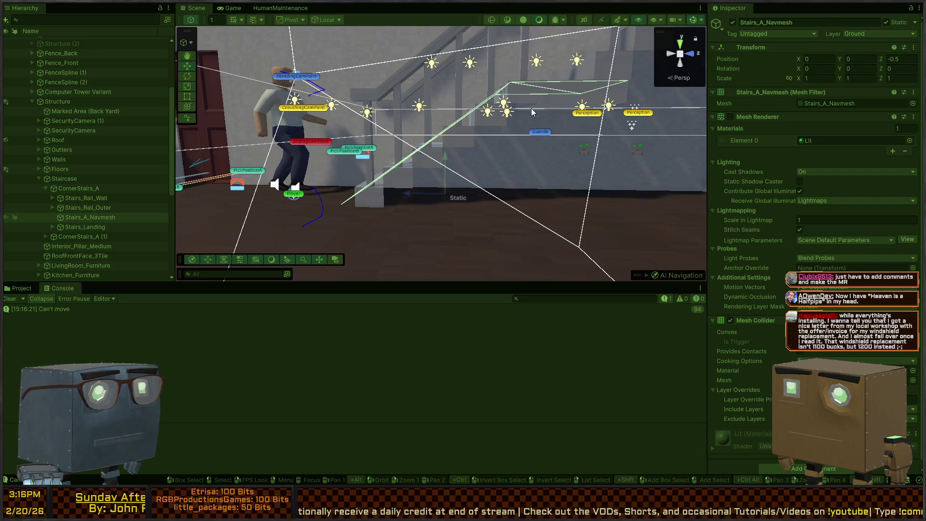
left_click(49, 311)
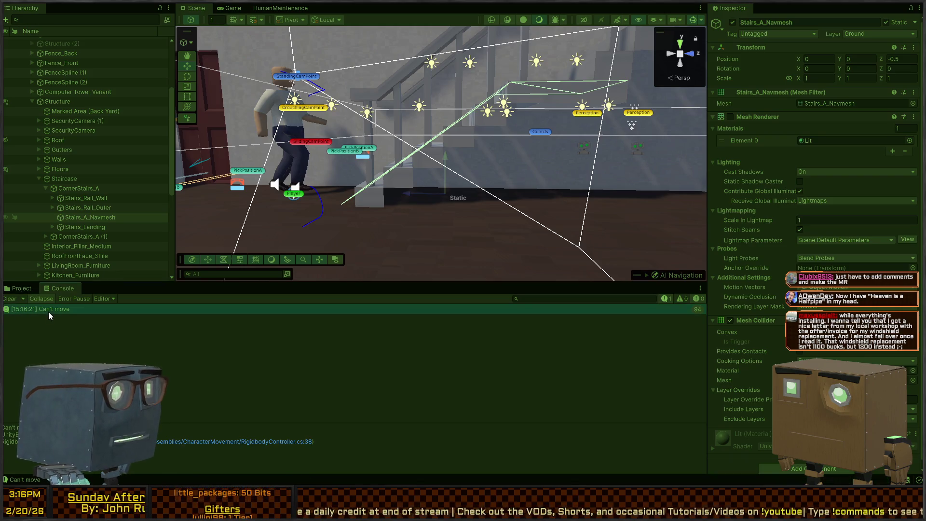
double_click(58, 312)
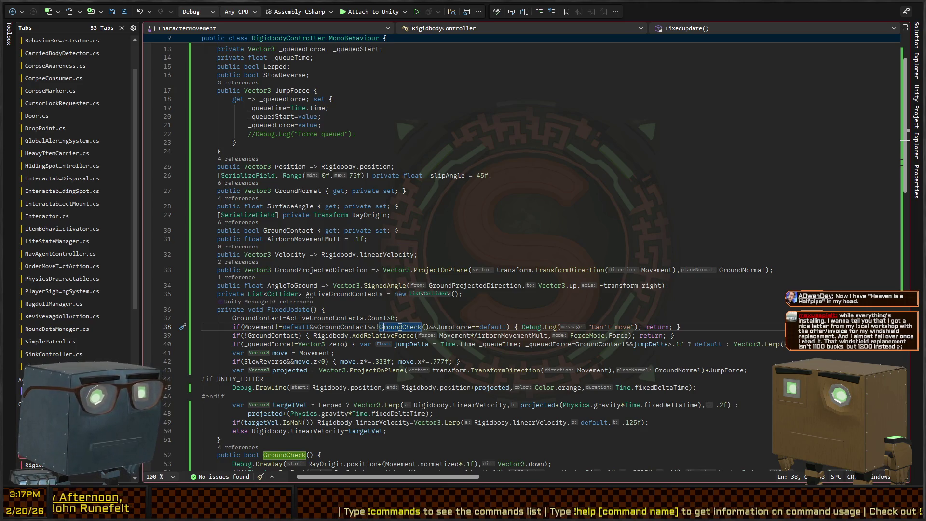
- Review the GroundCheck() definition at line 52 in Rider, then return to Unity
left_click(400, 327, "ctrl")
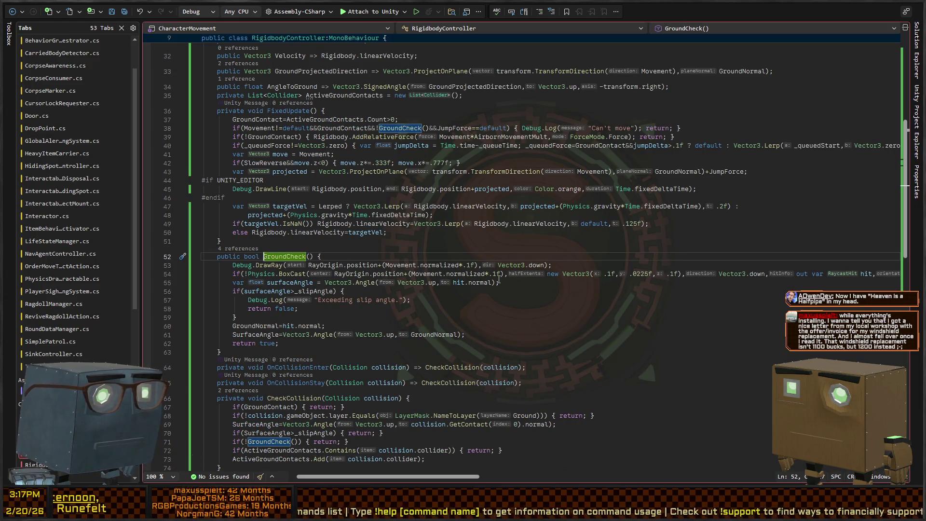
key("alt+Tab")
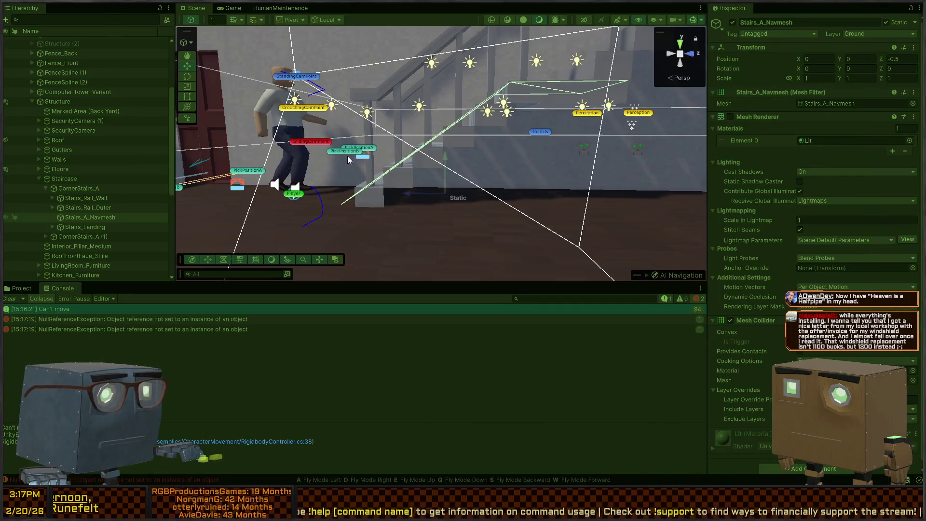
- Select the Player and locate its ray origin object, GroundCastOrigin
scroll(386, 132, "up", 5)
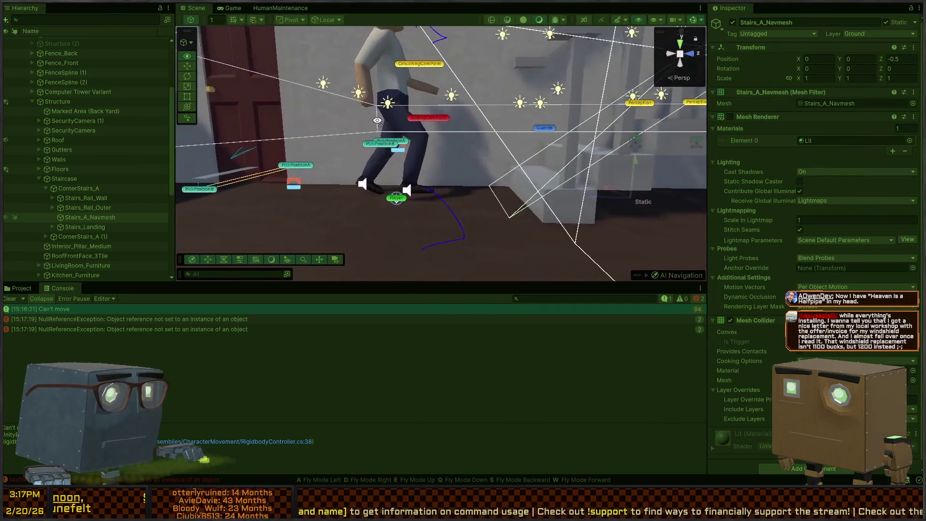
left_click(407, 209)
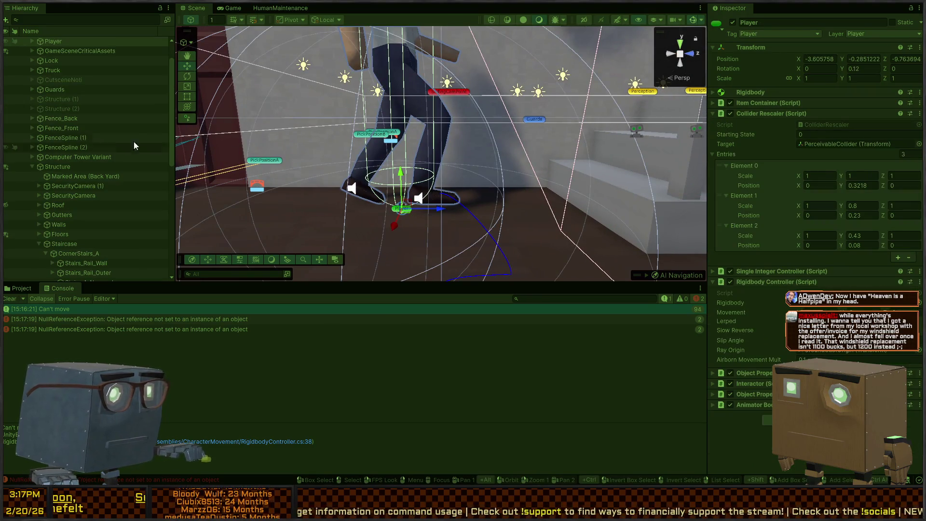
scroll(69, 121, "up", 2)
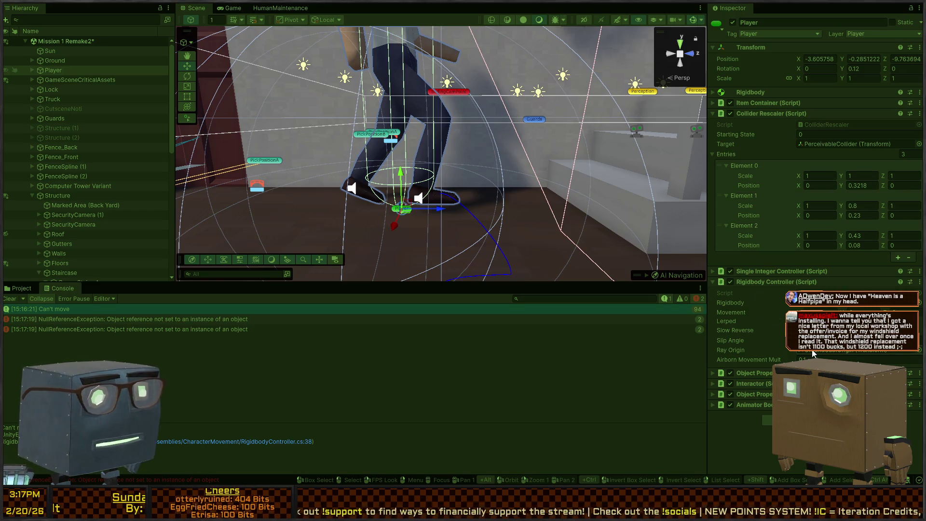
left_click(826, 352)
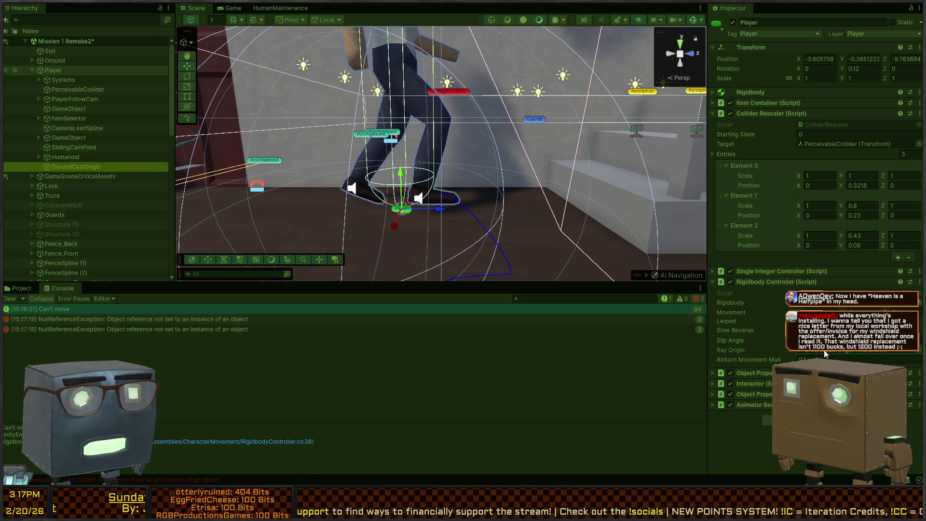
left_click(73, 167)
- Raise GroundCastOrigin to Position Y 0.196 and start the game to test it
key("w")
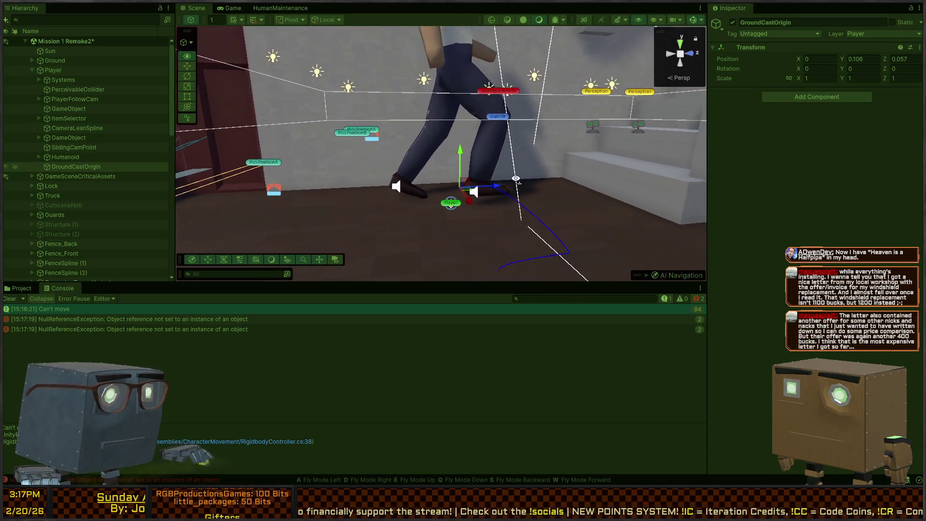
key("s")
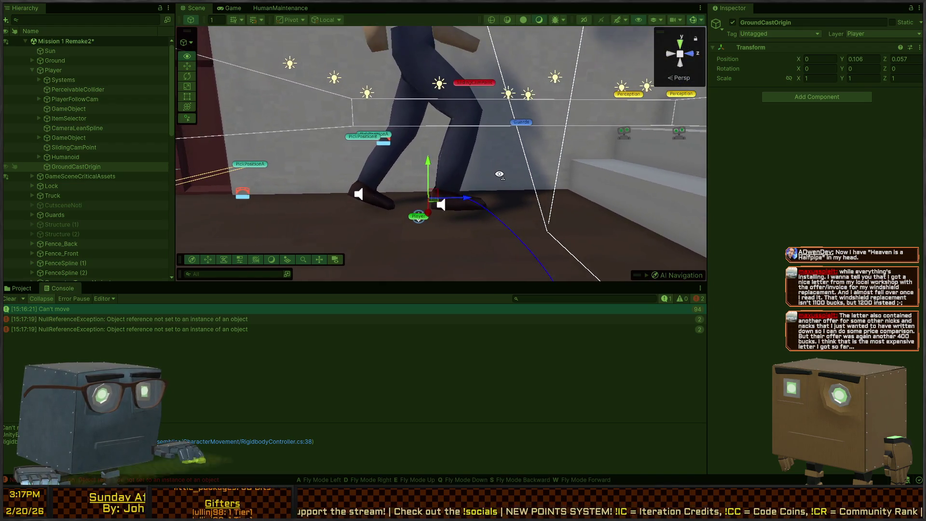
left_click_drag(432, 147, 430, 138)
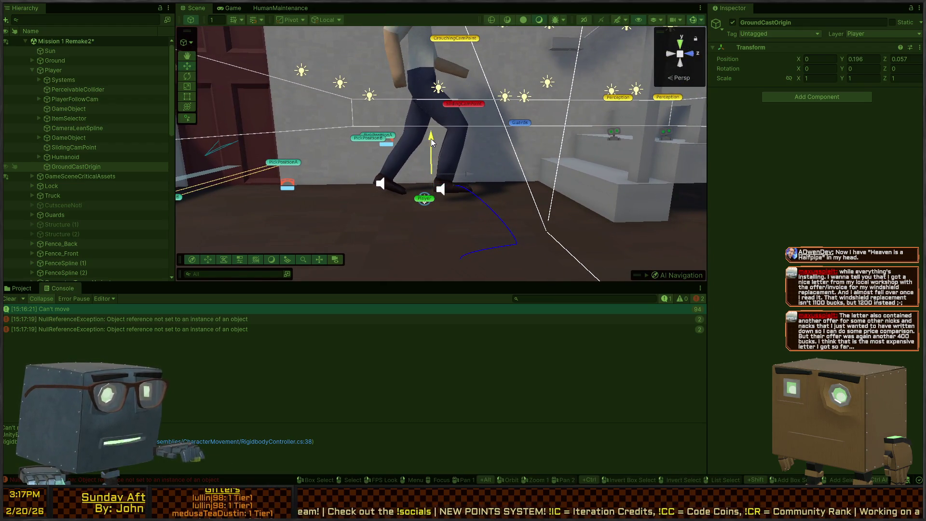
left_click(18, 292)
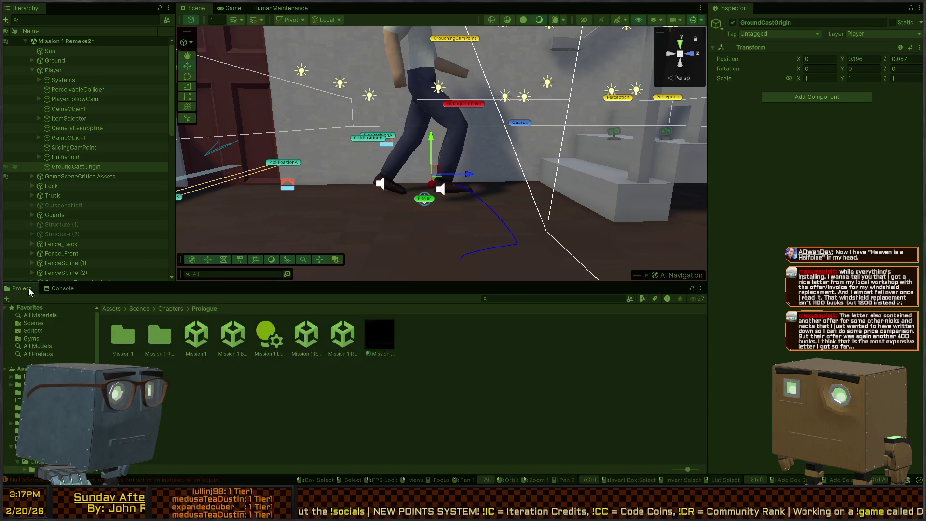
left_click(59, 288)
key("ctrl+p")
- Walk the player up the staircase onto the roof, then stop play mode
key("w")
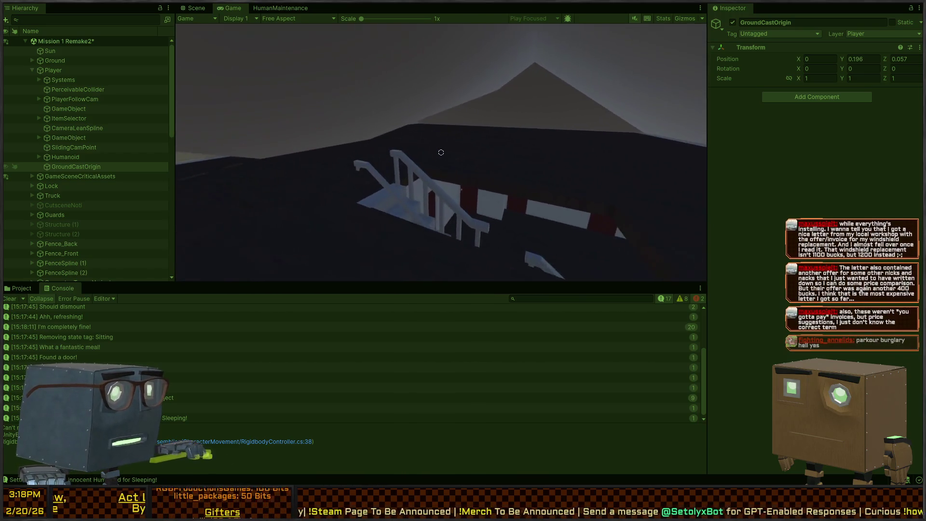
key("ctrl+p")
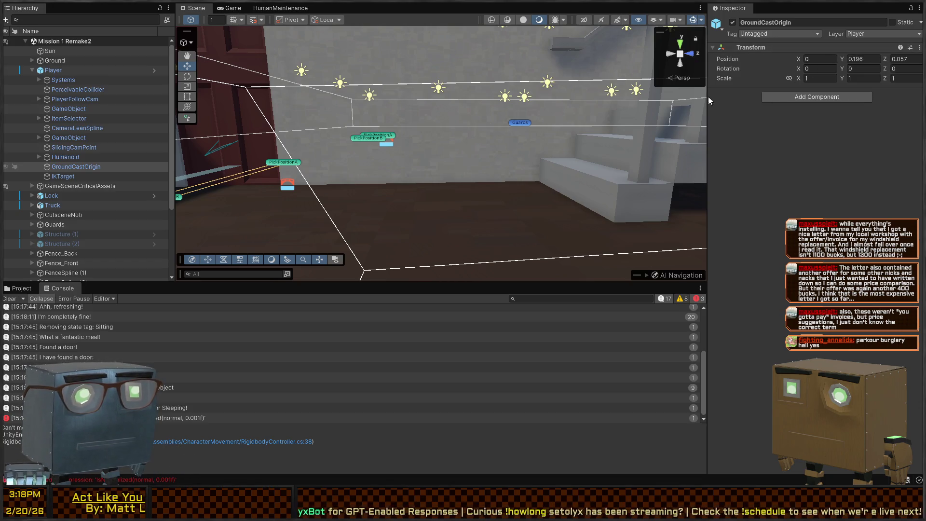
- Start the playtest, vault the ledge, climb in the window and open the red door onto the guard
left_click(233, 8)
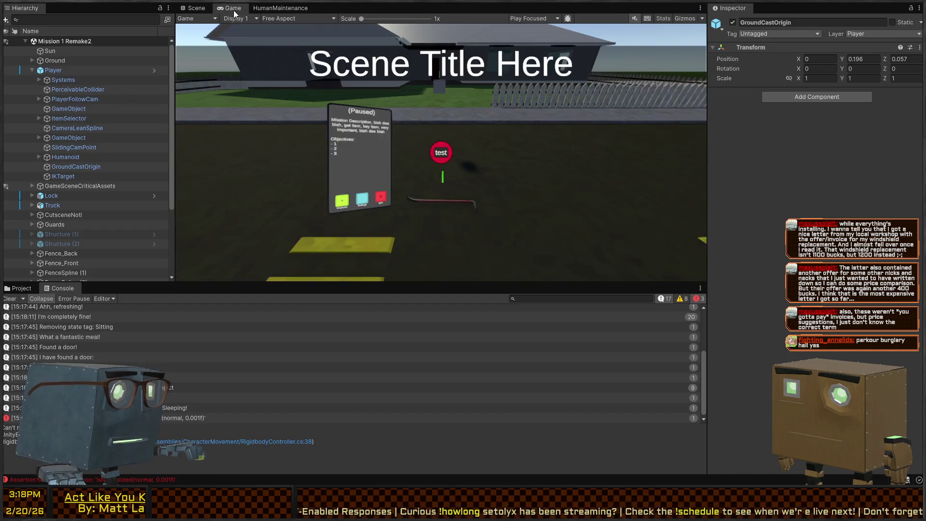
key("ctrl+p")
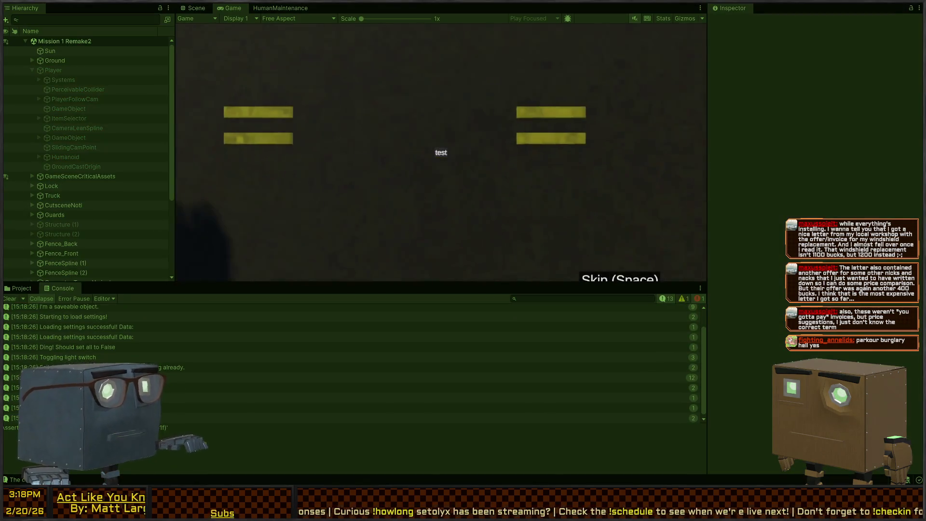
key("Escape")
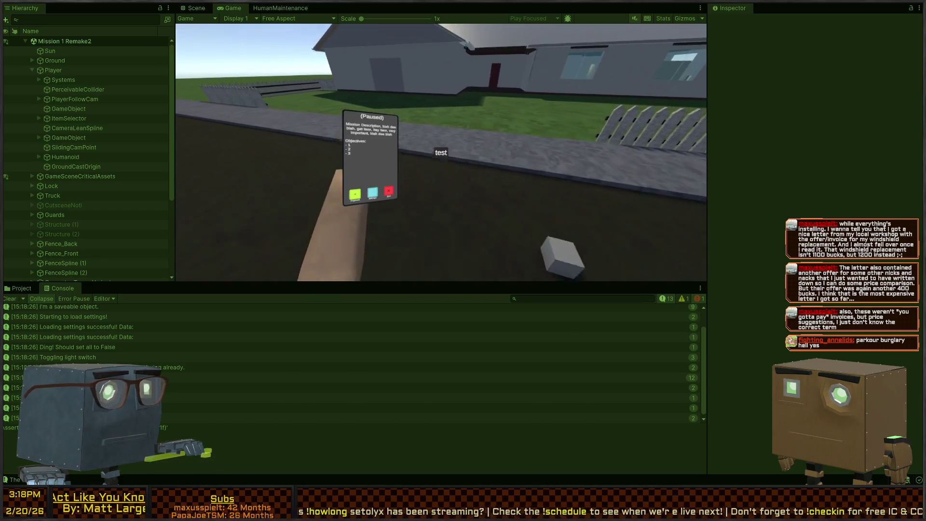
key("w")
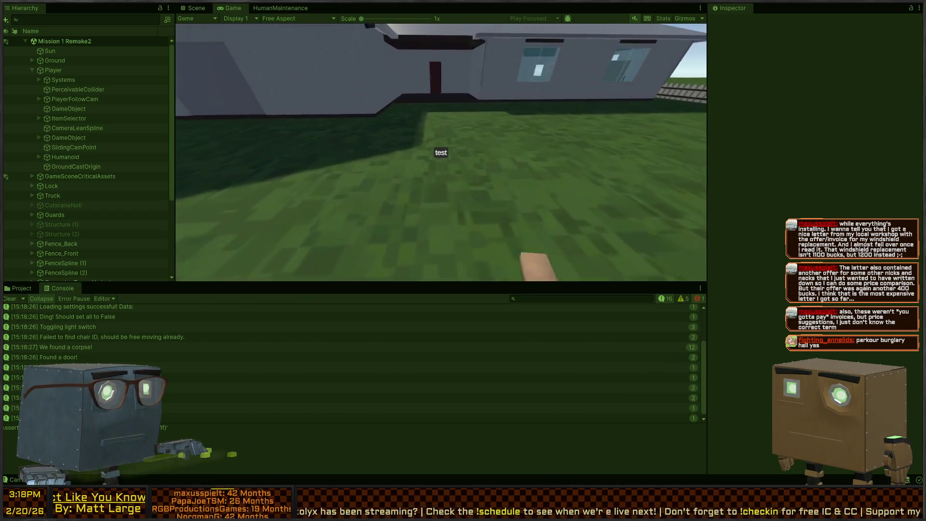
key("w")
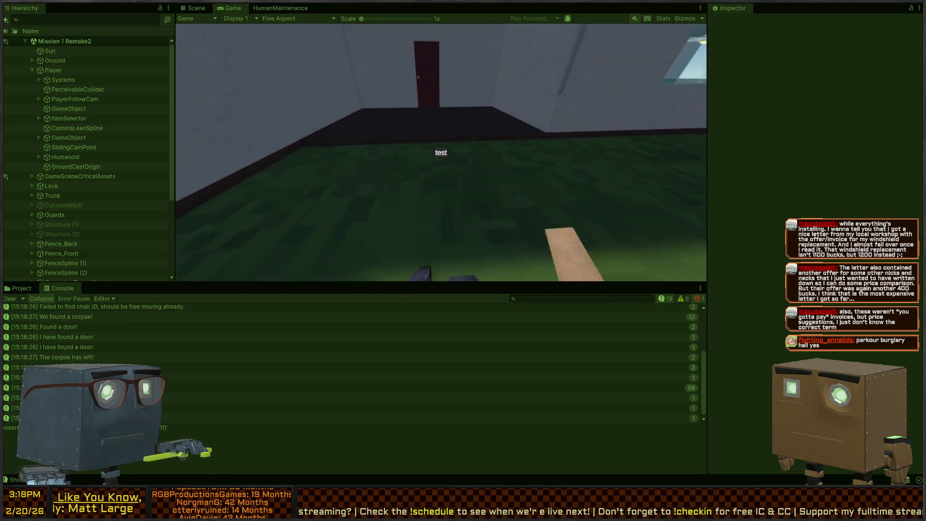
key("w")
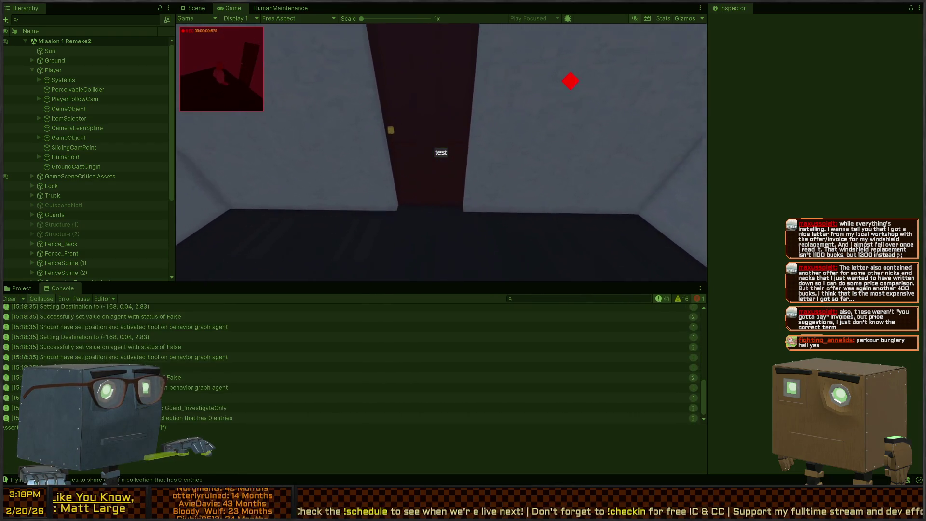
key("e")
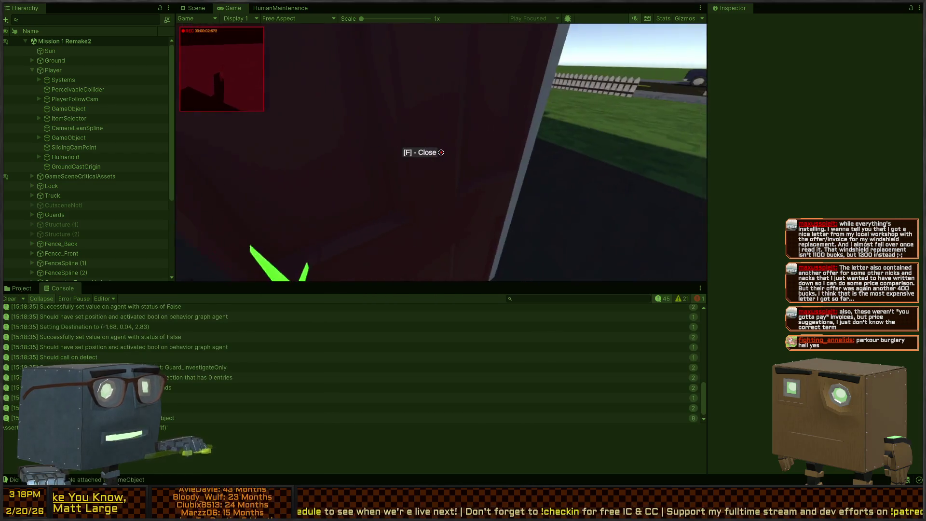
- Sneak along the hallway, climb to the upper floor, cross the dark ledge and climb the handrail staircase
key("w")
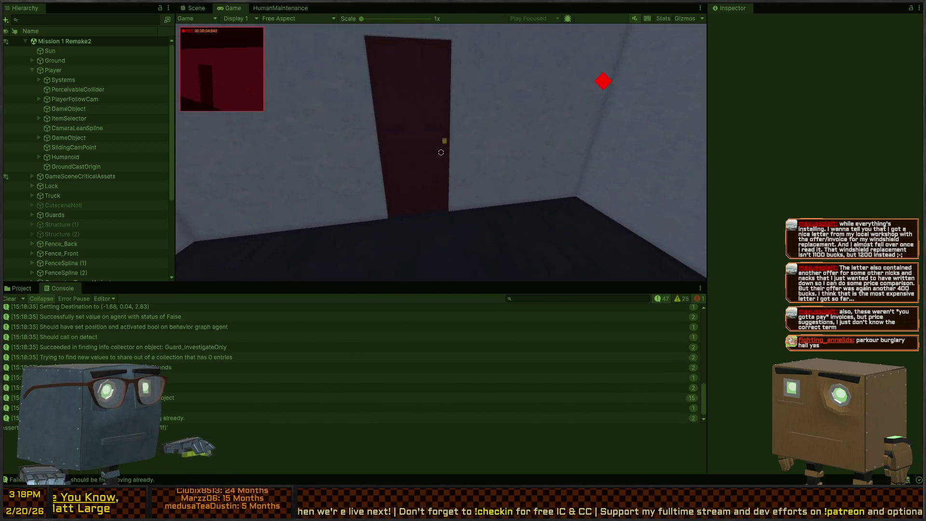
key("w")
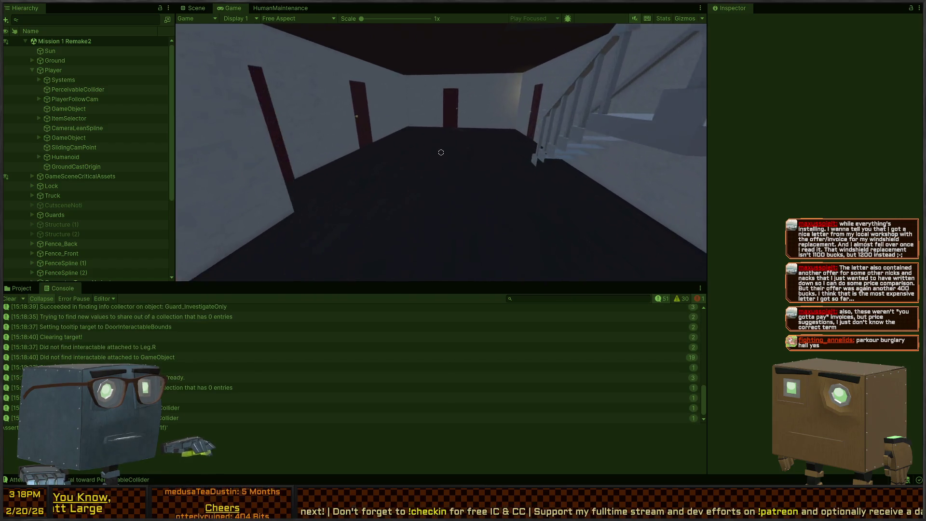
key("w")
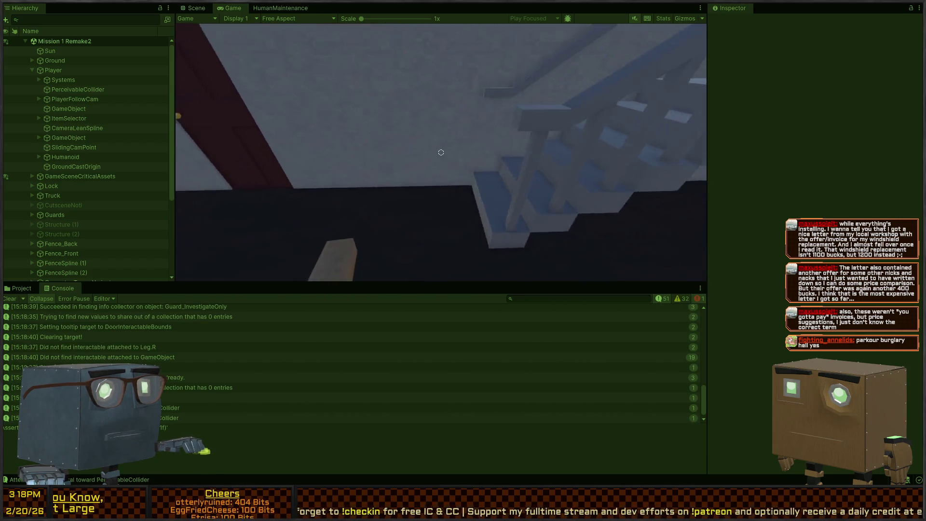
key("w")
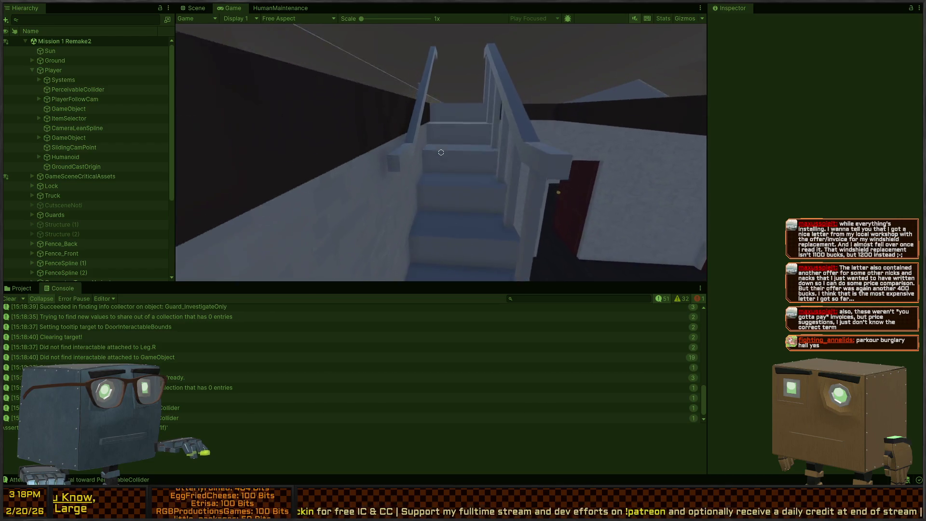
key("w")
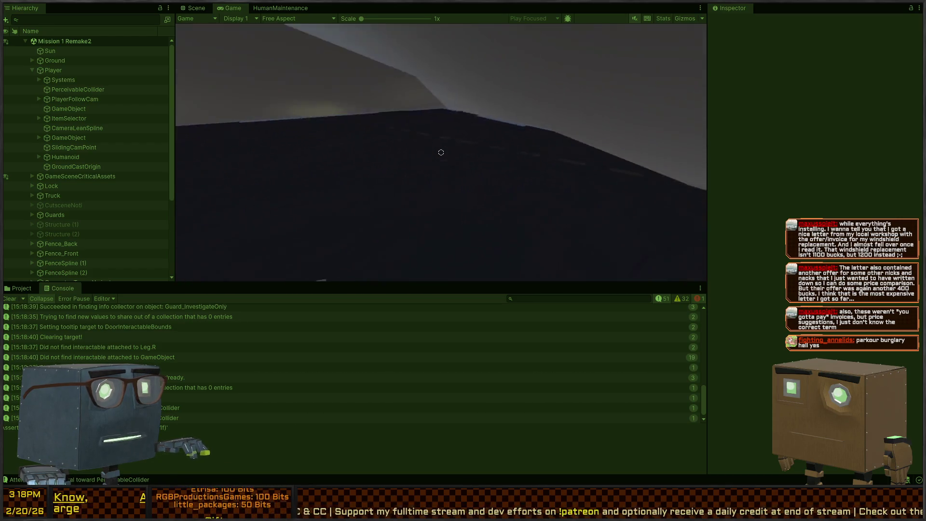
key("w")
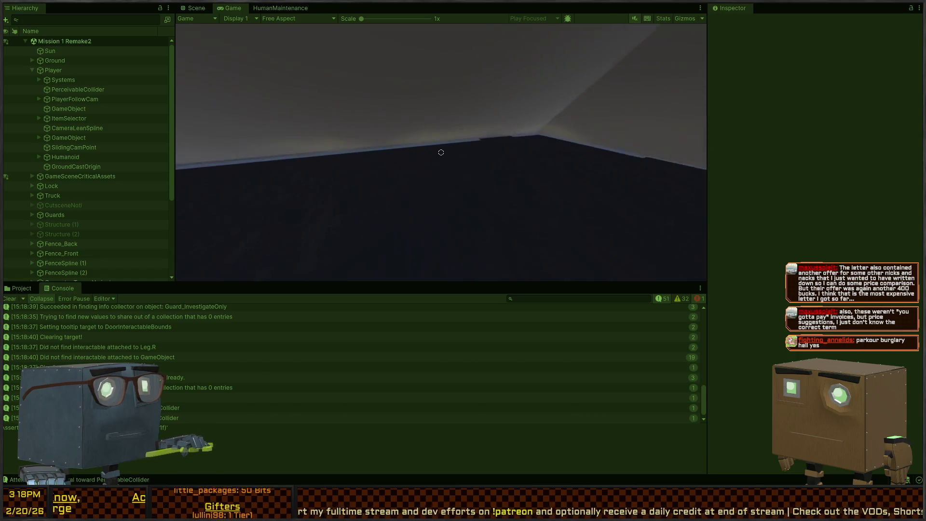
key("w")
key("w")
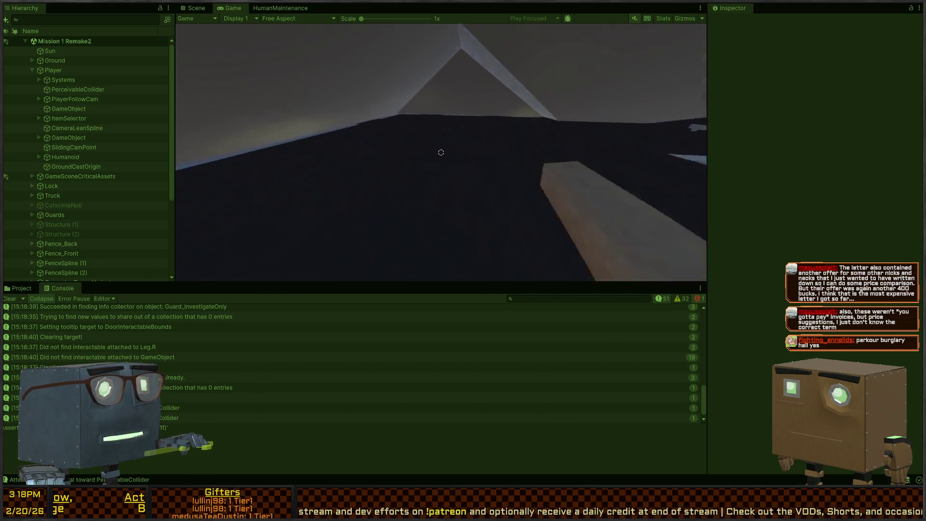
key("w")
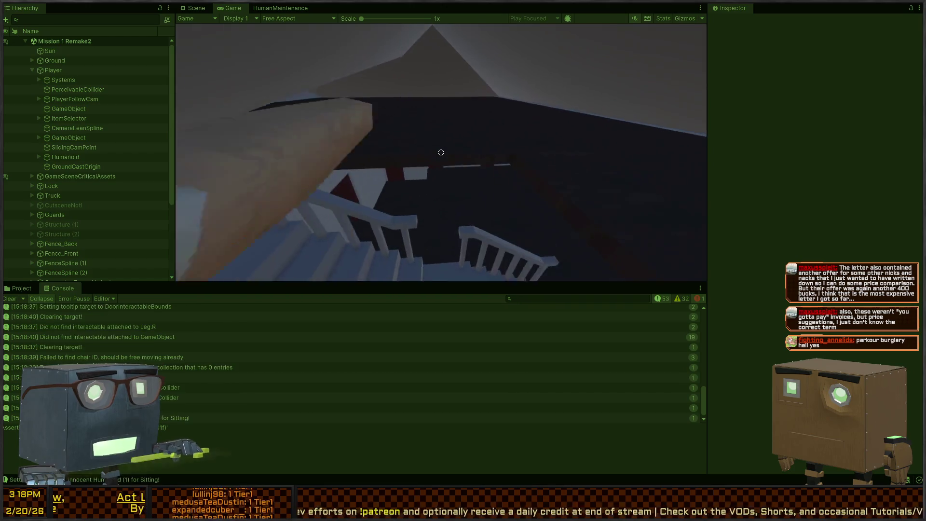
key("w")
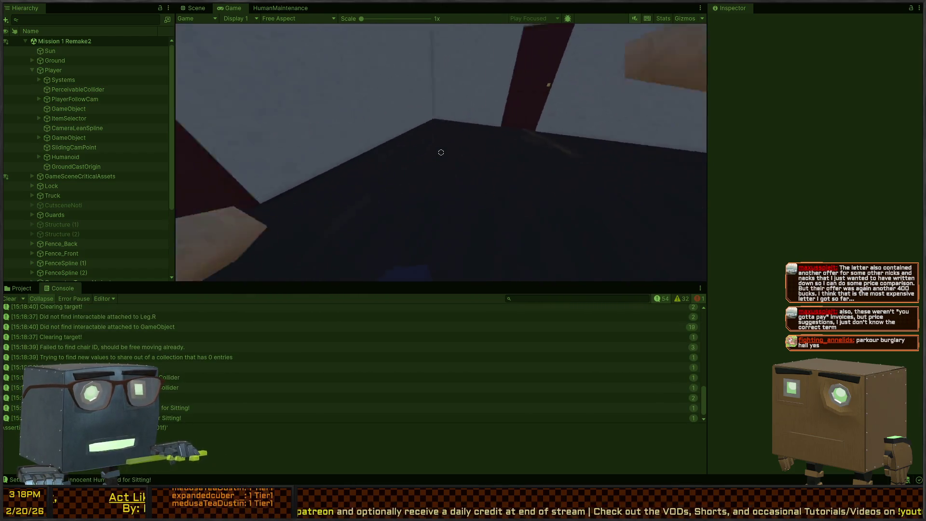
key("w")
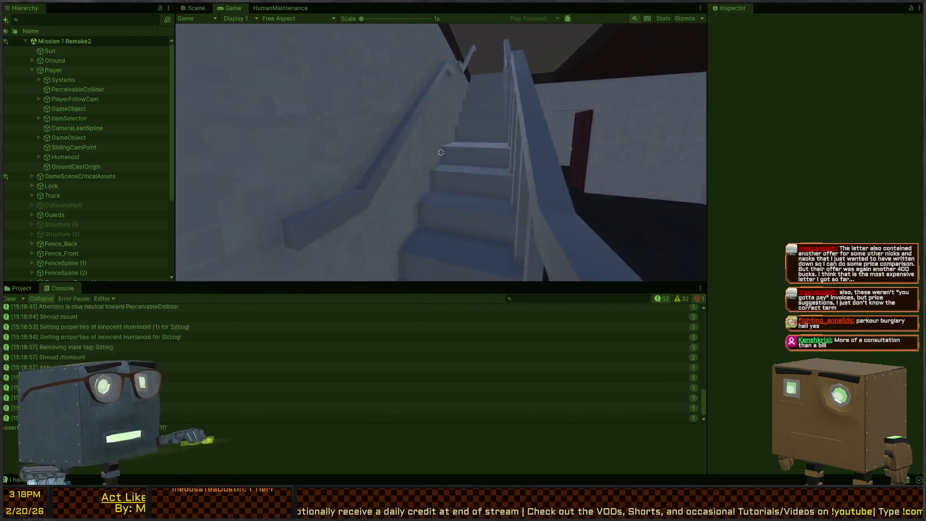
- Cross the rooftop, go back down the stairs past the humanoids and exit the red door into the yard
key("w")
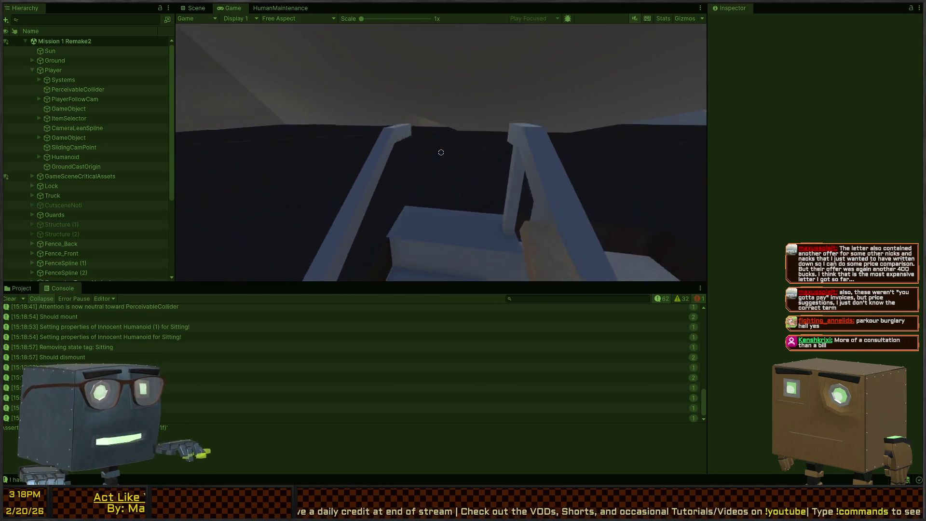
key("w")
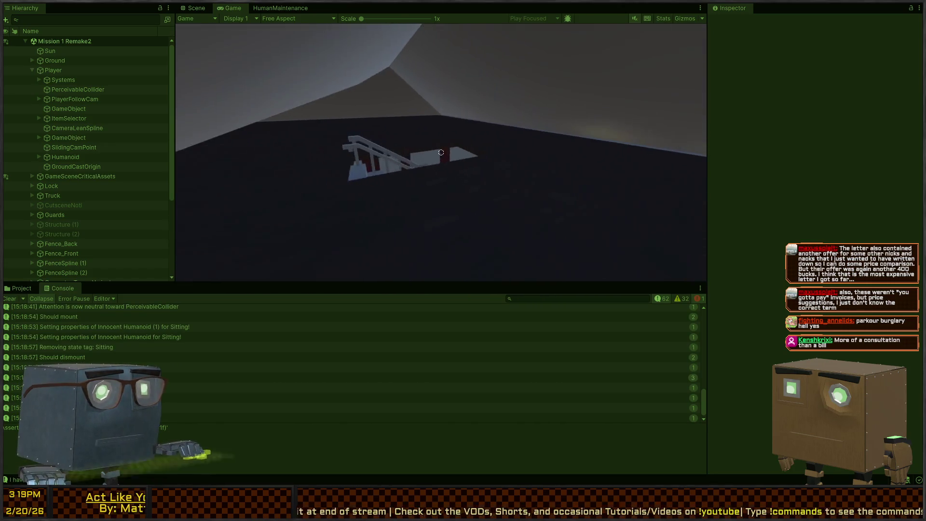
key("w")
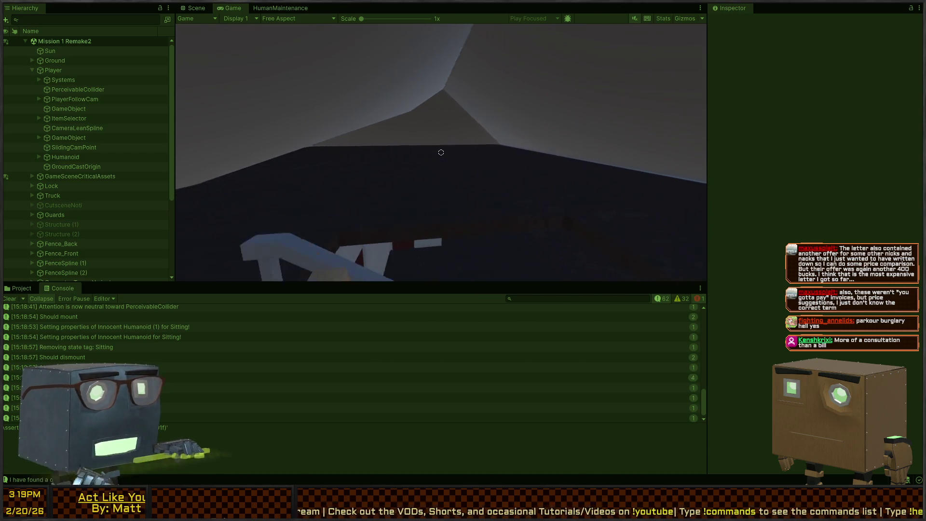
key("w")
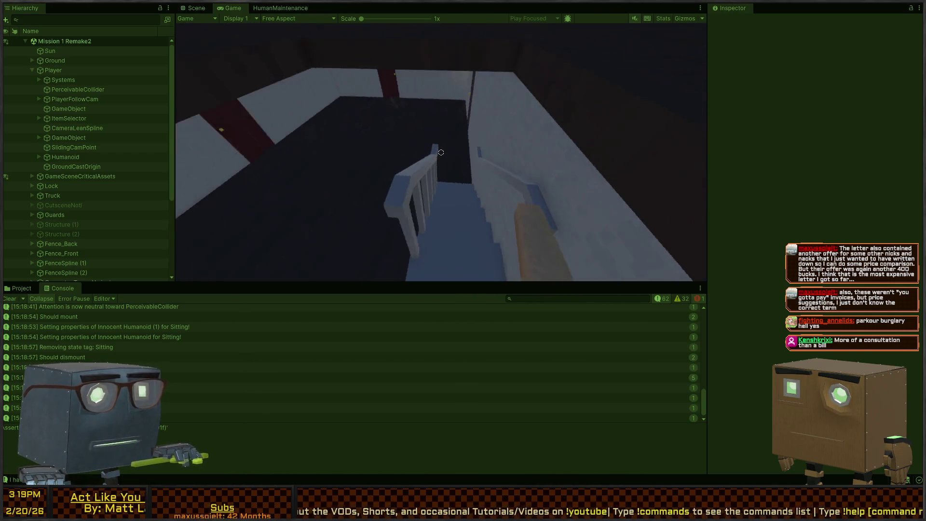
key("w")
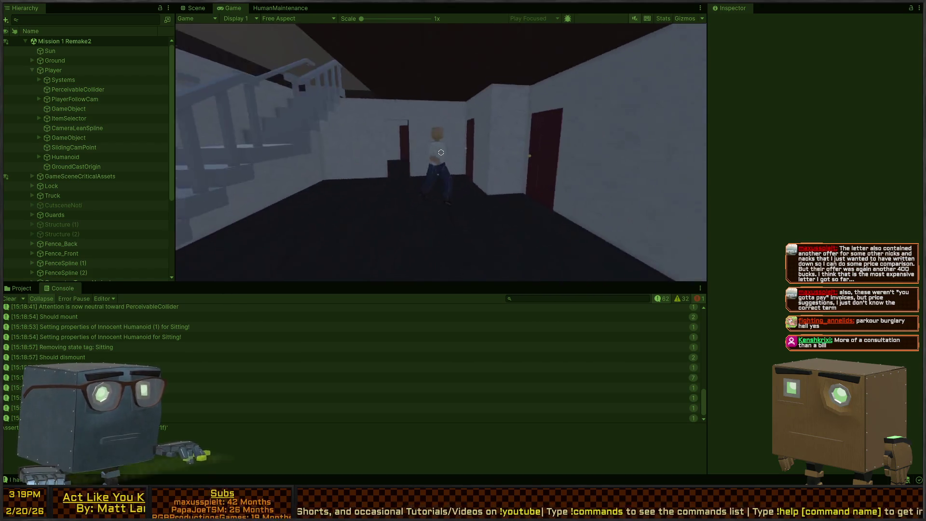
key("w")
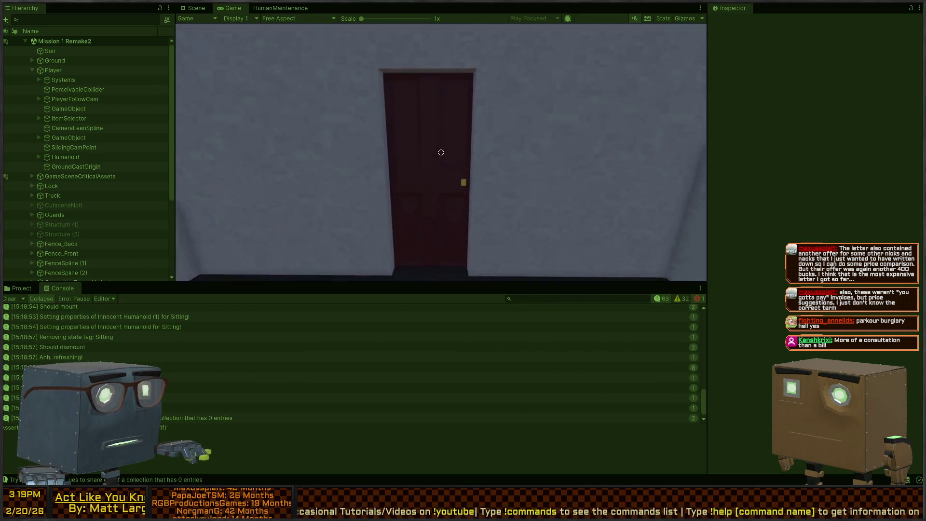
key("w")
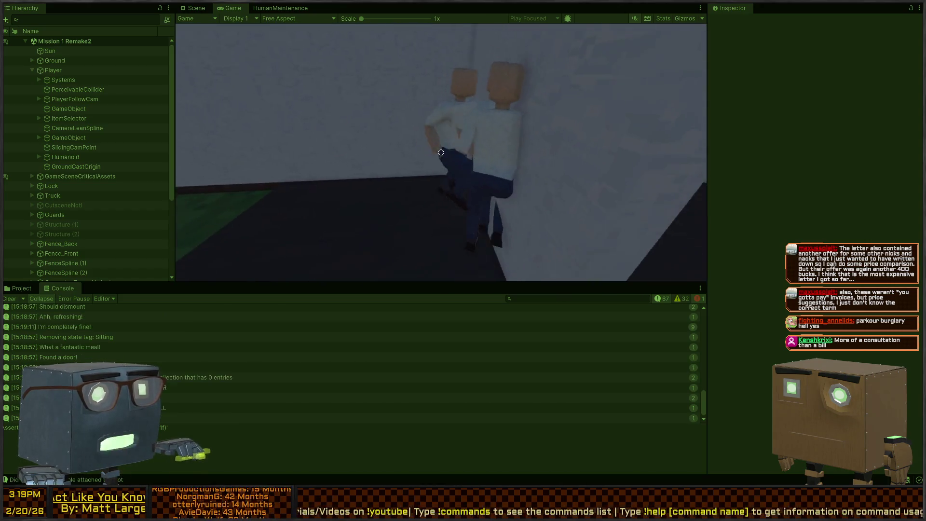
key("w")
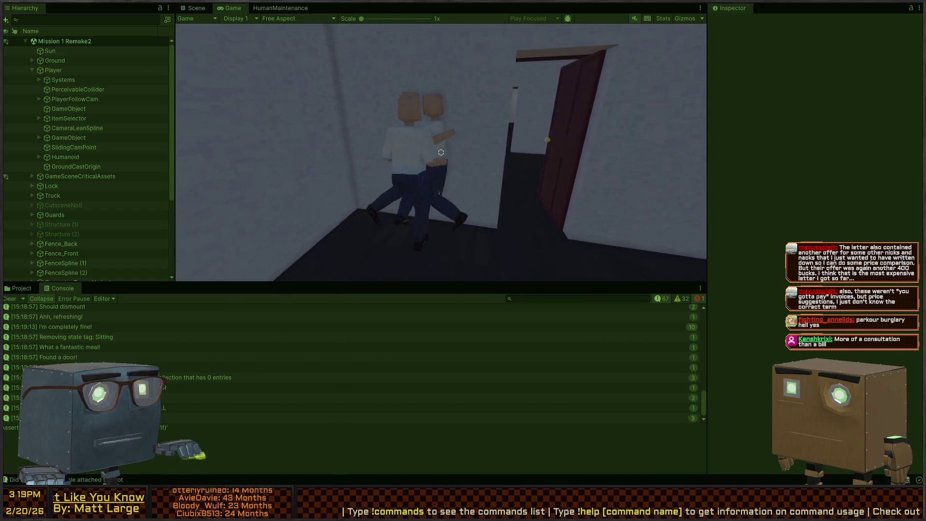
key("w")
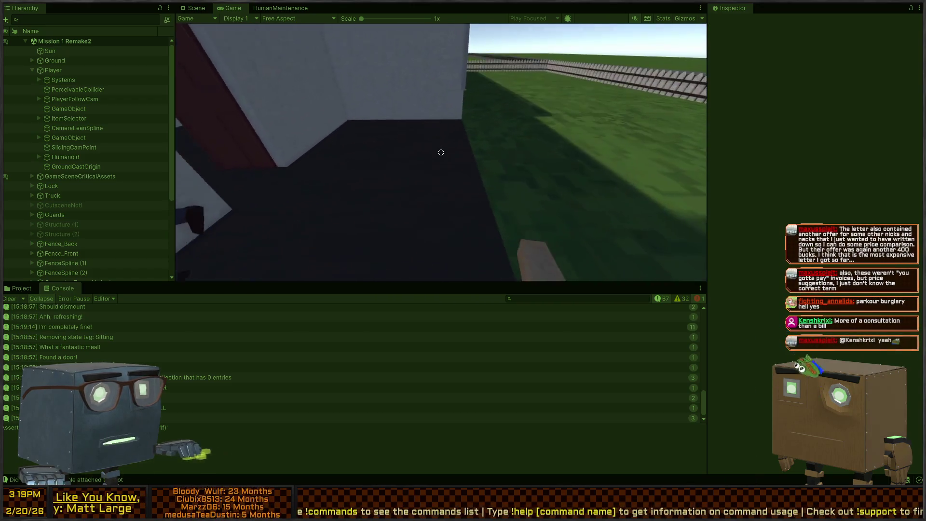
key("w")
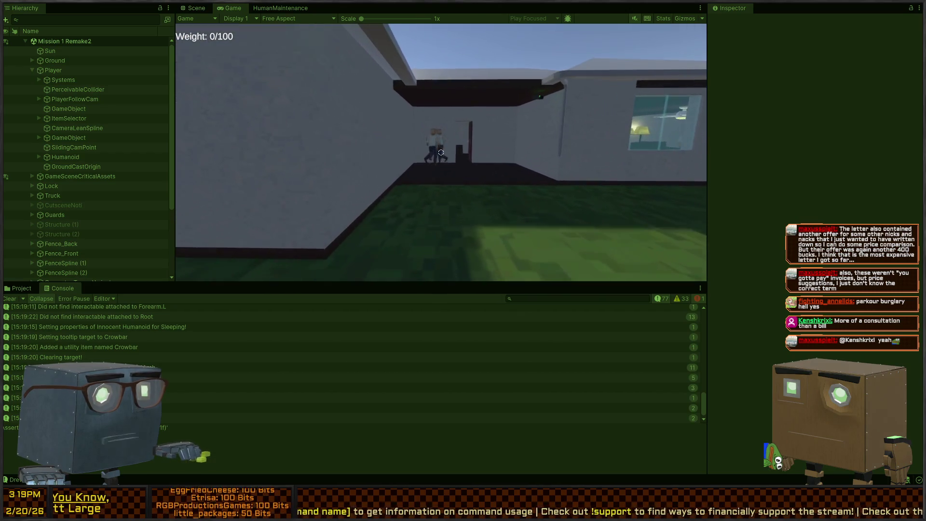
- Swing the crowbar at the guards, then stop the play test with Ctrl+P
left_click(441, 153)
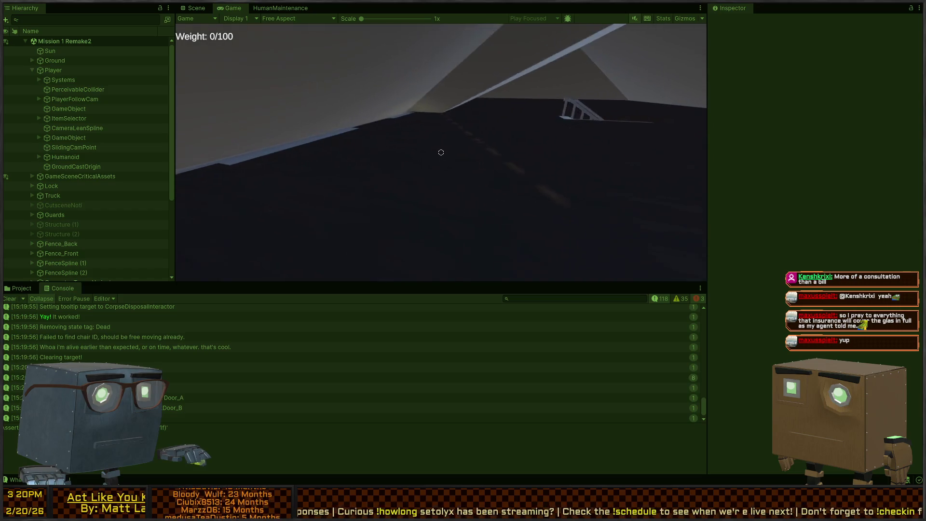
key("ctrl+p")
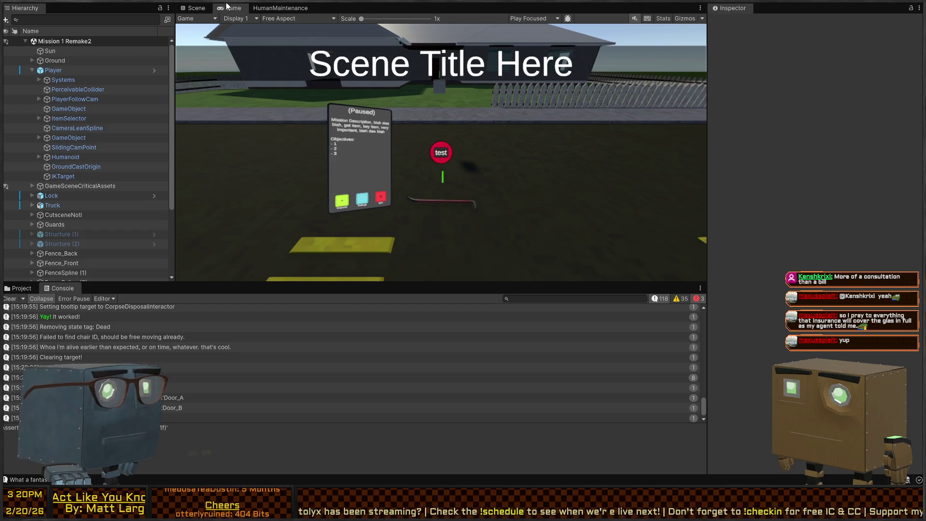
- In the Scene view, fly the camera out over the road and fence in front of the house
left_click(193, 8)
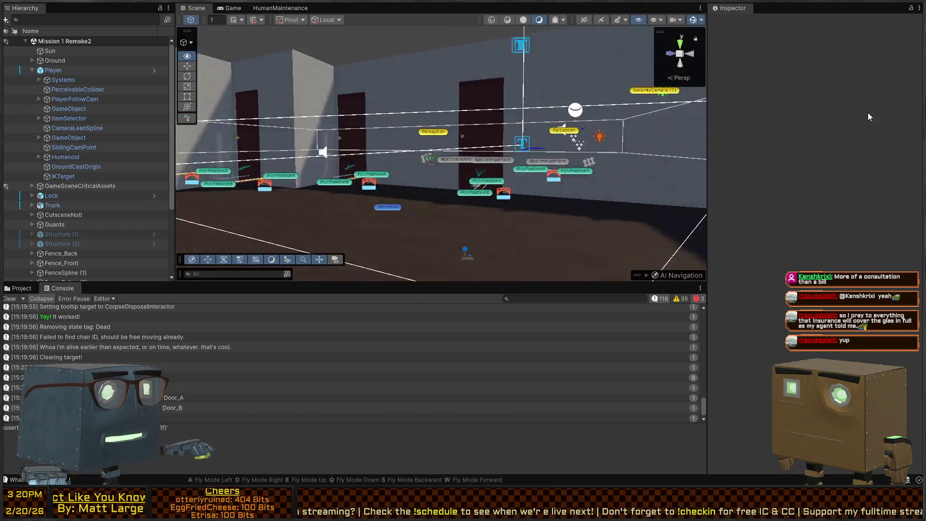
mouse_move(607, 173)
left_mouse_down()
mouse_move(505, 154)
mouse_move(258, 179)
mouse_move(235, 163)
left_mouse_up()
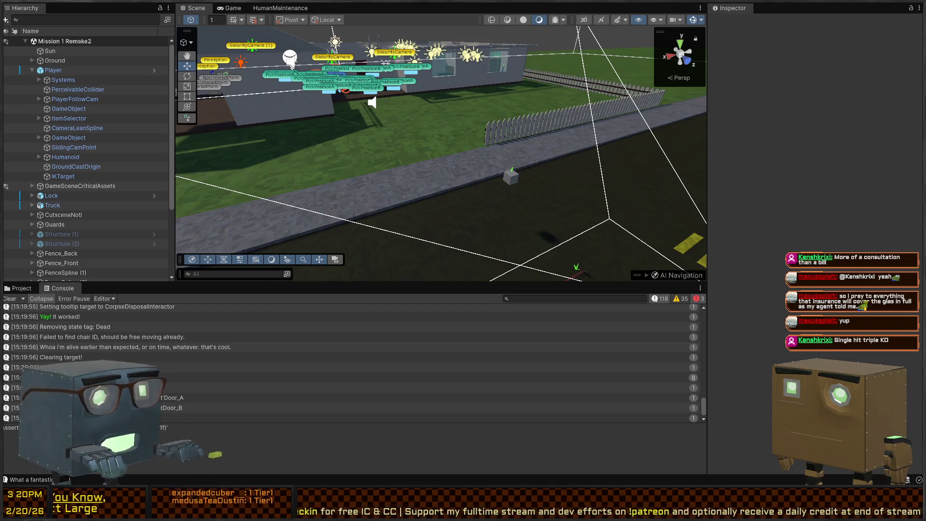
key("alt+Tab")
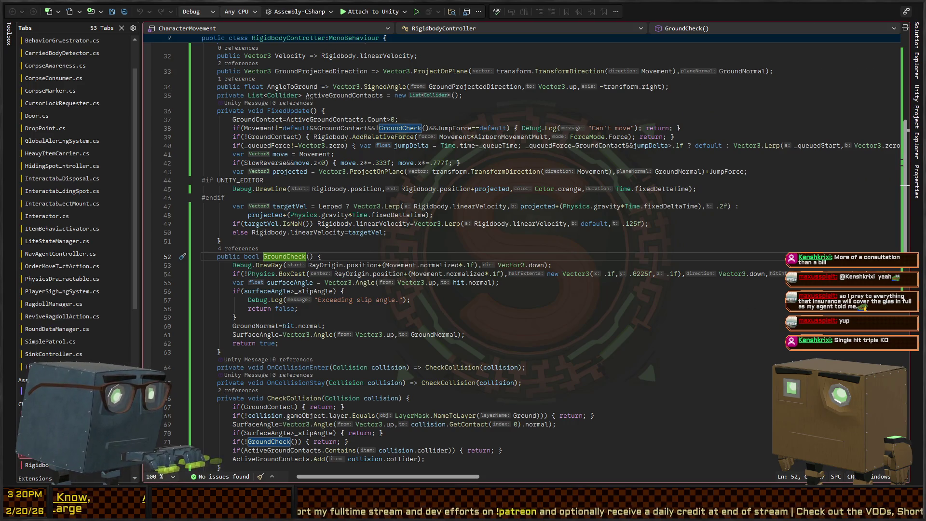
- Find Projectile's empty HandleCollision method, review ThrownItem's OnSleep and SetThrownBy, then return to Projectile.cs
scroll(337, 162, "down", 4)
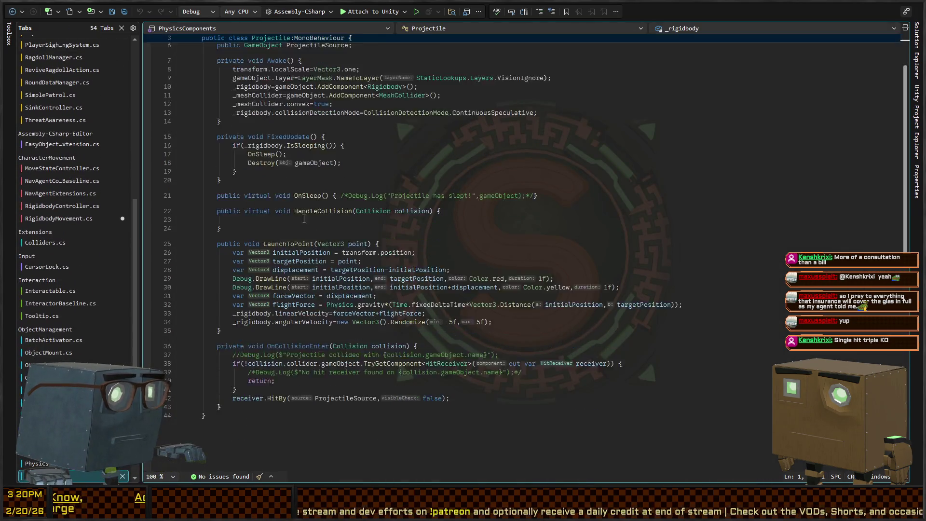
left_click(293, 172)
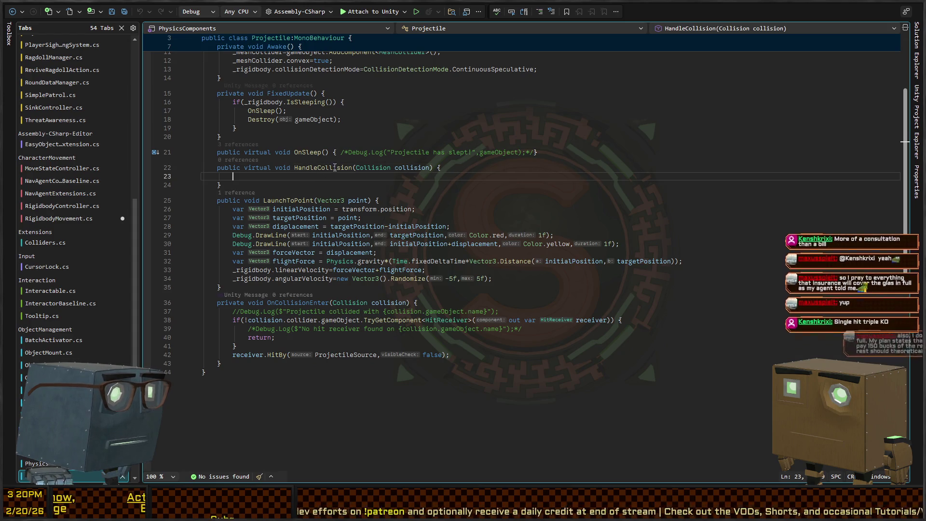
scroll(217, 62, "up", 4)
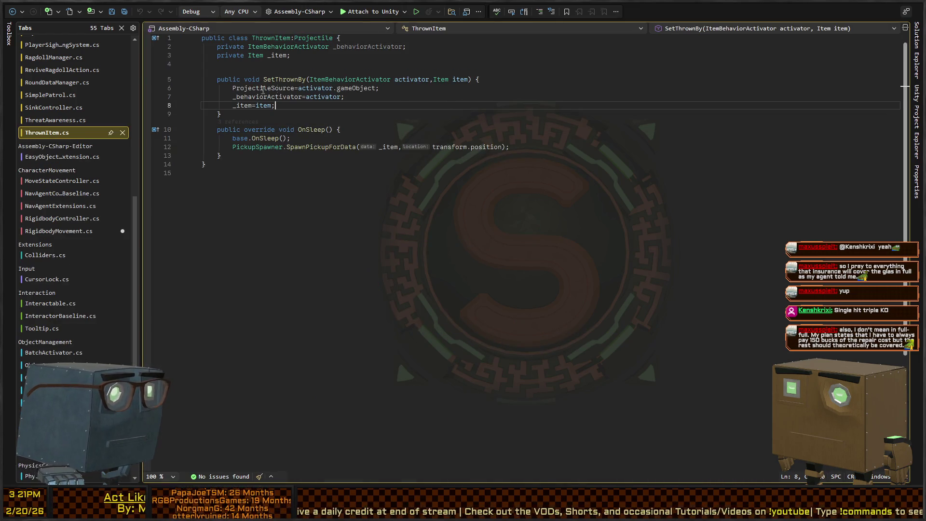
left_click(283, 154)
left_click(342, 130)
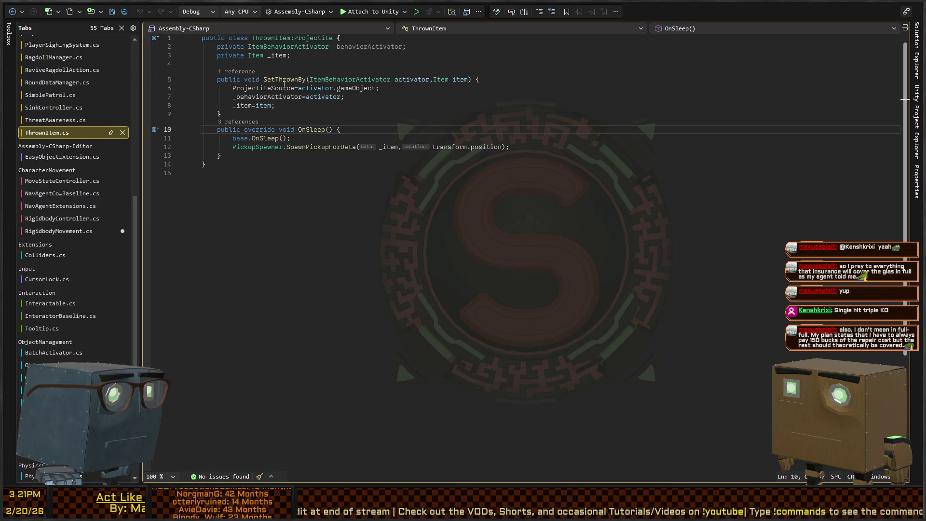
scroll(401, 118, "up", 1)
left_click(375, 113)
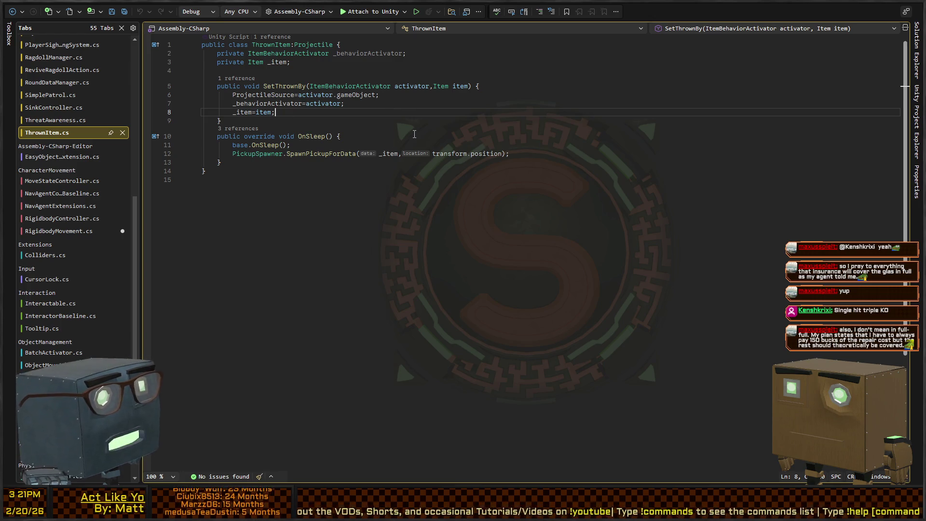
key("ctrl+Tab")
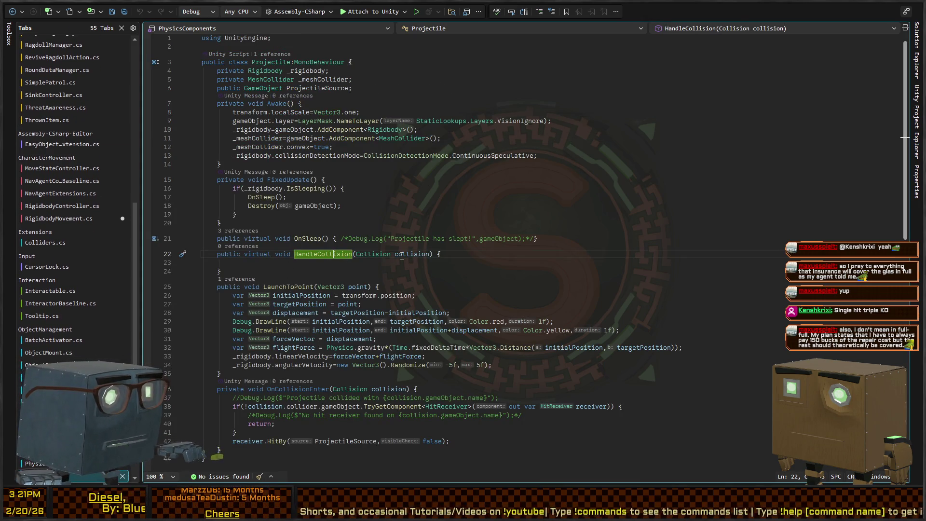
- Look over the receiver lookup and HitBy lines in OnCollisionEnter, placing the cursor on the HitBy line
left_click(268, 265)
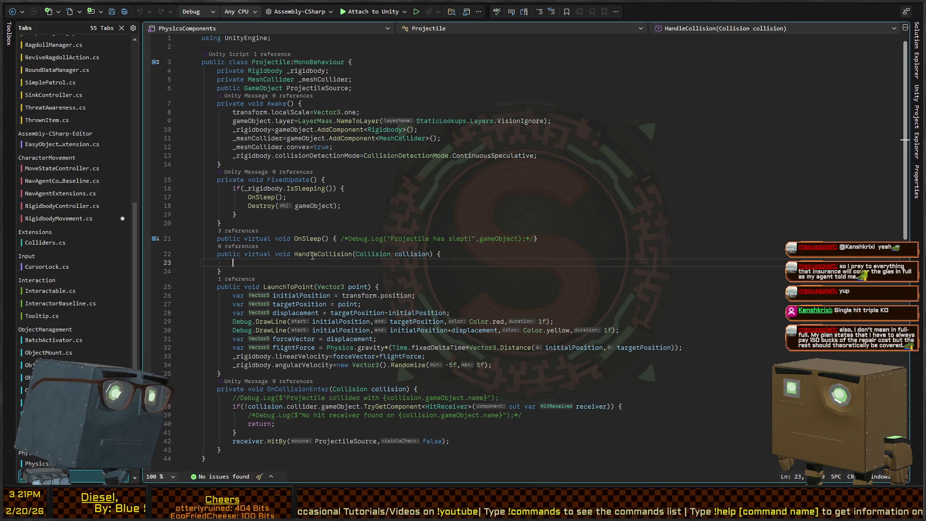
left_click(236, 440)
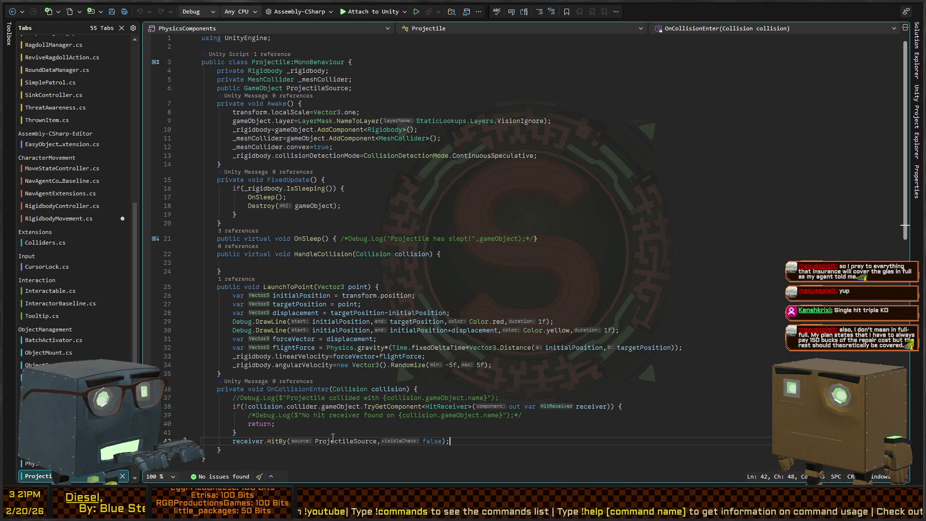
key("shift+Home")
key("shift+Up")
key("shift+Up")
key("shift+Up")
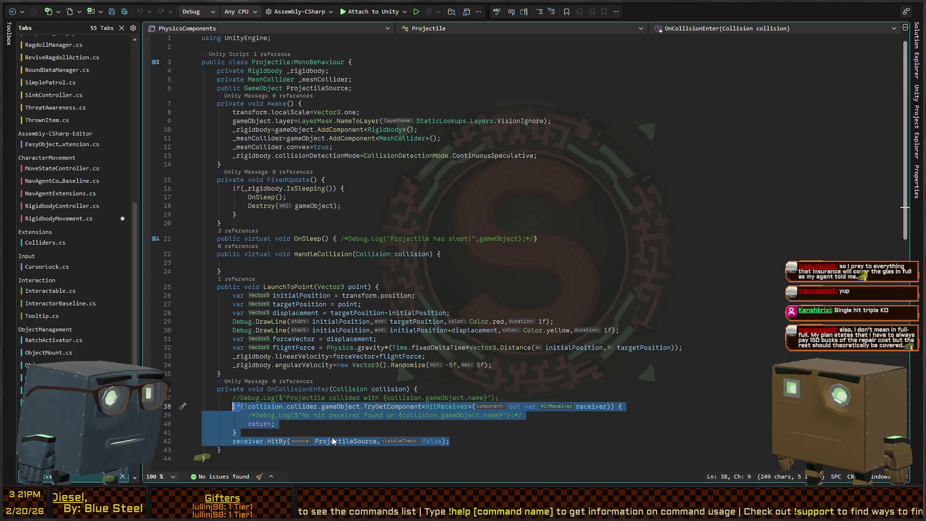
key("Down")
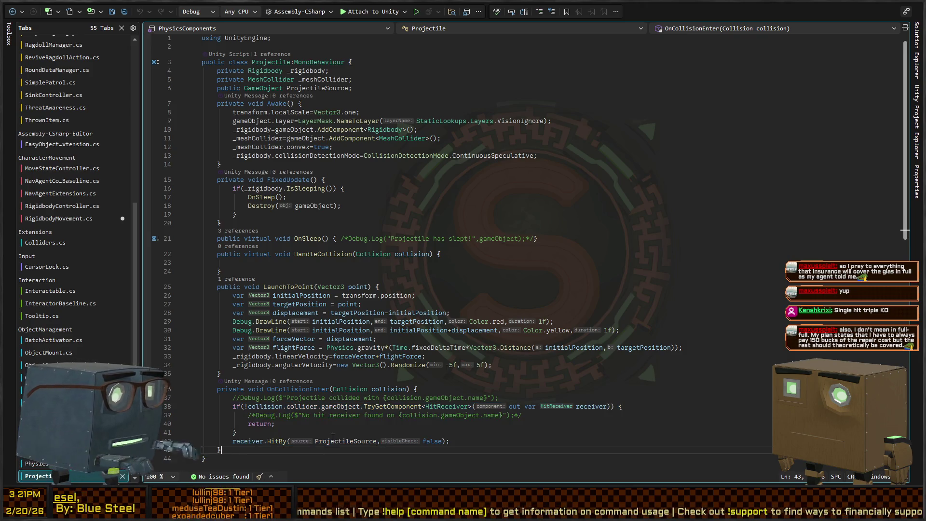
key("Up")
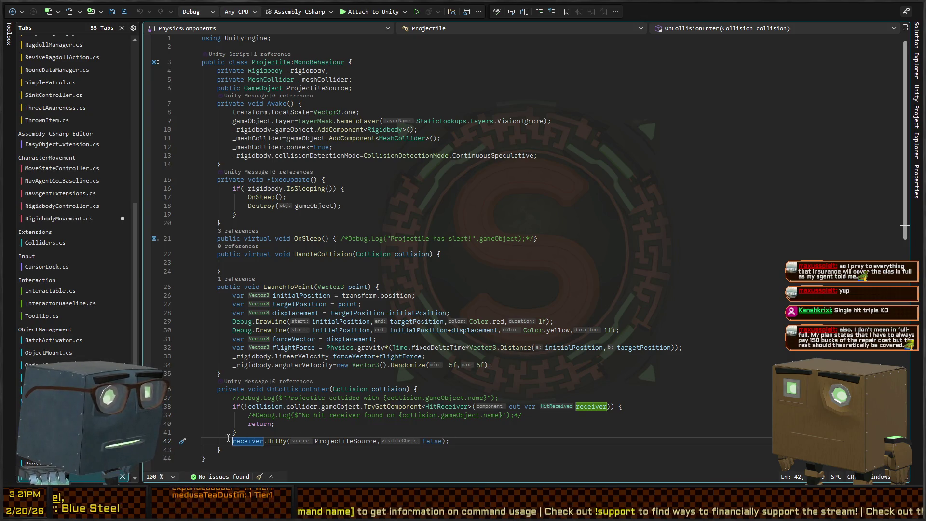
- Add a '_hitObjects = new()' list field under ProjectileSource, typed as List<Collider>
left_click(429, 87)
key("Return")
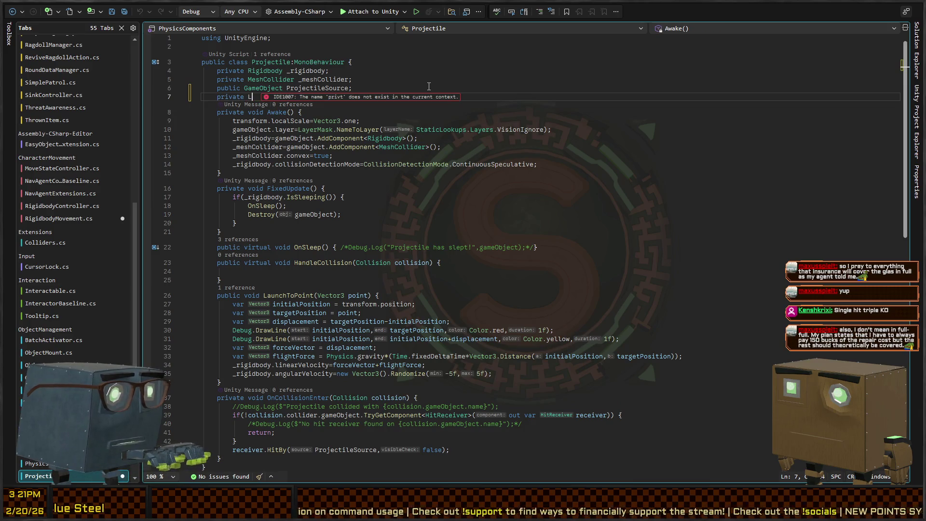
type("ist<transf")
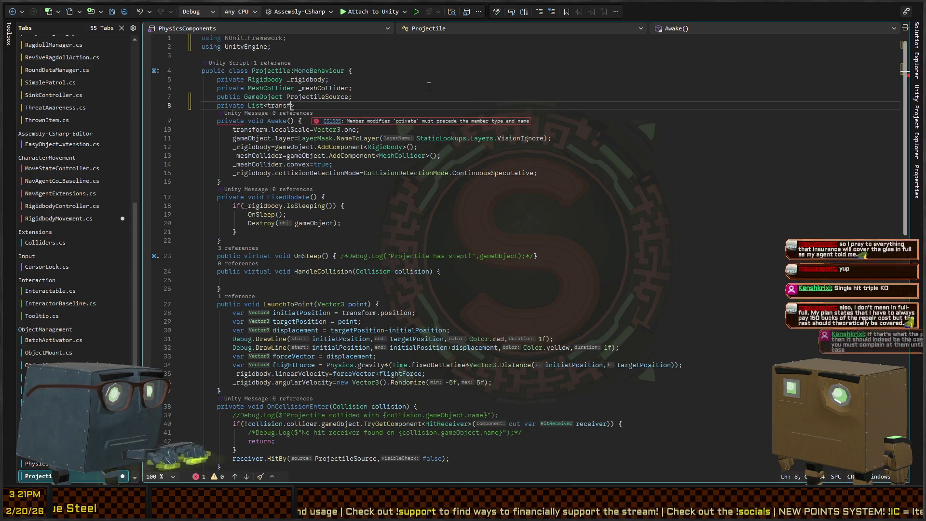
type("orm> Hit")
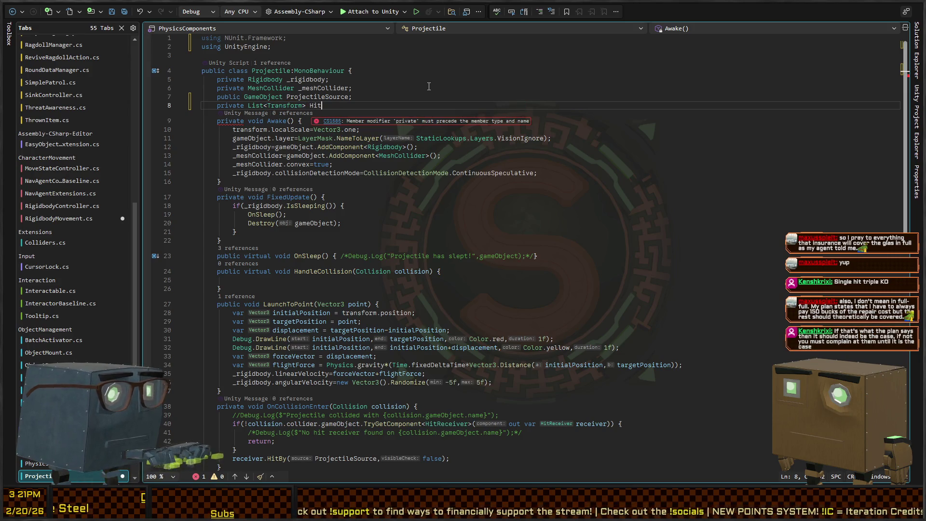
type("Objects;")
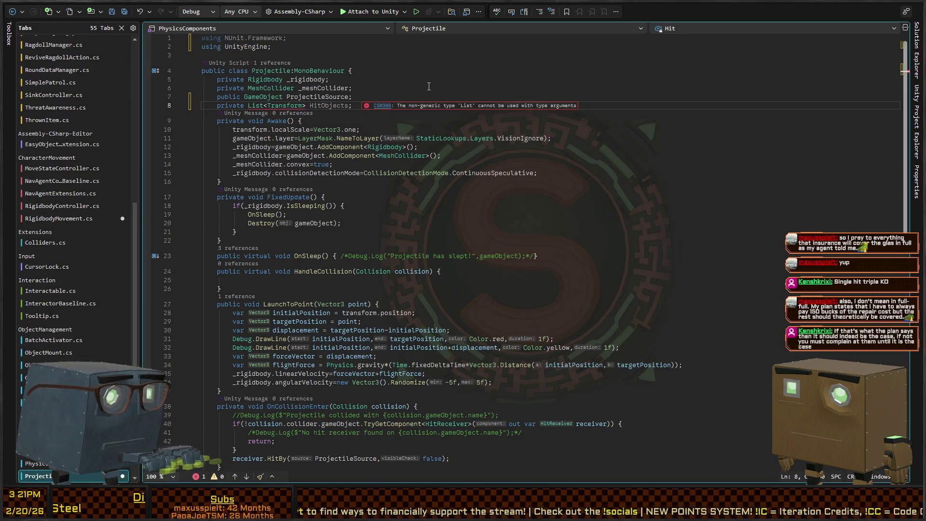
type("=new(")
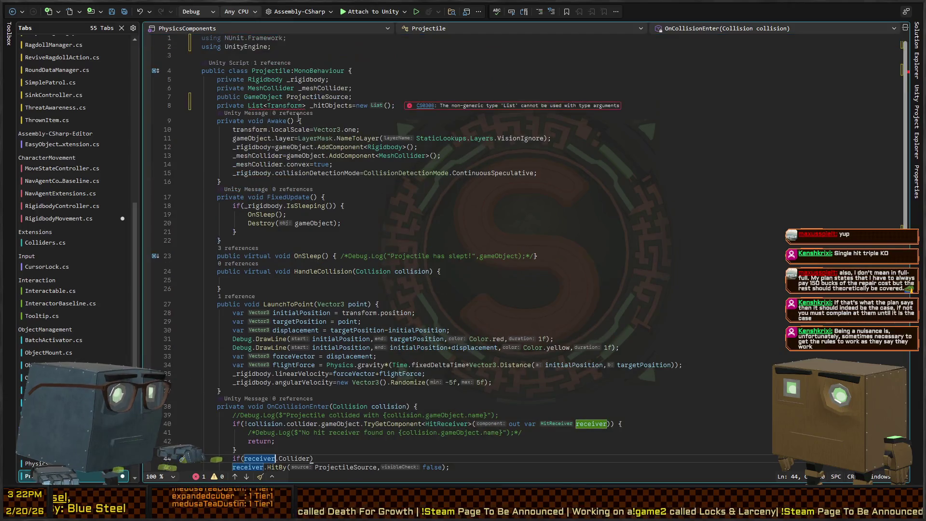
double_click(289, 105)
type("Collider")
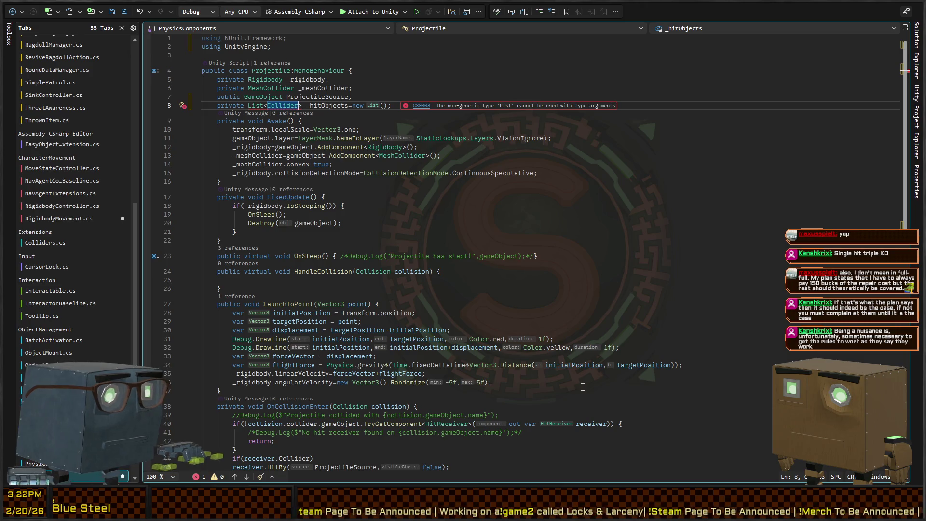
key("alt+Tab")
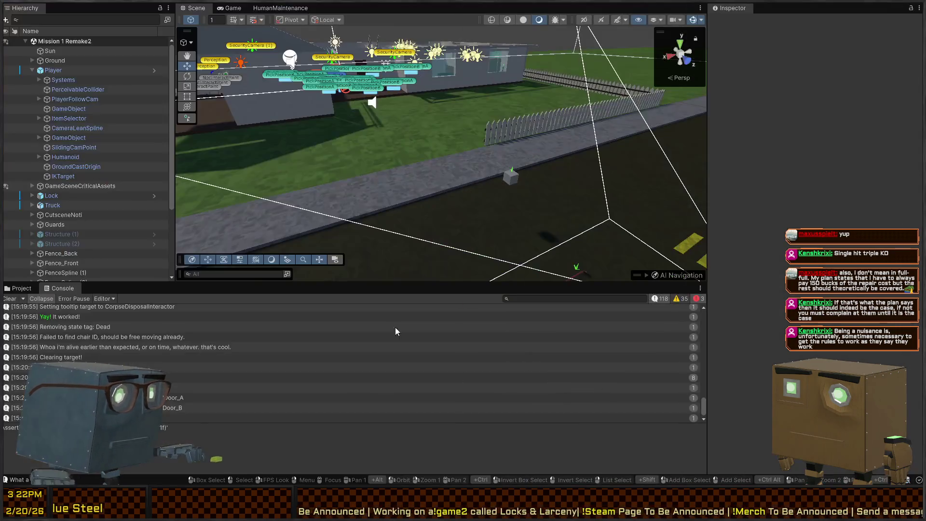
- Fly the scene camera into the room, frame the Innocent Humanoid and open its prefab
key("f")
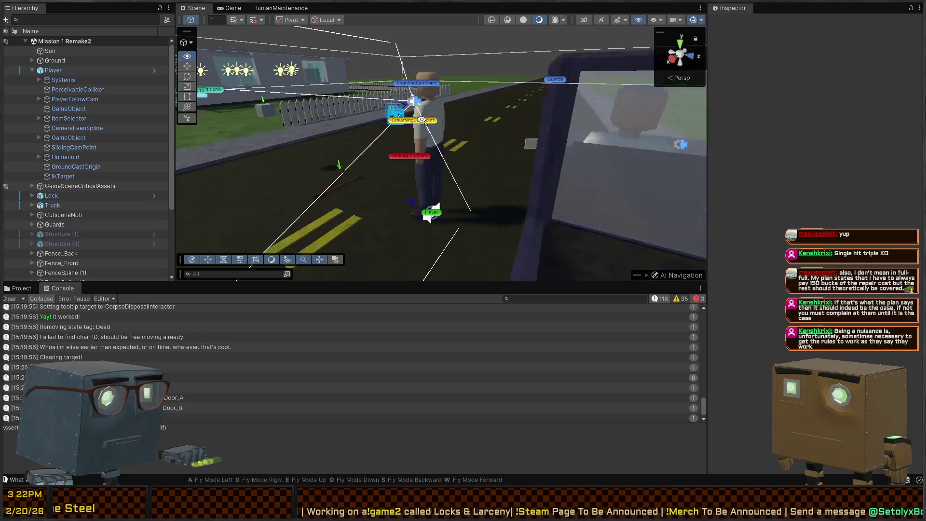
left_click_drag(523, 156, 249, 155)
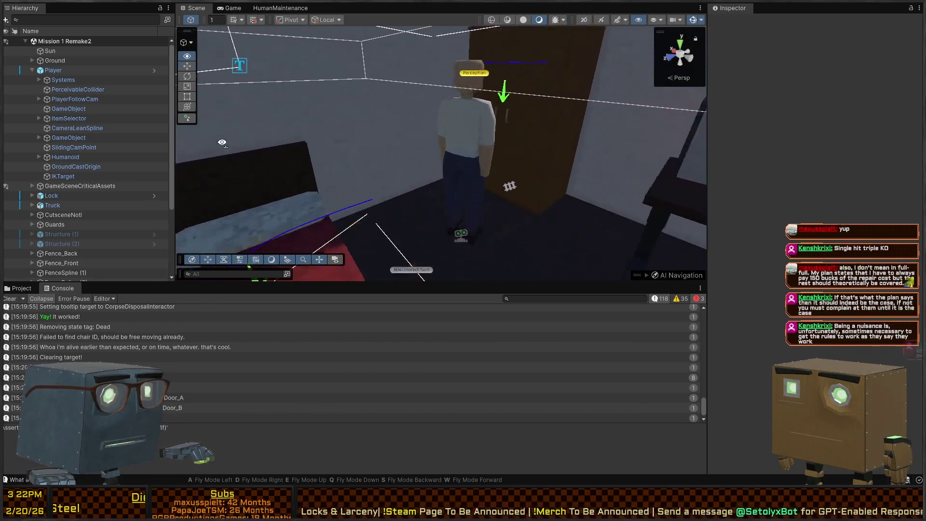
left_click(476, 130)
key("f")
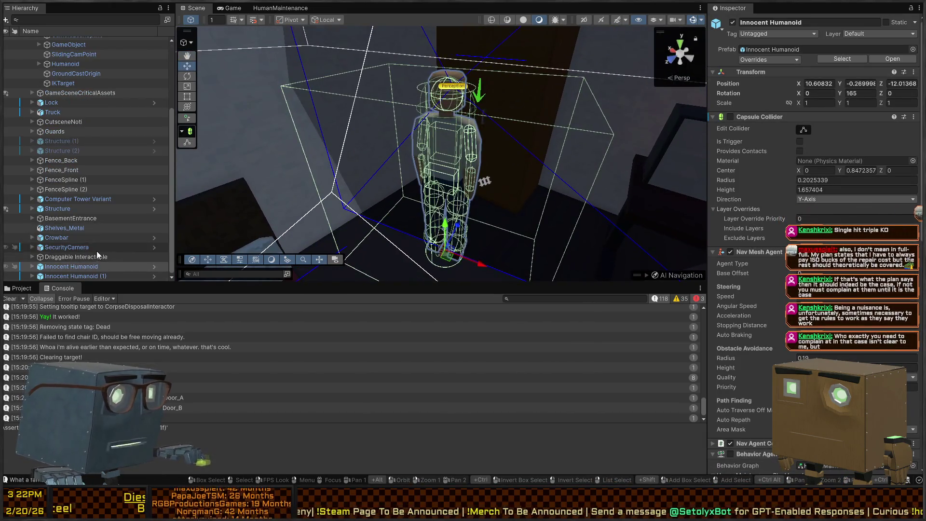
left_click(154, 266)
- Select the Shin.R bone and check which collider its Hit Receiver references
scroll(91, 92, "down", 1)
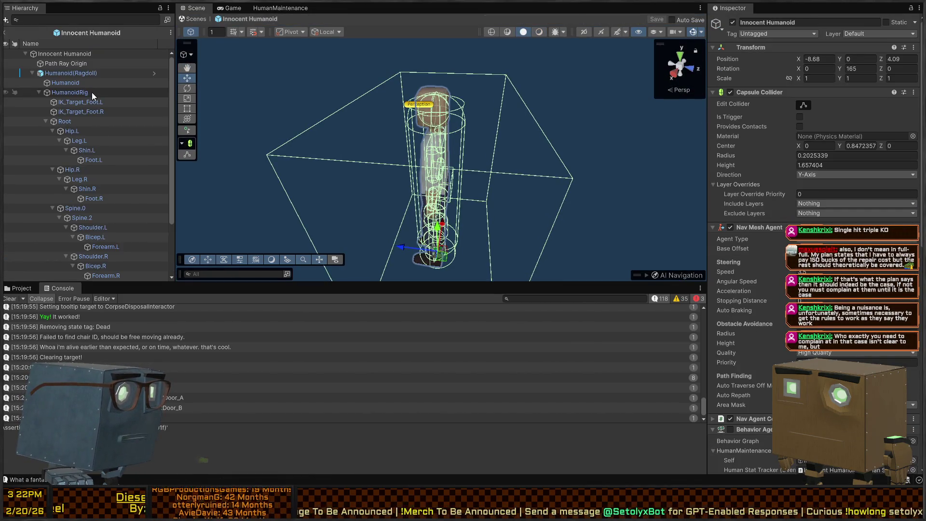
left_click(92, 131)
left_click(91, 123)
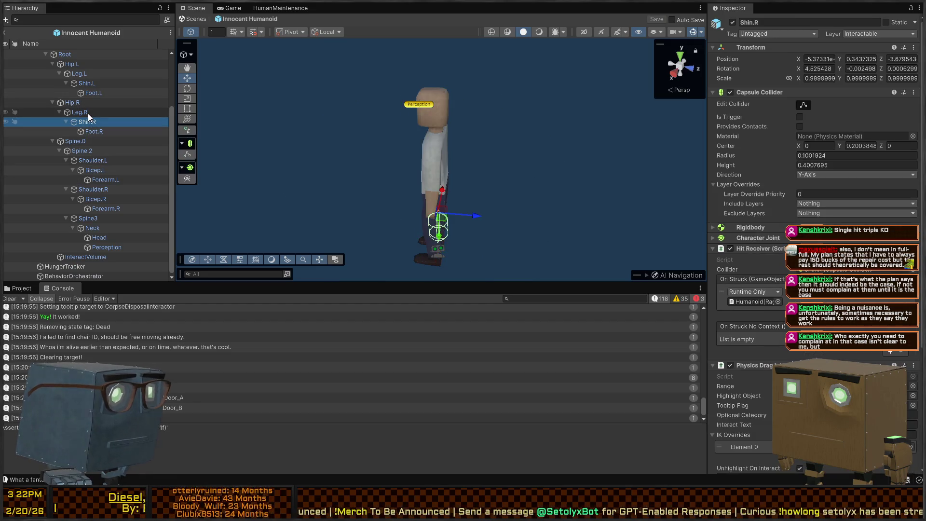
scroll(749, 210, "down", 5)
left_click(815, 192)
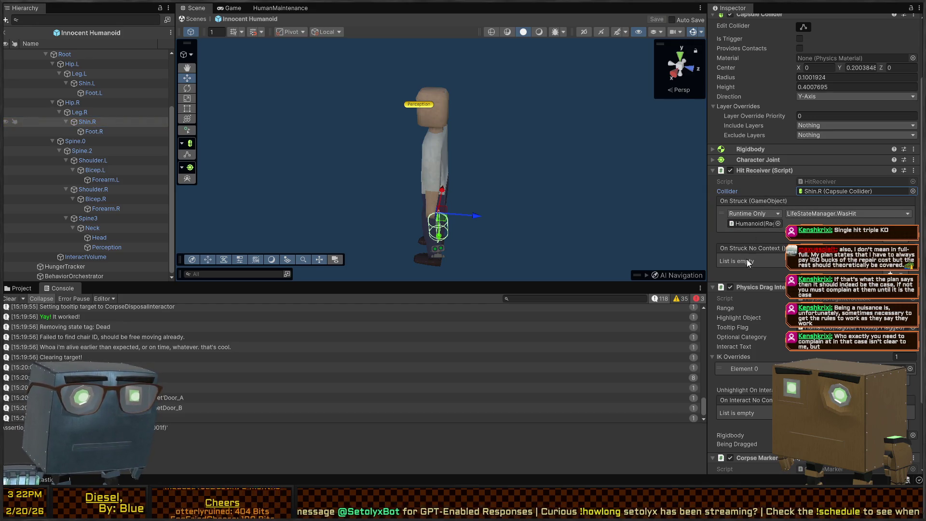
scroll(772, 289, "down", 3)
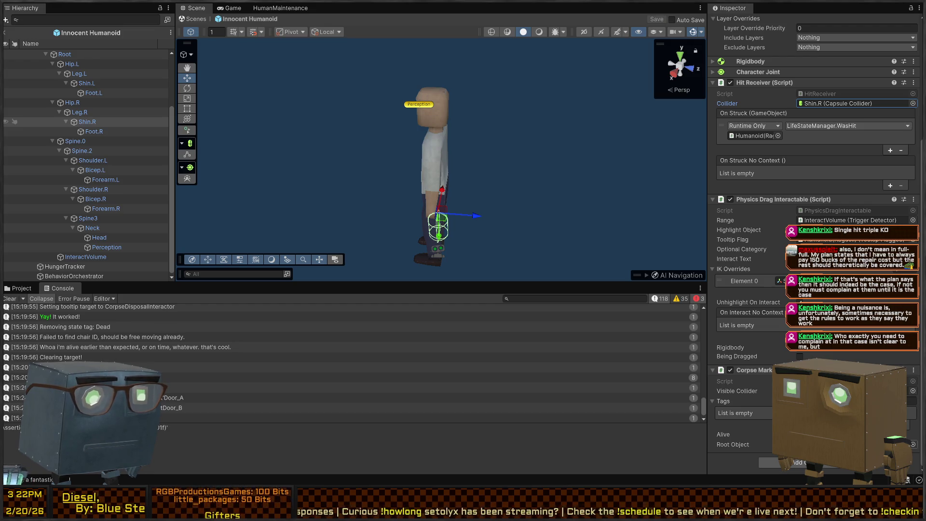
scroll(789, 352, "up", 5)
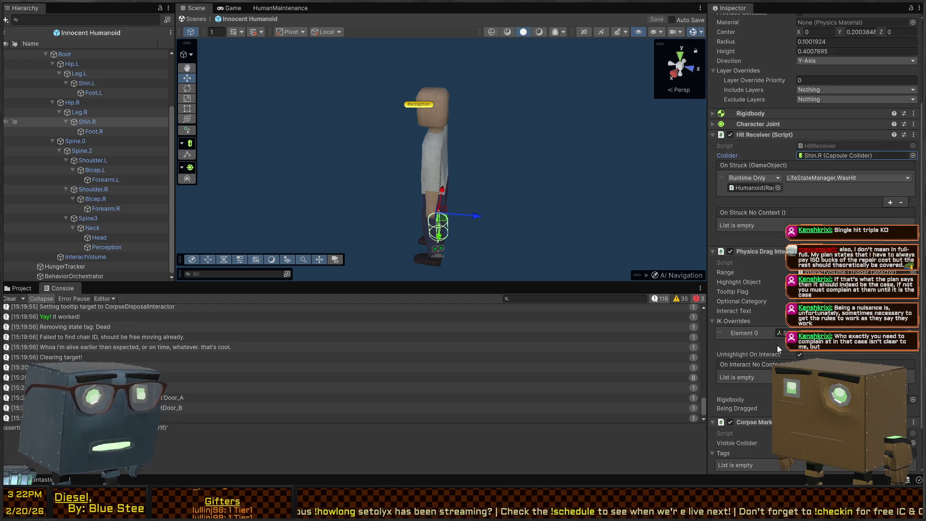
key("alt+Tab")
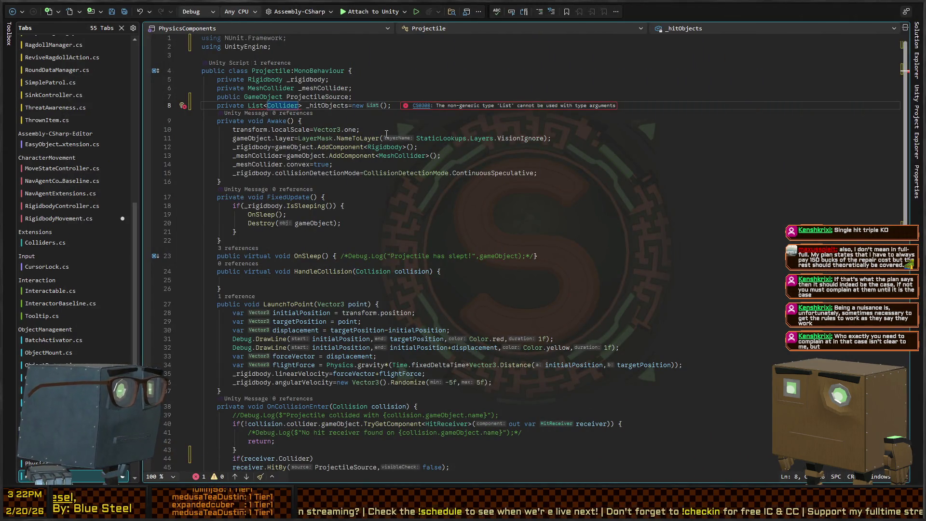
- Replace the empty receiver.Collider check with an unfinished 'var corpseMarker = corpseMarker' line
key("ctrl+z")
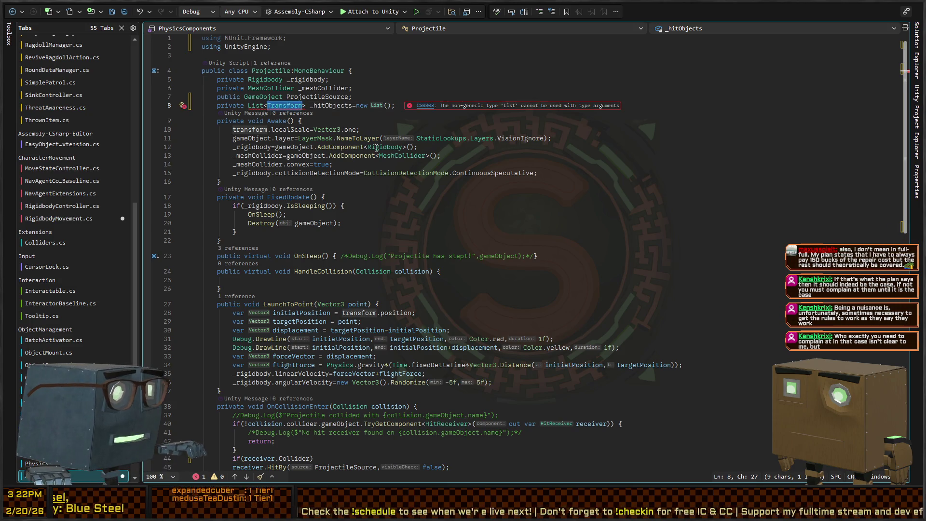
scroll(377, 148, "down", 5)
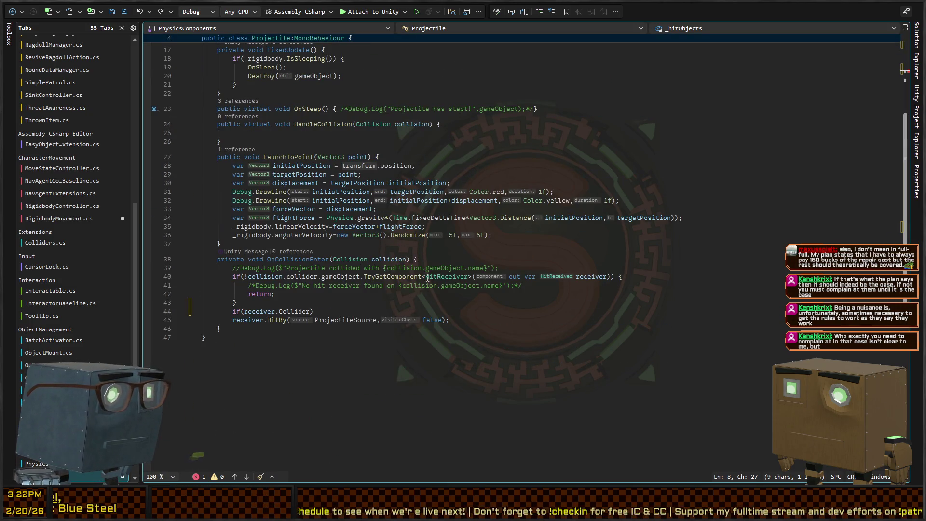
left_click(363, 309)
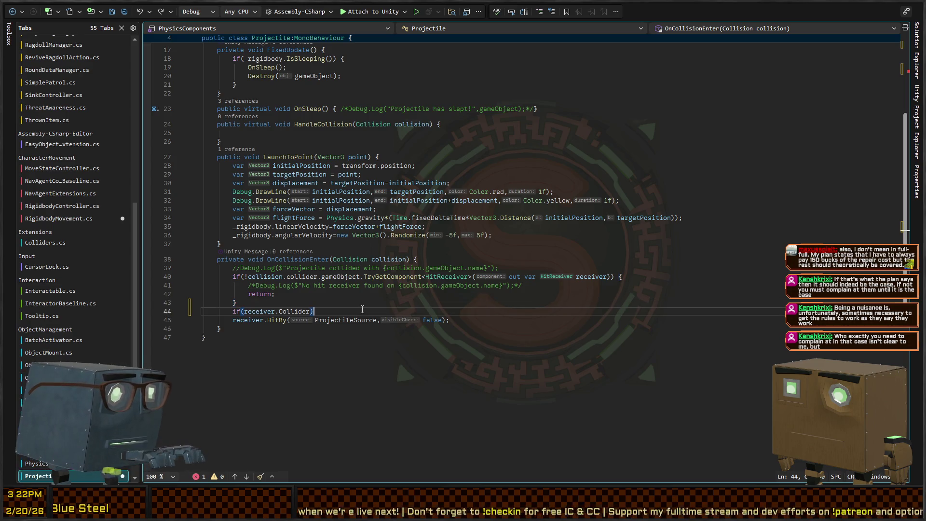
left_click(283, 311)
type("{ }")
type("{")
key("Return")
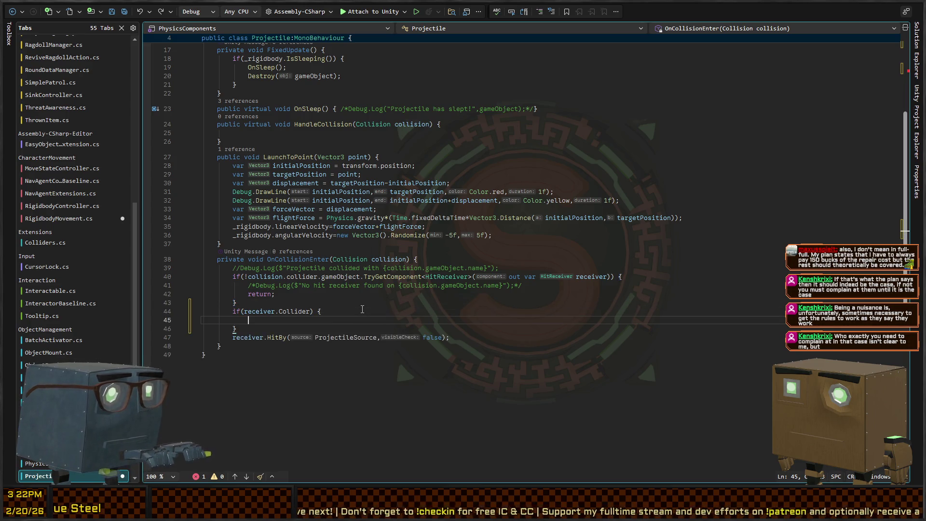
key("ctrl+z")
key("shift+Home")
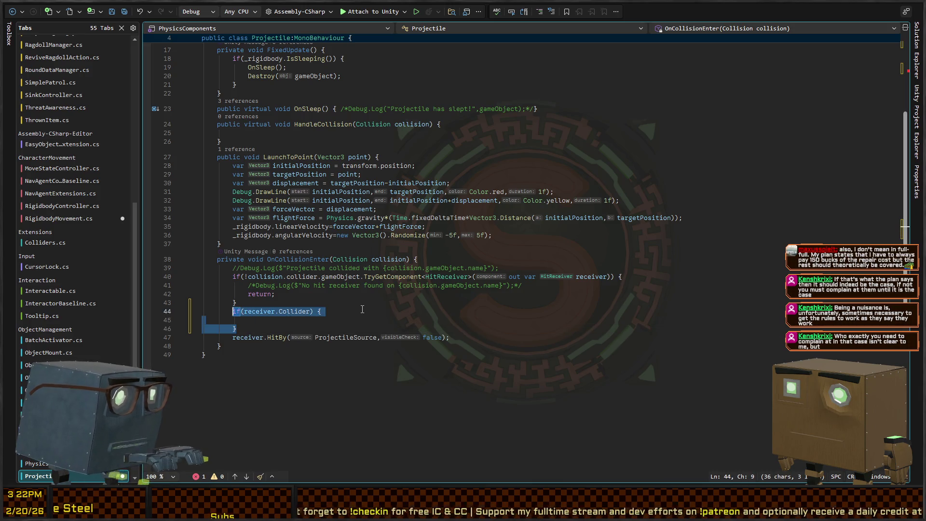
type("var corpseMarker =")
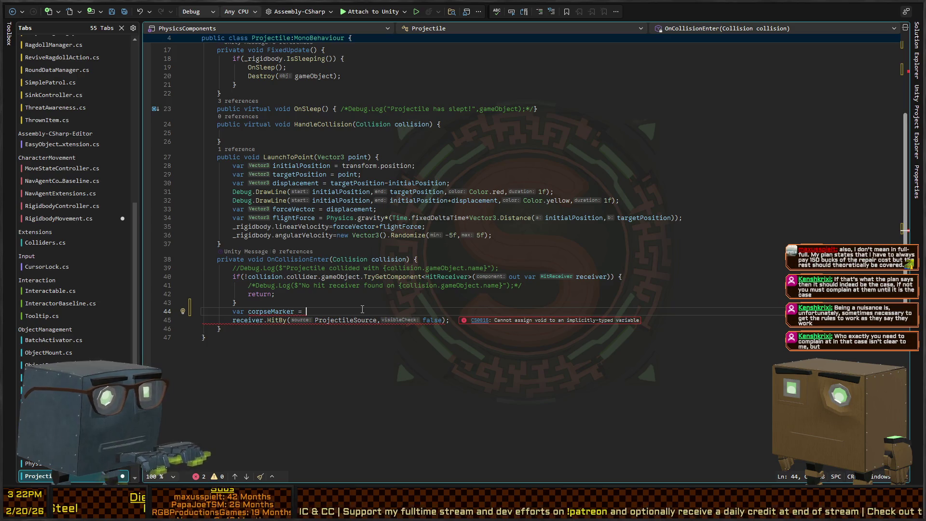
key("BackSpace")
key("BackSpace")
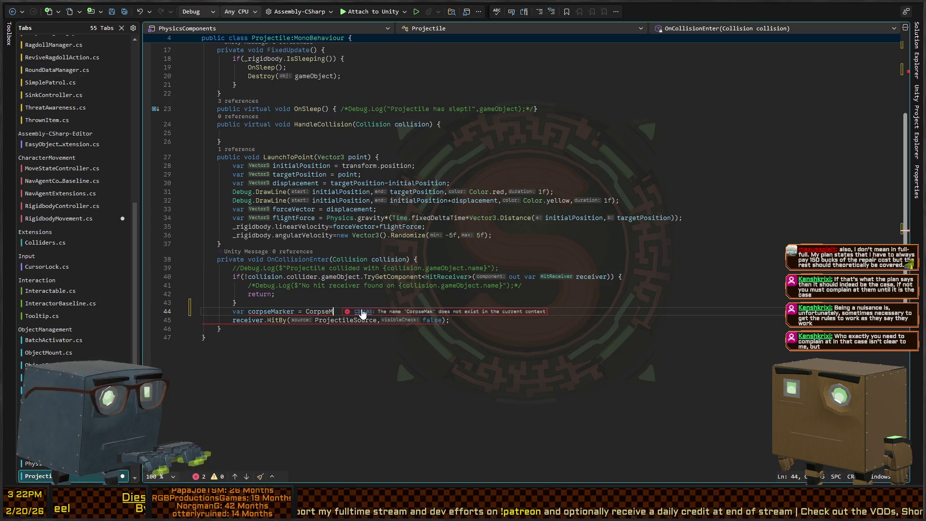
type("arker;")
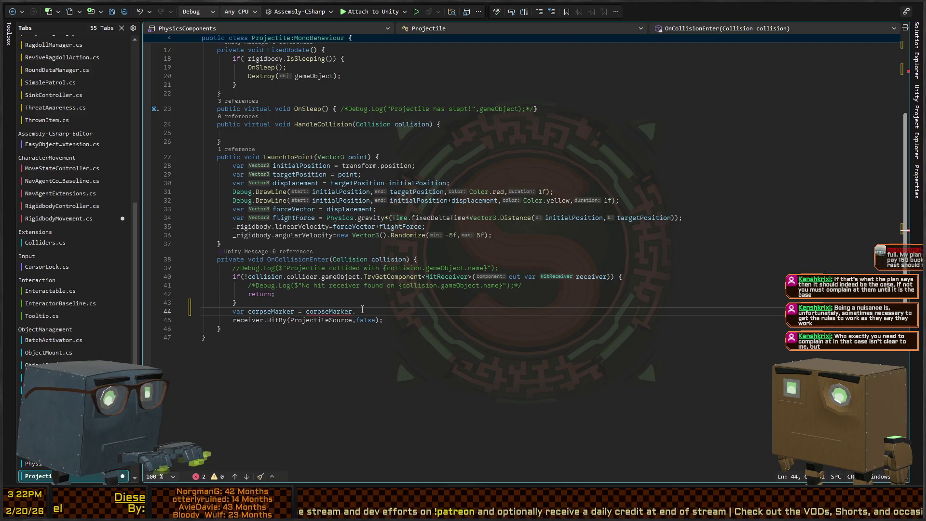
- Look over the Hit Receiver and Corpse Marker components in Unity, then return to Projectile.cs
key("ctrl+minus")
key("ctrl+minus")
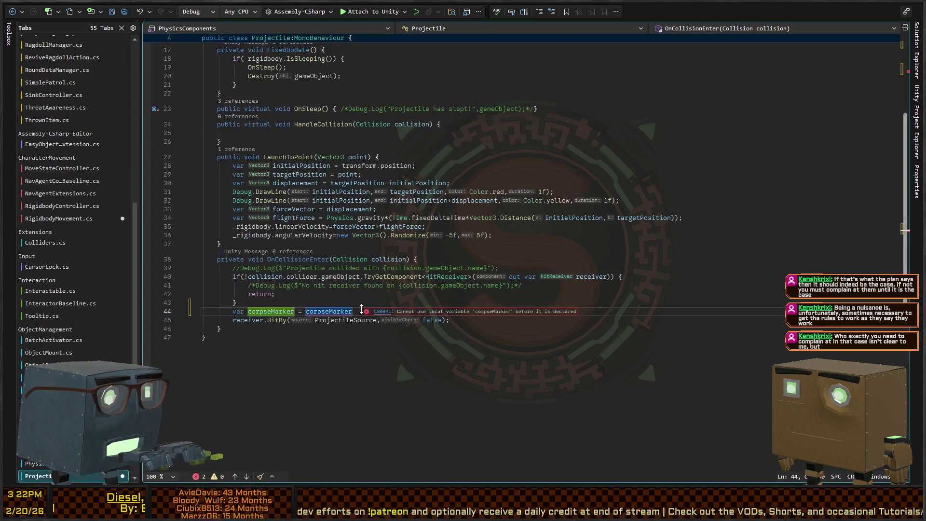
key("alt+Tab")
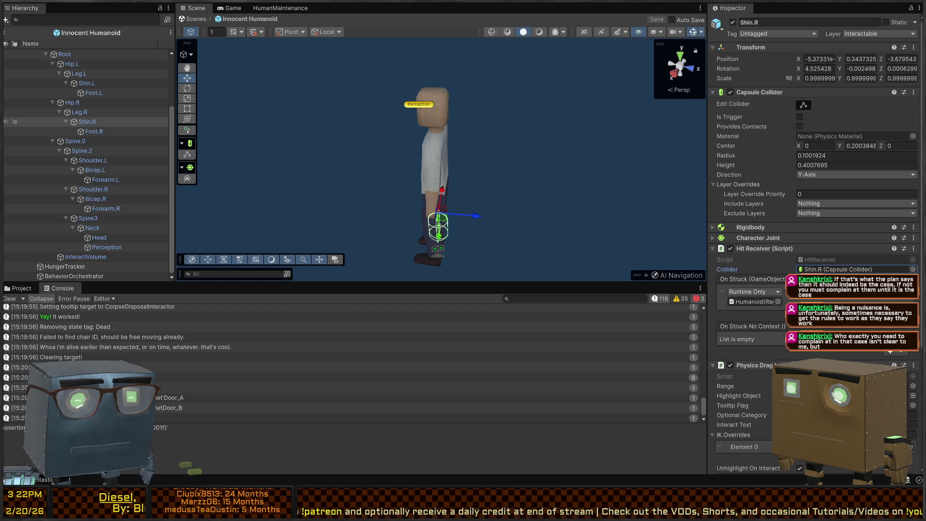
scroll(792, 289, "down", 5)
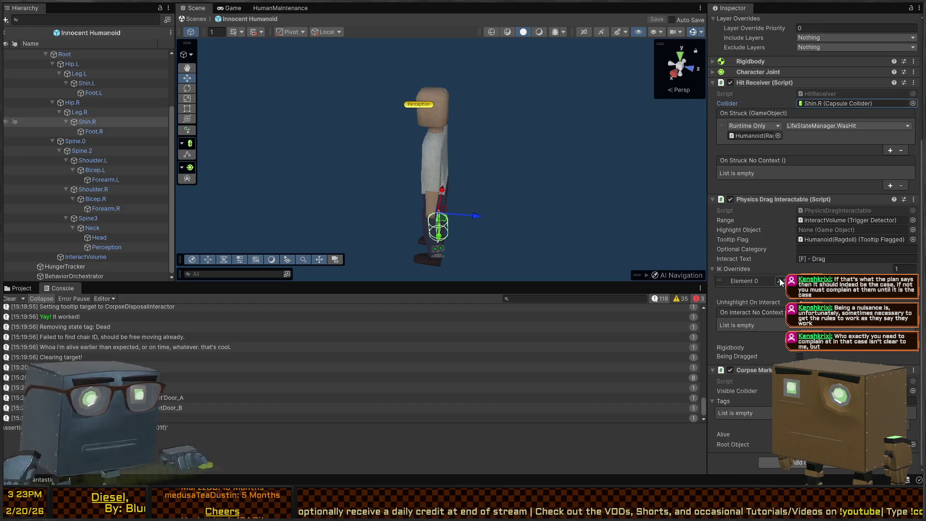
key("alt+Tab")
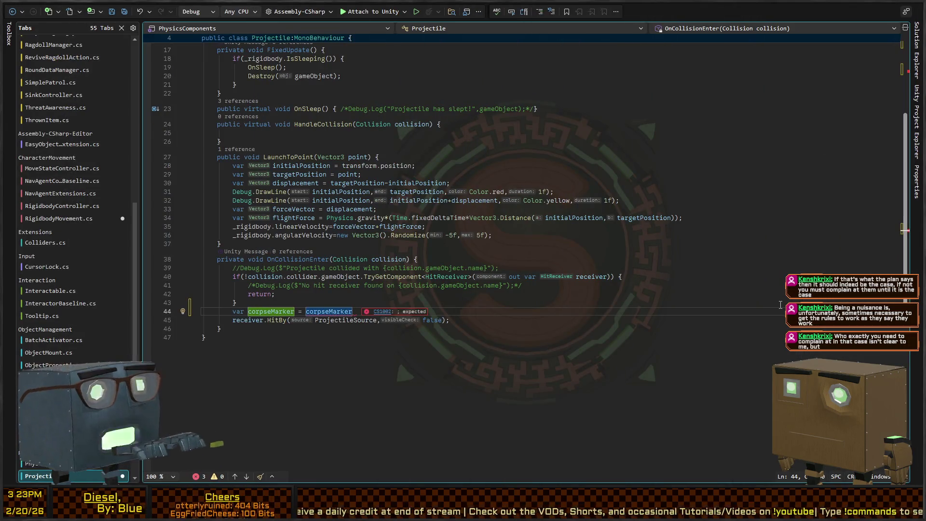
- Delete the corpseMarker line, move the collision code into HandleCollision, call HandleCollision(collision), and save
type("CorpseMa")
key("ctrl+BackSpace")
key("ctrl+BackSpace")
key("ctrl+BackSpace")
key("Down")
key("End")
key("shift+Up")
key("shift+Up")
key("shift+Up")
key("shift+Home")
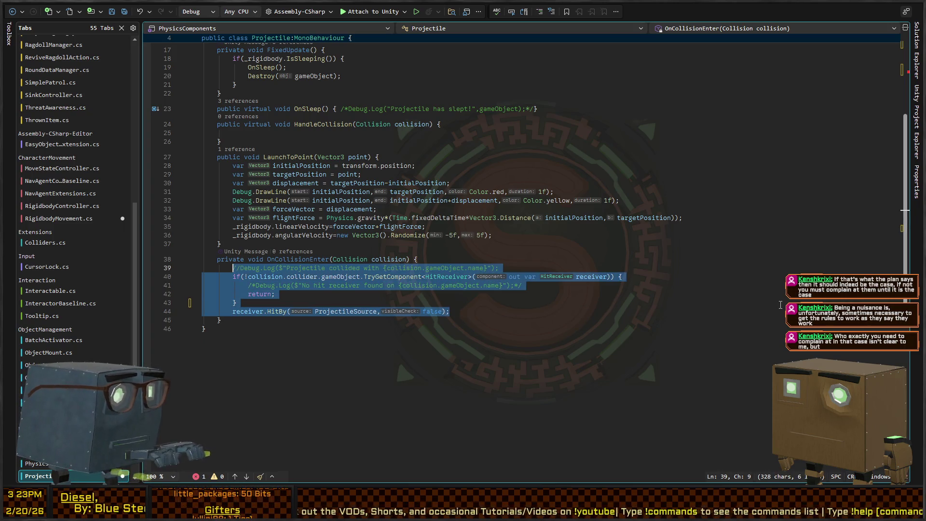
key("BackSpace")
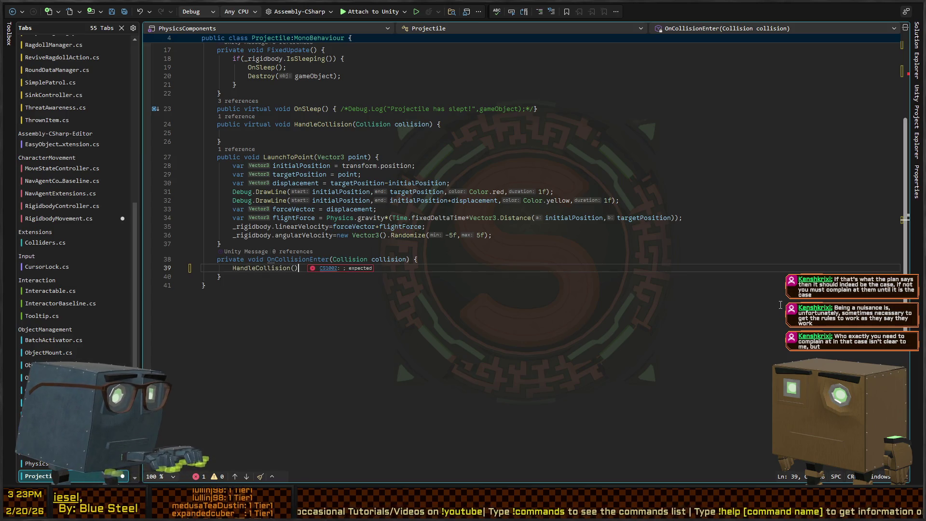
type("llision);")
key("Up")
key("Up")
key("Up")
key("Up")
key("Up")
key("Up")
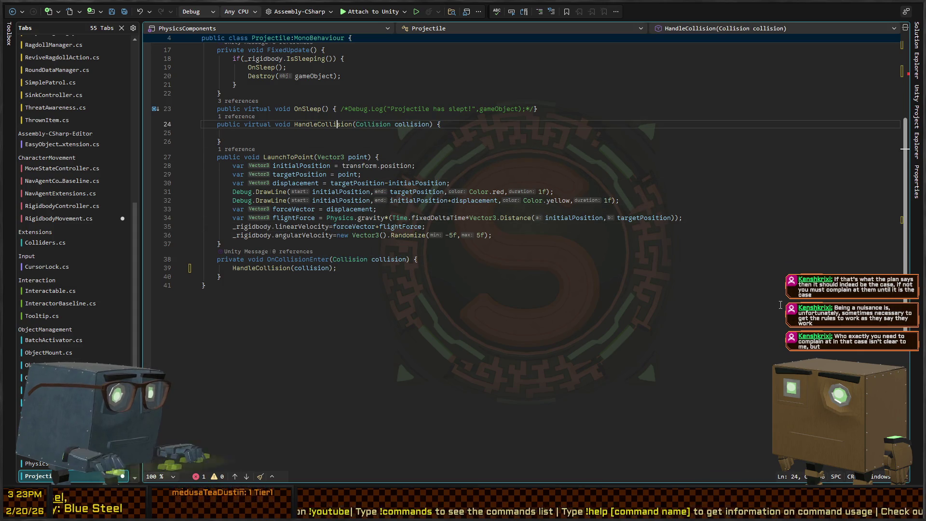
type("//Debug.Log($\"Projectile collided with {collision.gameObject.name}\"); \t\tif(!collision.collider.gameObject.TryGetComponent<HitReceiver>(out var receiver)) { \t\t\t/*Debug.Log($\"No hit receiver found on {collision.gameObject.name}\");*/ \t\t\treturn; \t\t\t} \t\treceiver.HitBy(ProjectileSource,false);")
key("ctrl+s")
- Select the _hitObjects declaration on line 7 and undo the recent edits, ending on ThrownItem.cs
left_click(362, 96)
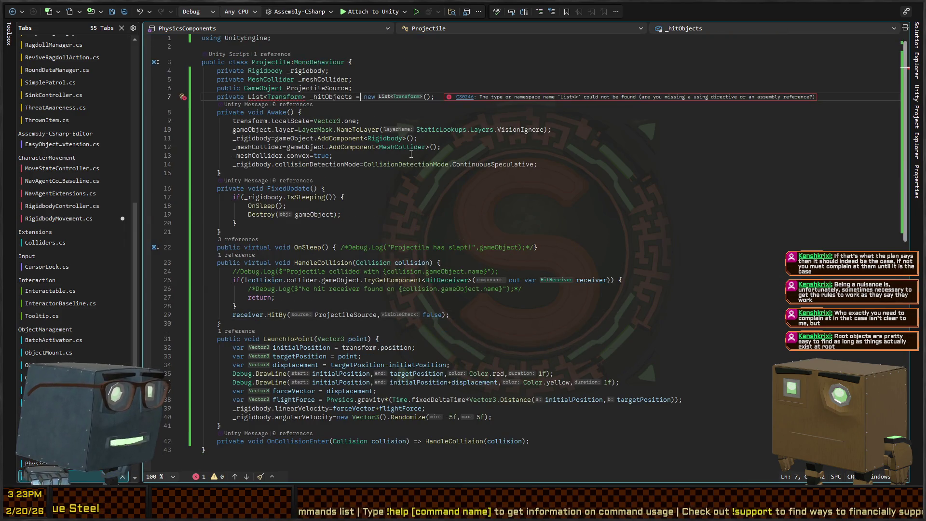
key("shift+End")
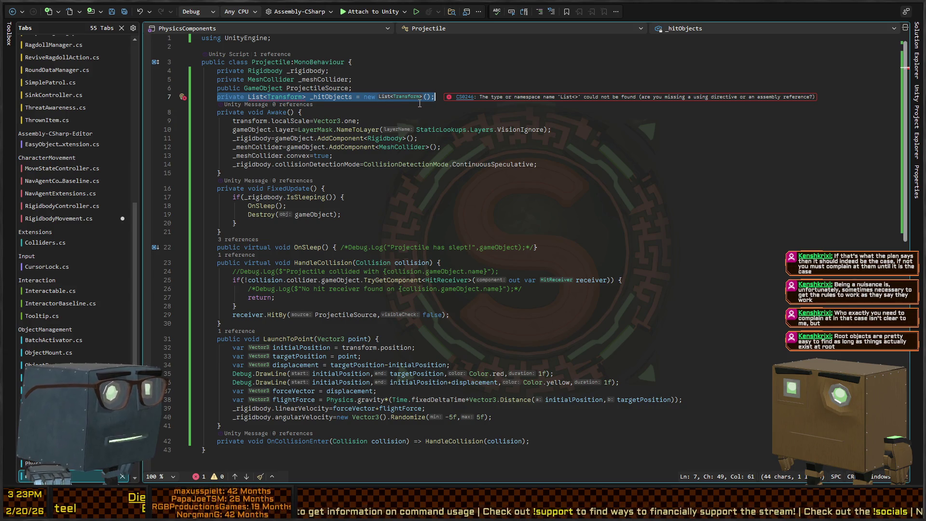
key("ctrl+z")
key("ctrl+z")
key("ctrl+z")
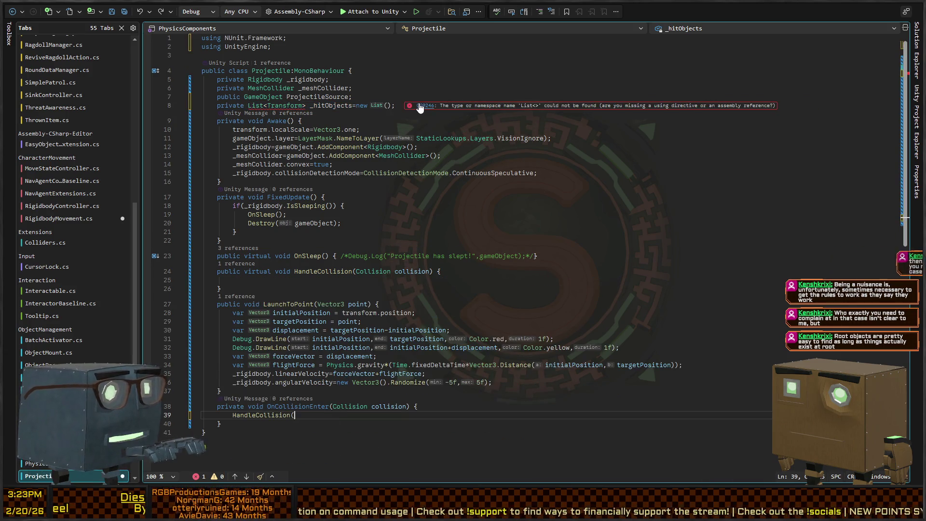
key("ctrl+z")
key("ctrl+z")
key("ctrl+z")
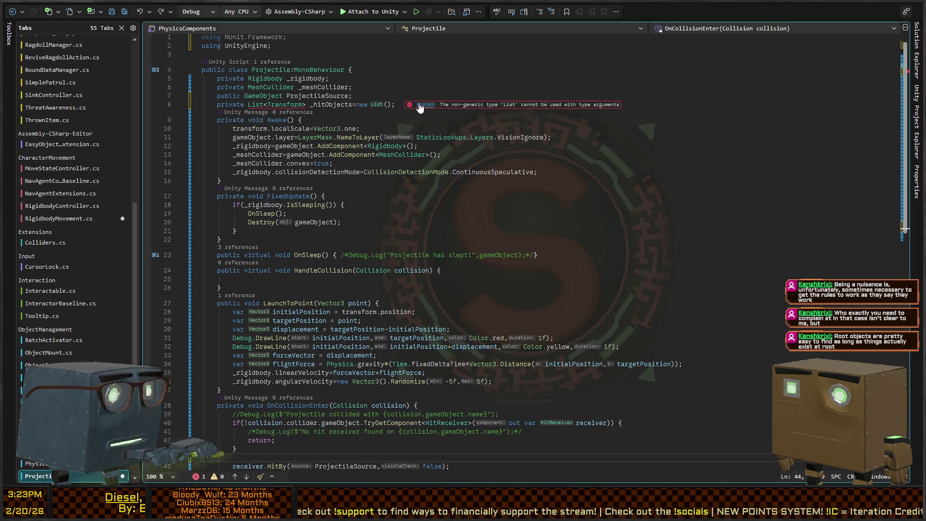
key("ctrl+z")
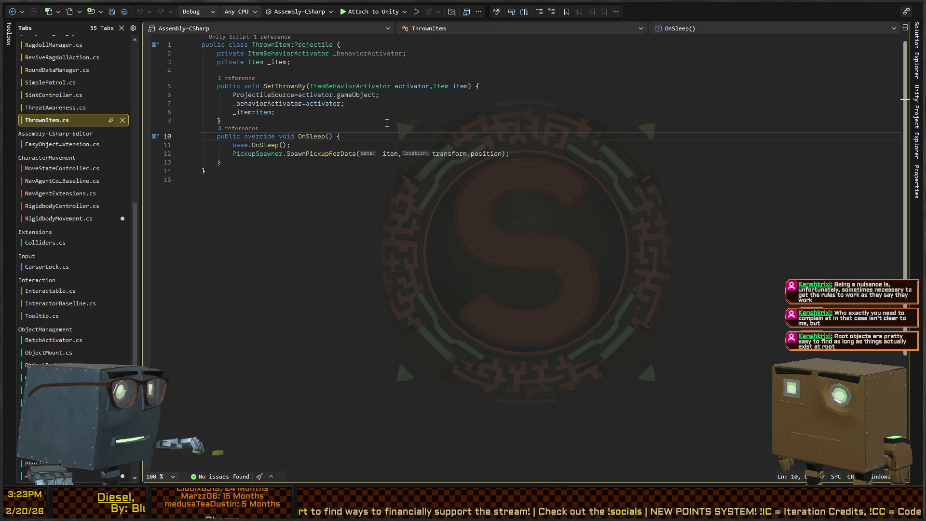
- Add a 'public Transform RootObject;' field to HitReceiver, then return to Projectile.cs
key("ctrl+z")
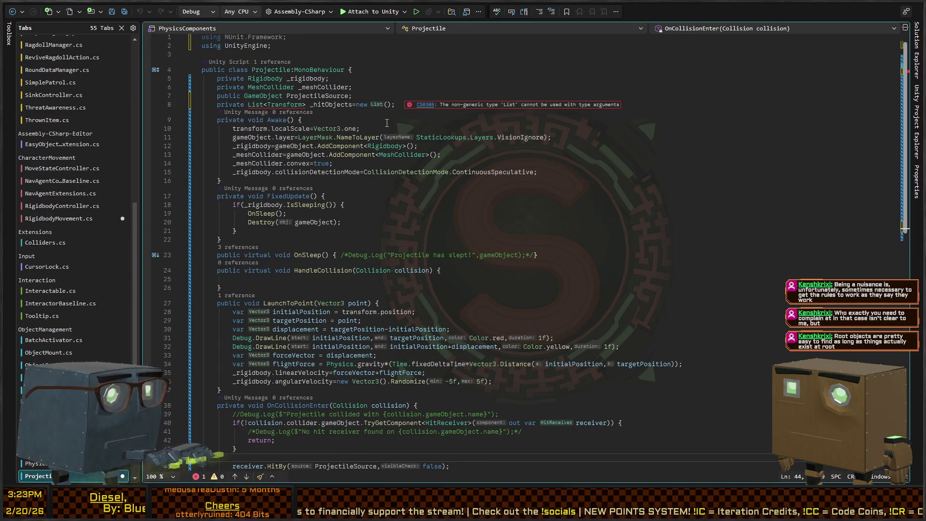
key("ctrl+z")
key("ctrl+z")
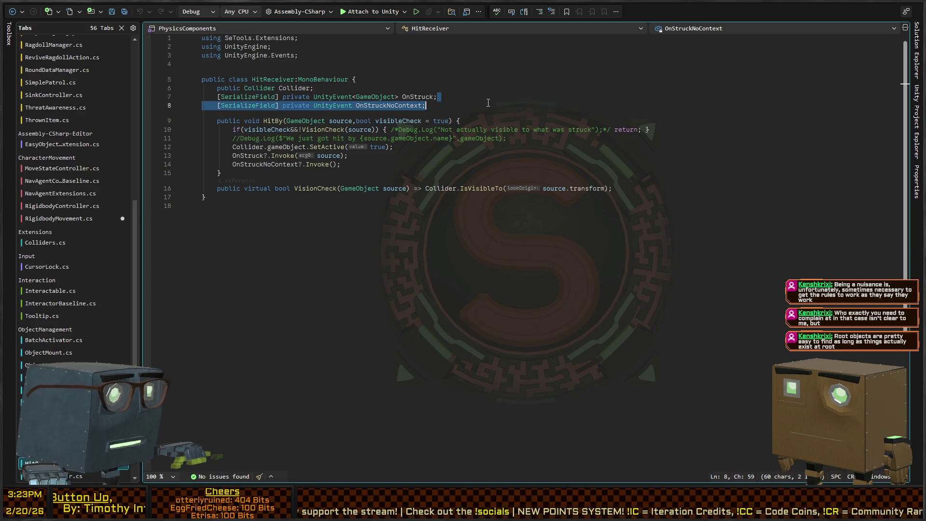
type("public Transform RootObject;")
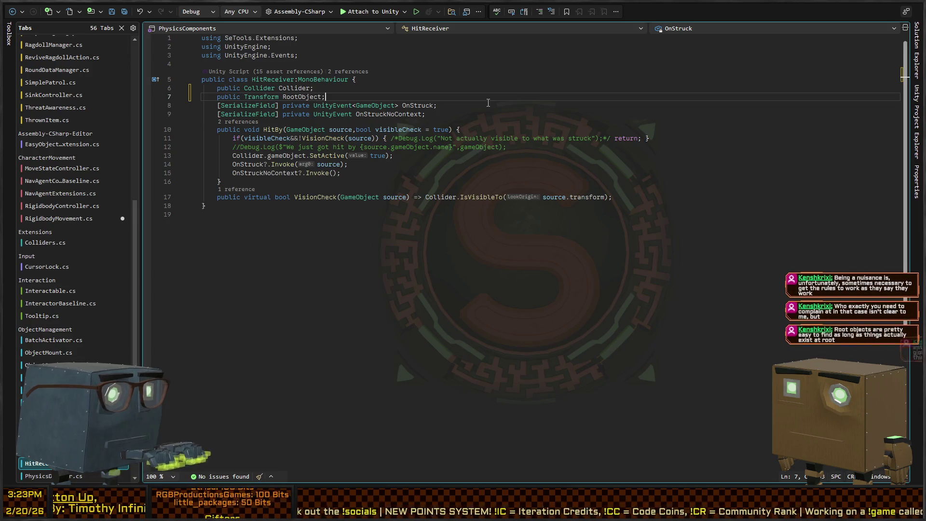
key("ctrl+minus")
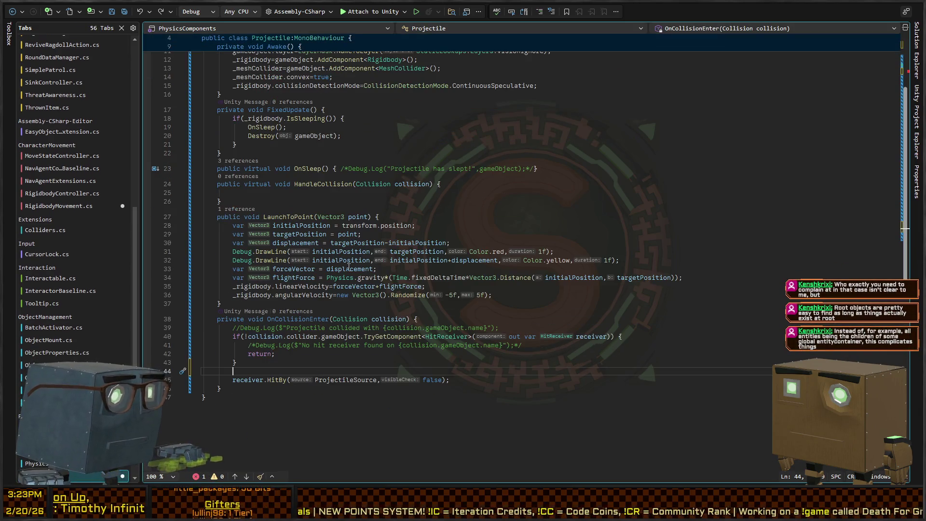
- Write 'if(_hitObjects.Contains(receiver.RootObject)) return;' before the HitBy call in OnCollisionEnter
type("if(Rec")
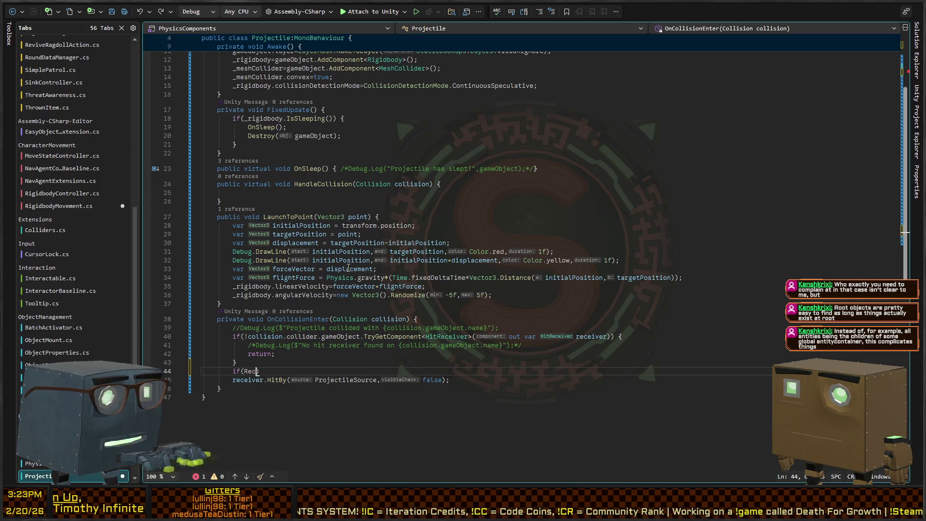
type("eiver.RootObject")
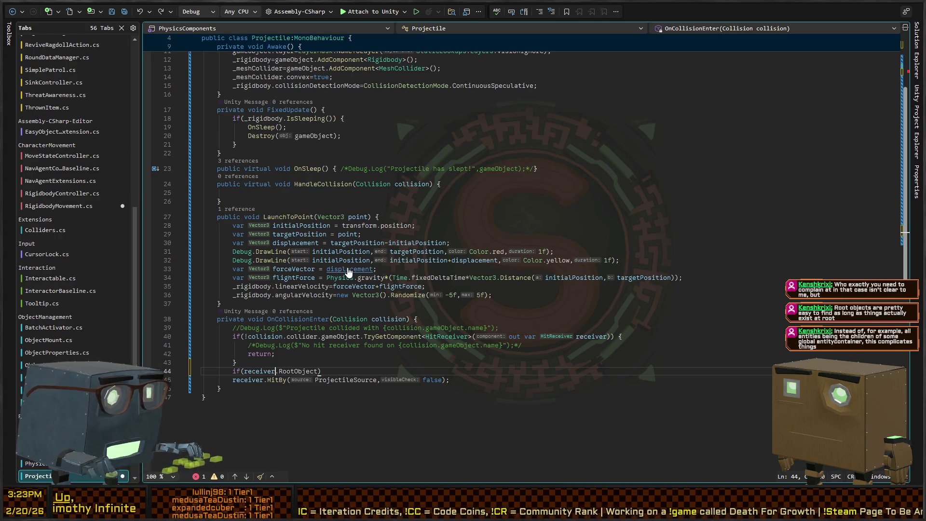
key("ctrl+Left")
key("ctrl+Left")
key("ctrl+Left")
scroll(348, 267, "up", 3)
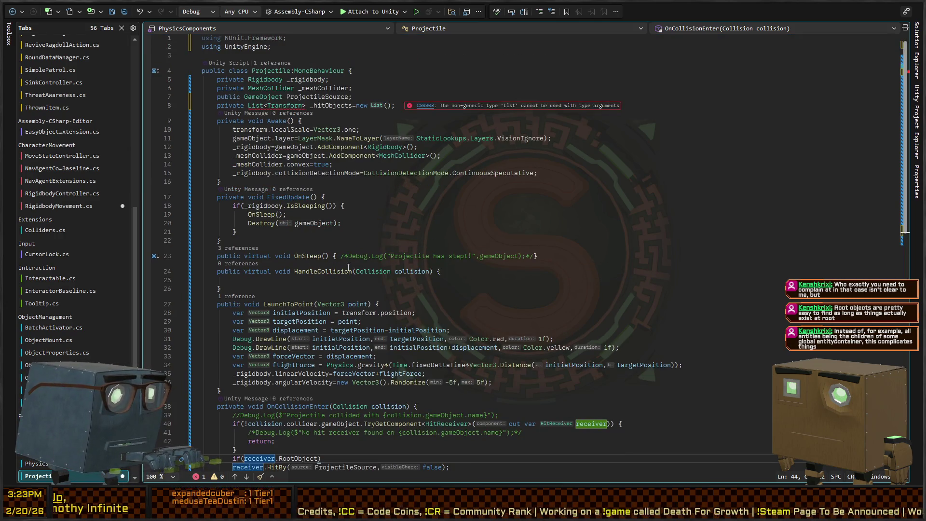
type("_hitObjects.Contains(")
key("End")
type(") return;")
- Add '_hitObjects.Add(receiver.RootObject);' on a new line after the HitBy call
scroll(327, 236, "down", 3)
key("Down")
key("End")
key("Return")
type("_hitObjects.Add(receiver.RootObject);")
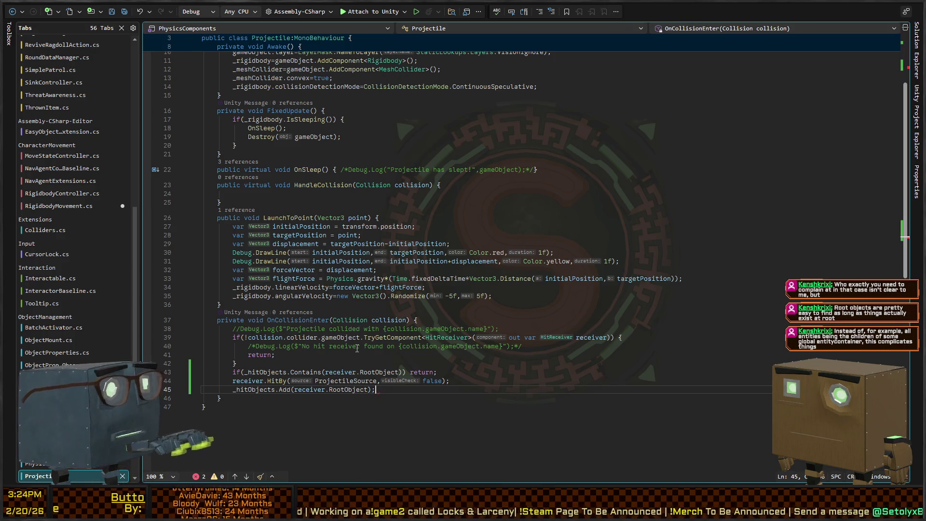
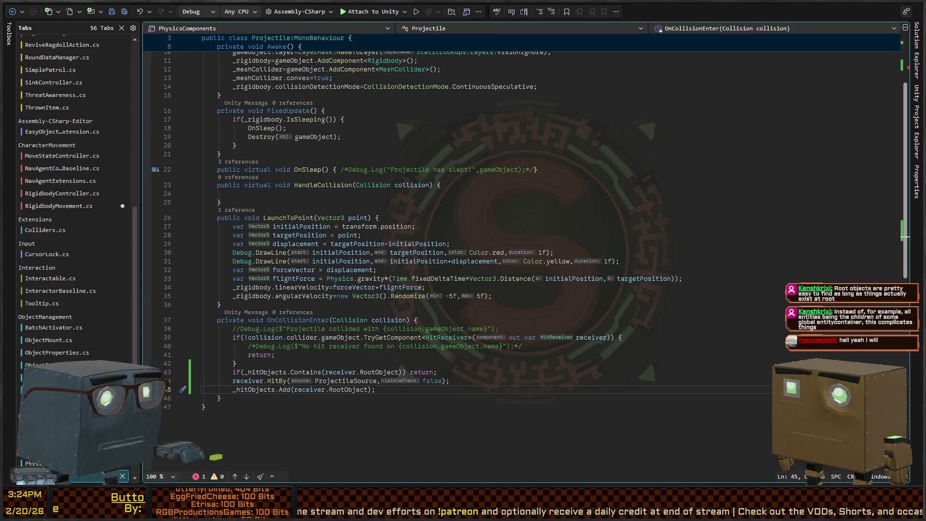
- Switch from the Projectile script in Visual Studio back to the Unity Editor
key("alt+Tab")
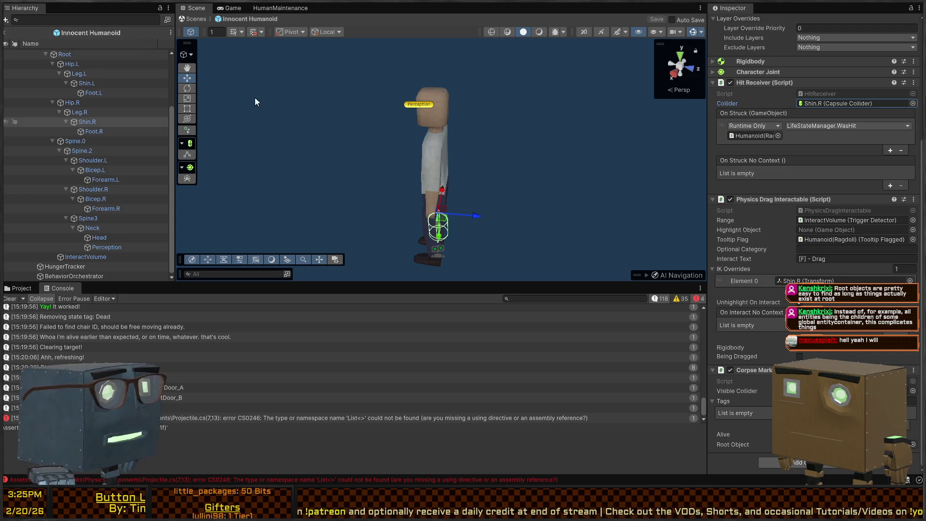
- Filter the Hierarchy with t=HitReceiver and select all ten bones from Root to Head
scroll(753, 348, "up", 5)
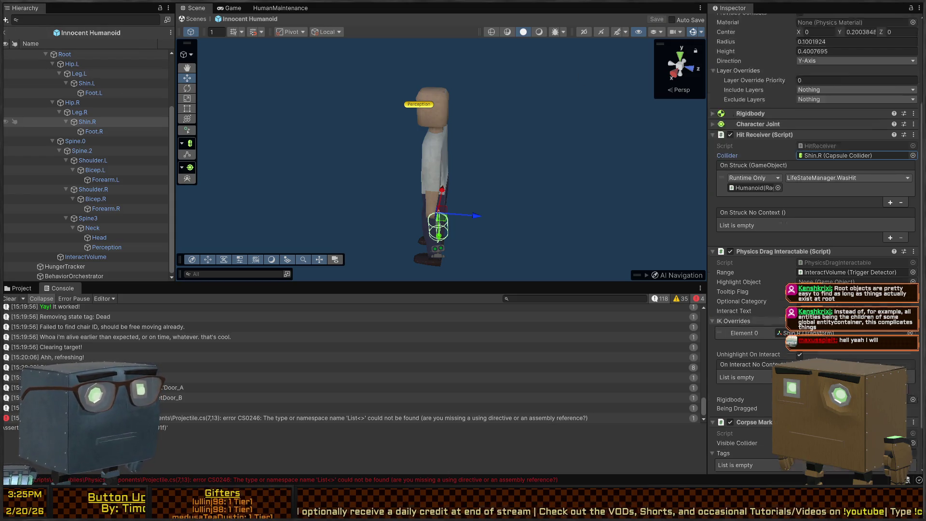
left_click(101, 19)
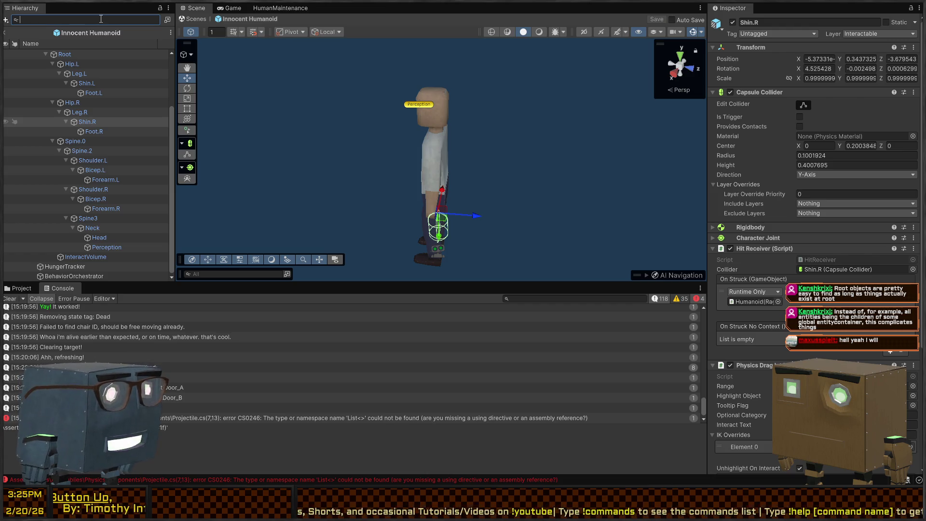
type("t=")
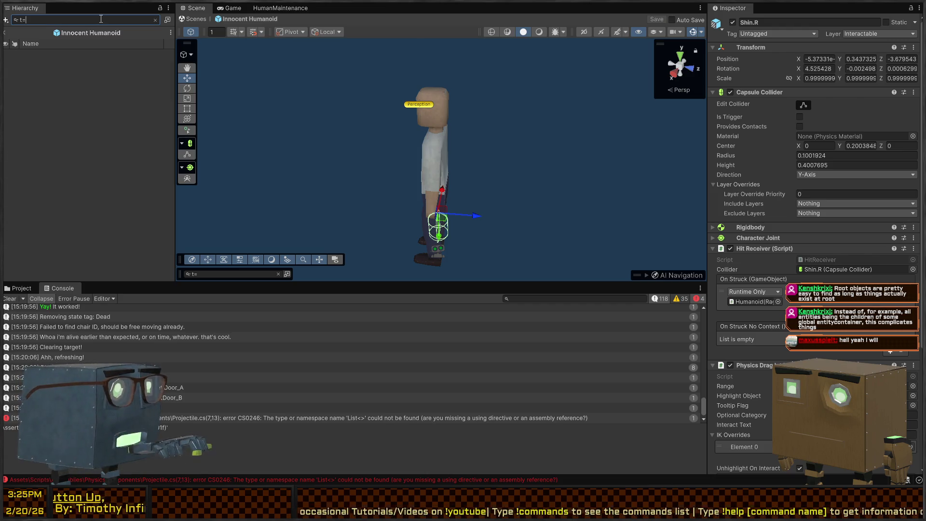
type("HitReceiver")
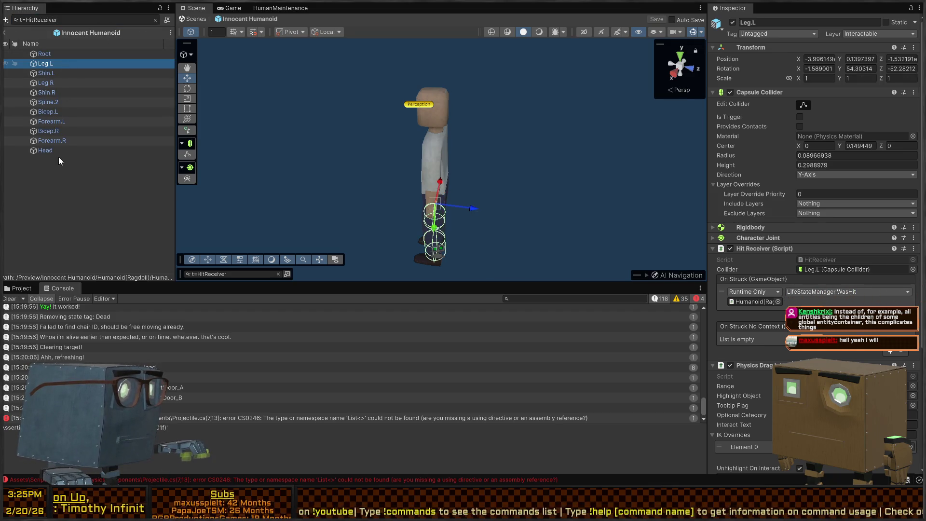
left_click(61, 55)
left_click(40, 147, "shift")
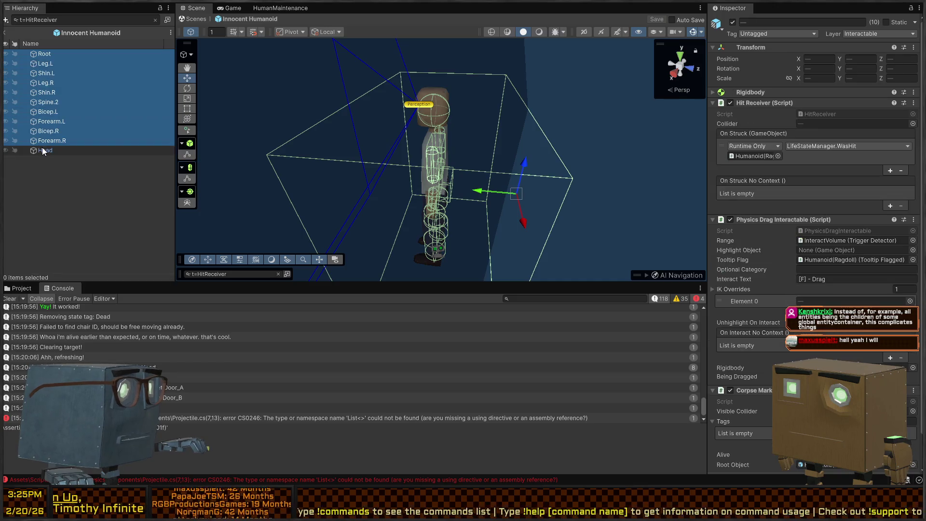
- Clear the search to restore the full hierarchy and check the Root Object field
scroll(776, 239, "down", 2)
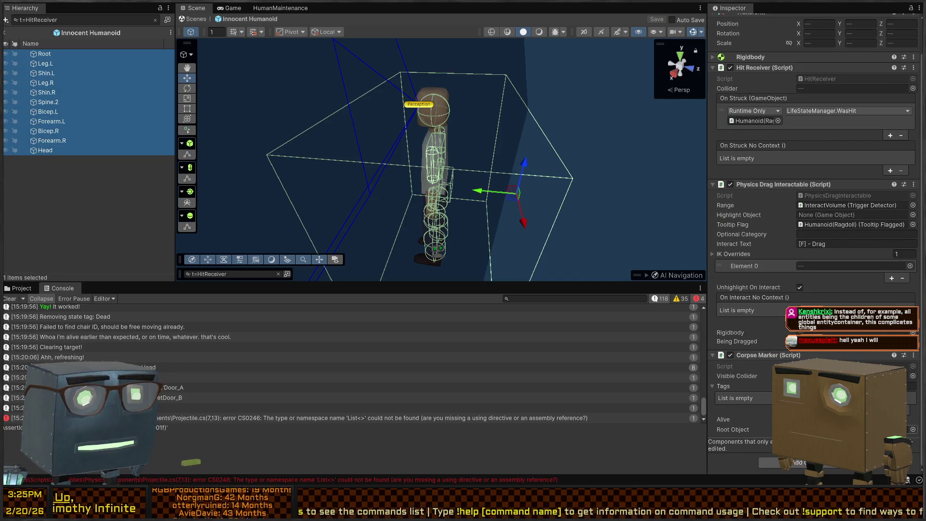
left_click(156, 20)
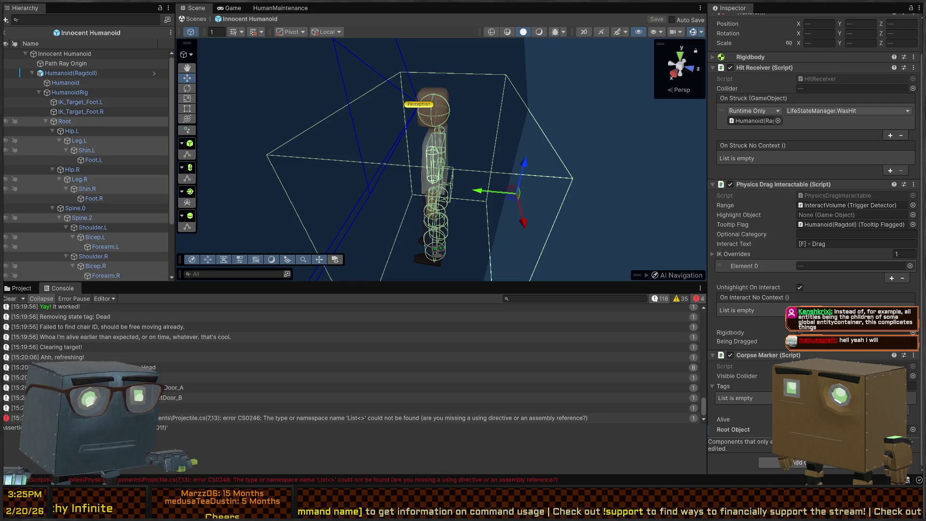
left_click(732, 429)
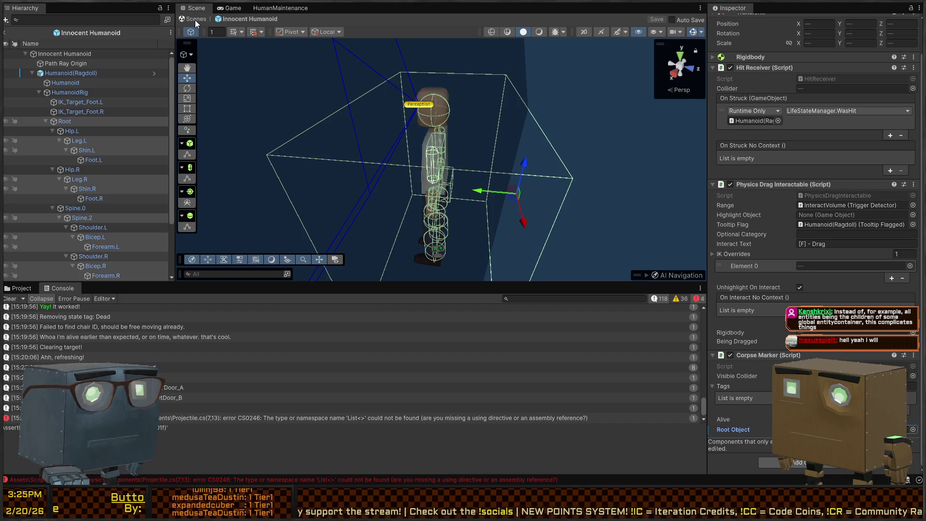
key("alt+Tab")
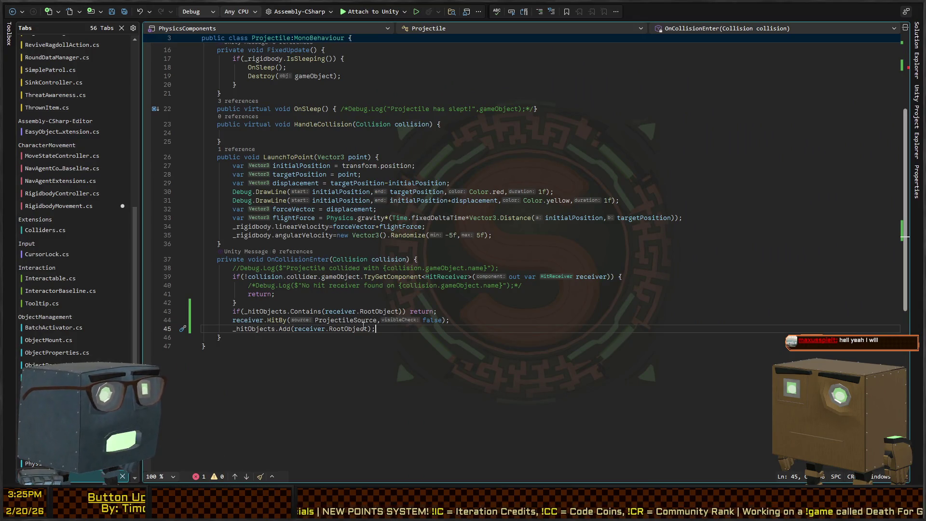
- Add the missing System.Collections.Generic import to Projectile.cs, then open RigidbodyMovement.cs
scroll(343, 288, "up", 5)
left_click(256, 97)
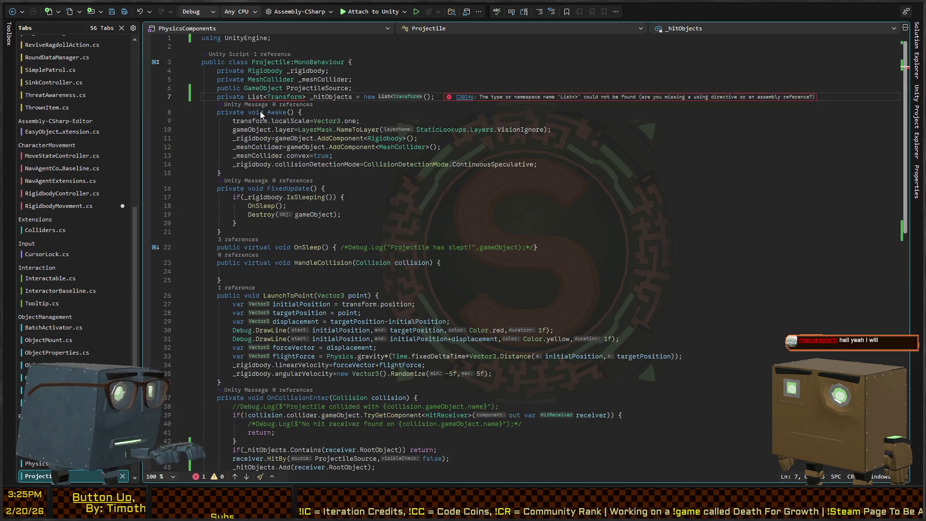
key("ctrl+period")
key("Return")
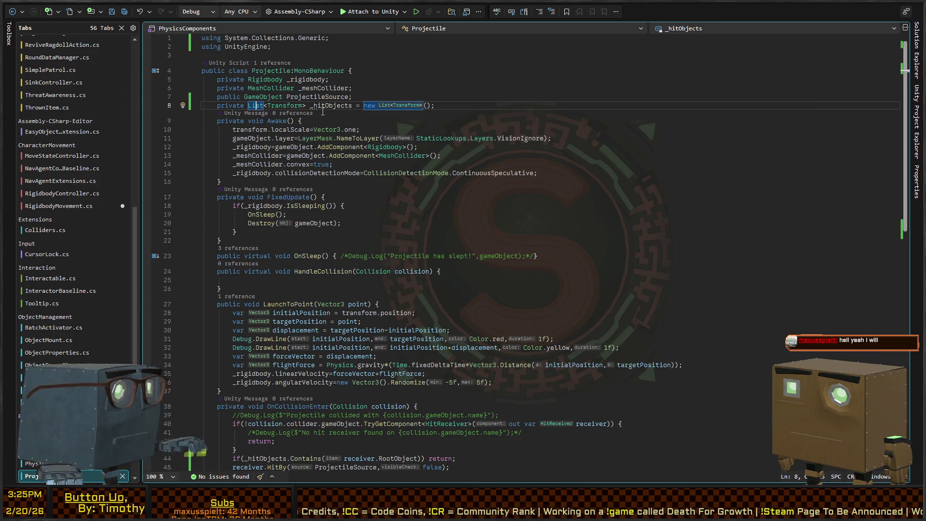
left_click(58, 206)
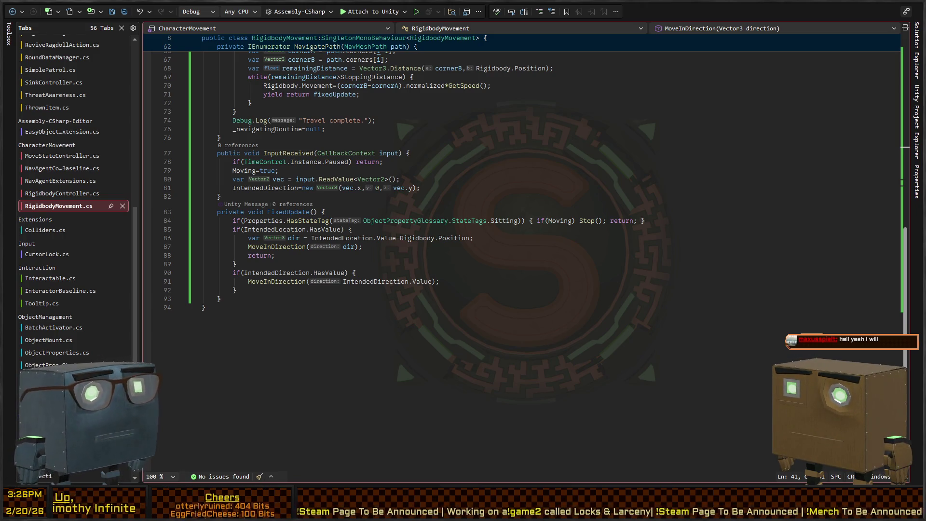
- Return to the Unity Editor so the edited scripts recompile
key("alt+Tab")
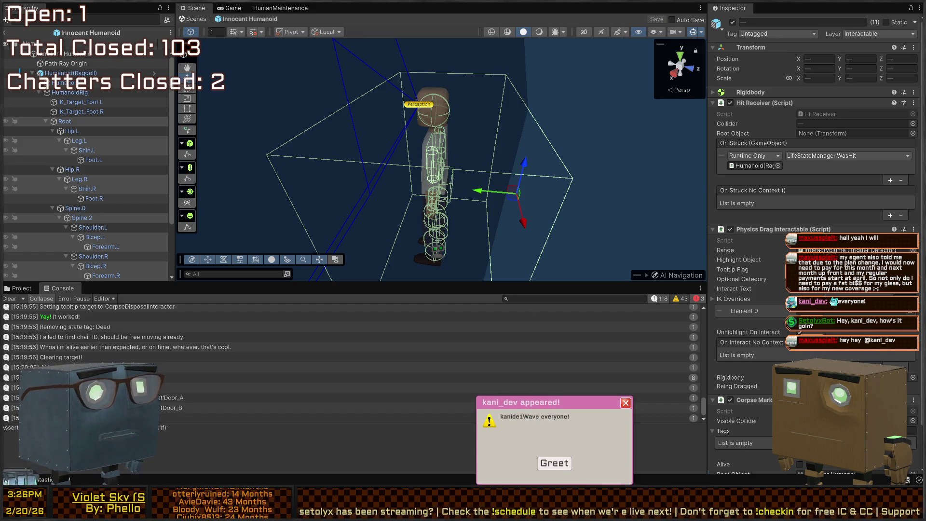
- Look around the Innocent Humanoid prefab, then exit to the Mission 1 Remake2 scene
left_click(550, 463)
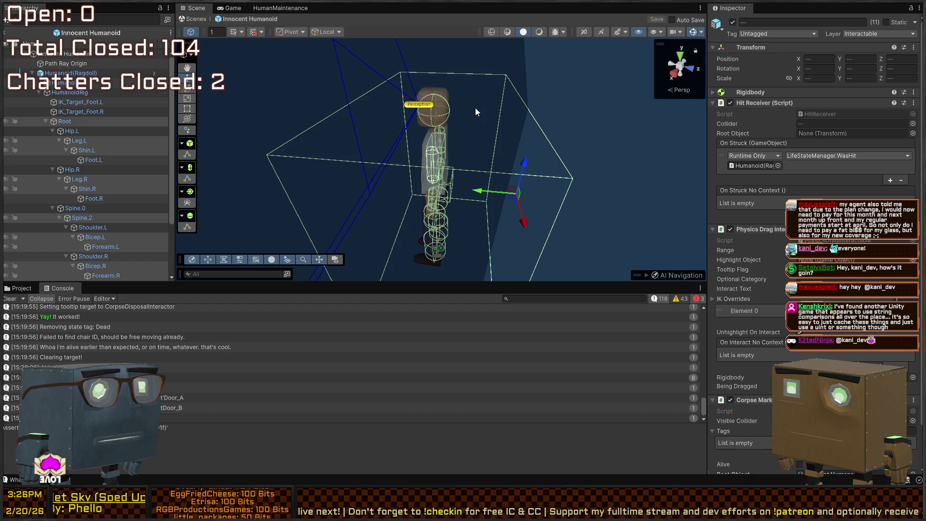
right_click(393, 117)
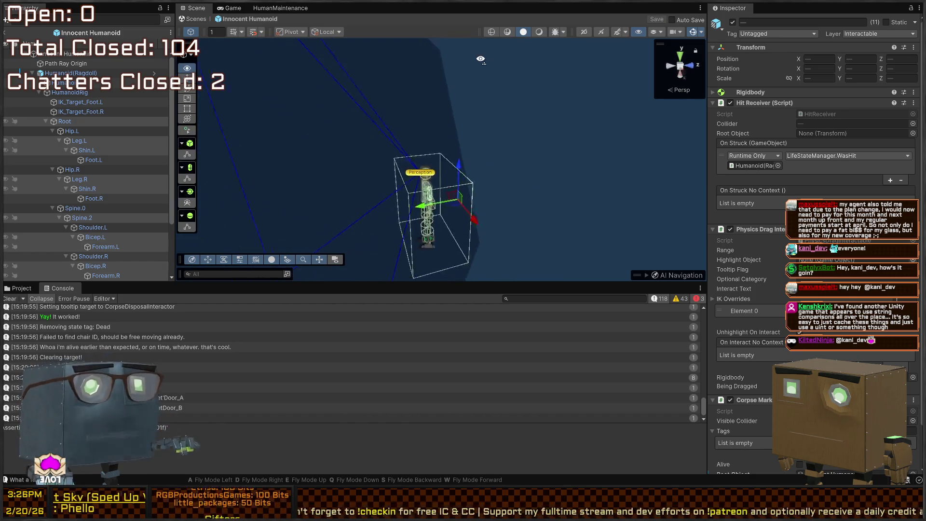
mouse_move(436, 64)
left_mouse_down()
mouse_move(448, 94)
mouse_move(436, 92)
left_mouse_up()
key("w")
key("s")
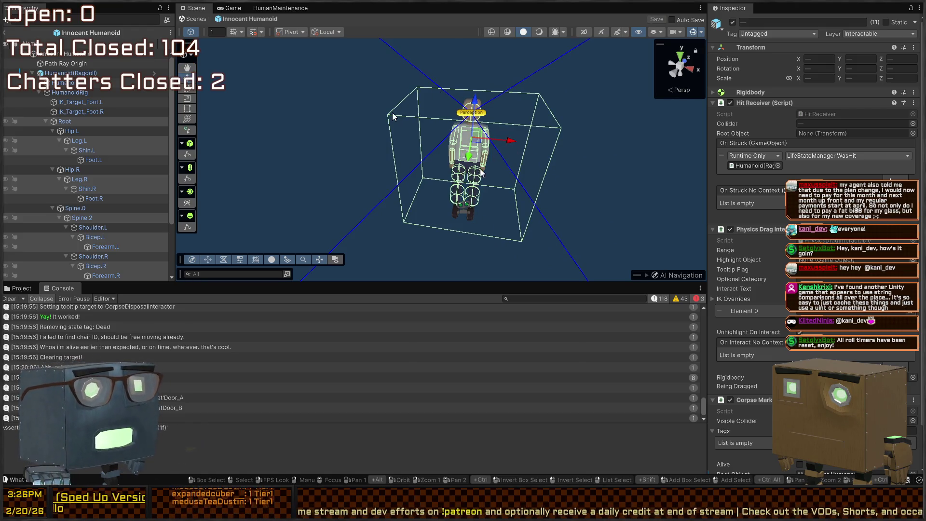
left_click_drag(399, 148, 420, 138)
scroll(784, 224, "down", 3)
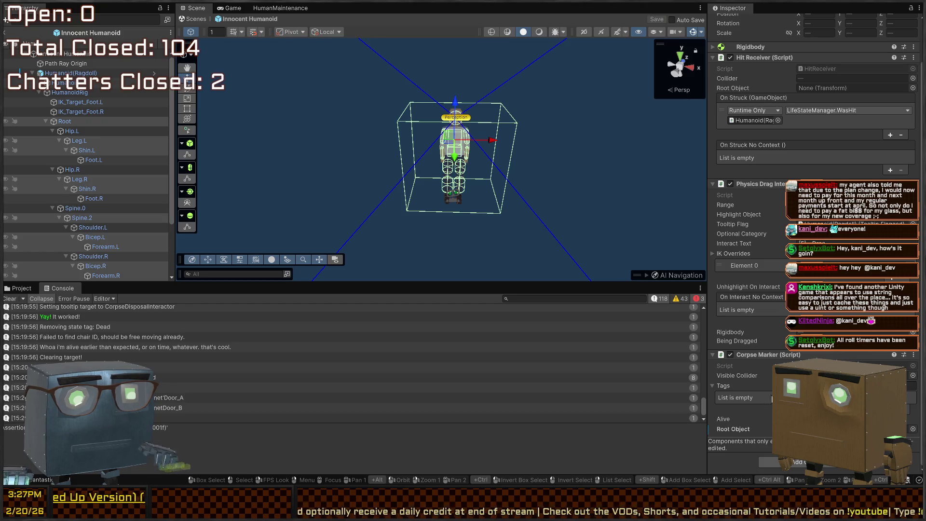
scroll(786, 355, "up", 3)
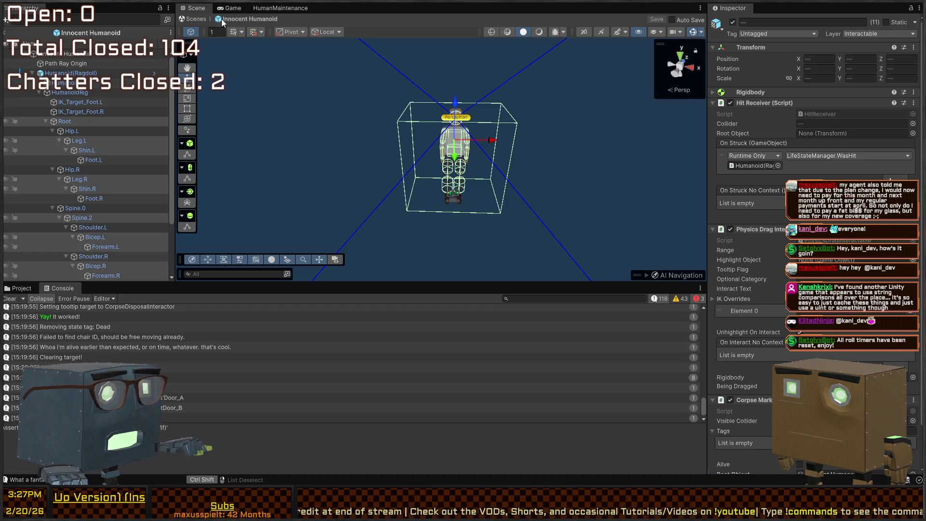
left_click(195, 19)
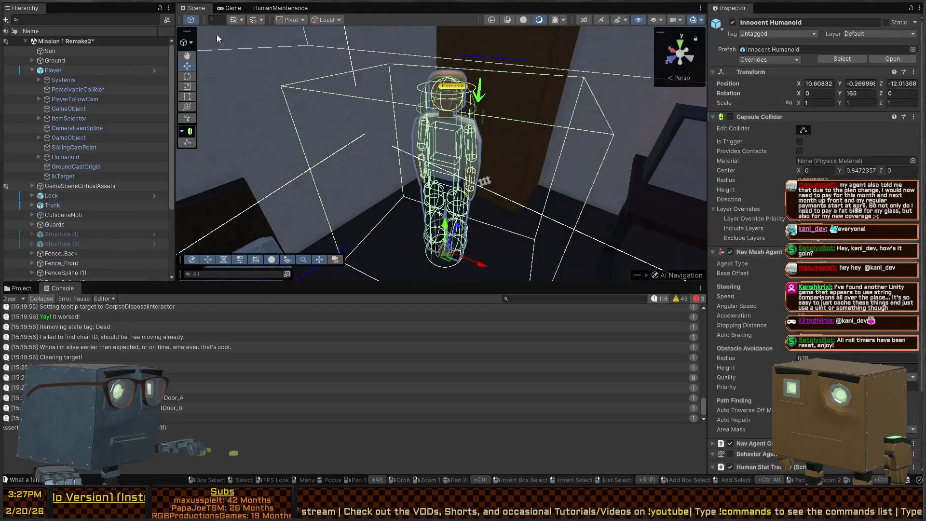
- Survey the humanoid's room and the building in the Scene view, then enter Play mode
mouse_move(531, 159)
left_mouse_down()
mouse_move(339, 157)
mouse_move(464, 138)
left_mouse_up()
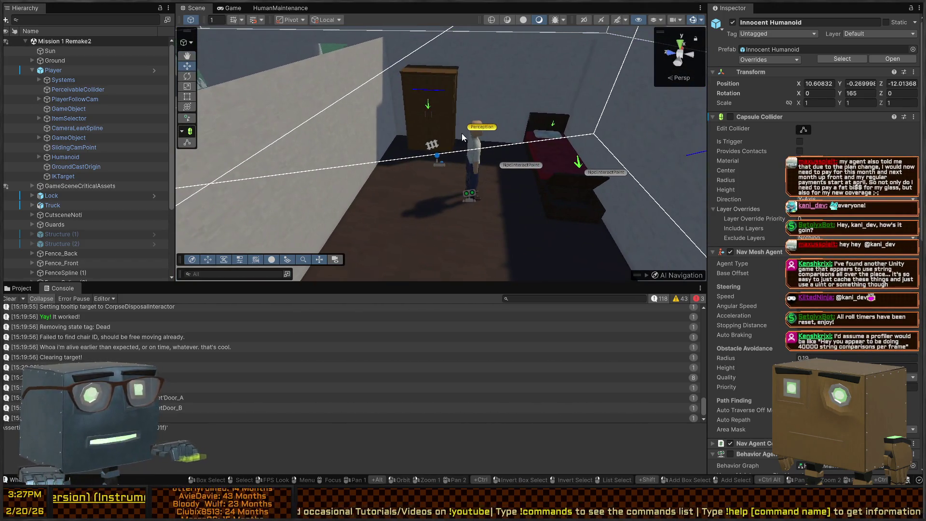
scroll(464, 138, "up", 5)
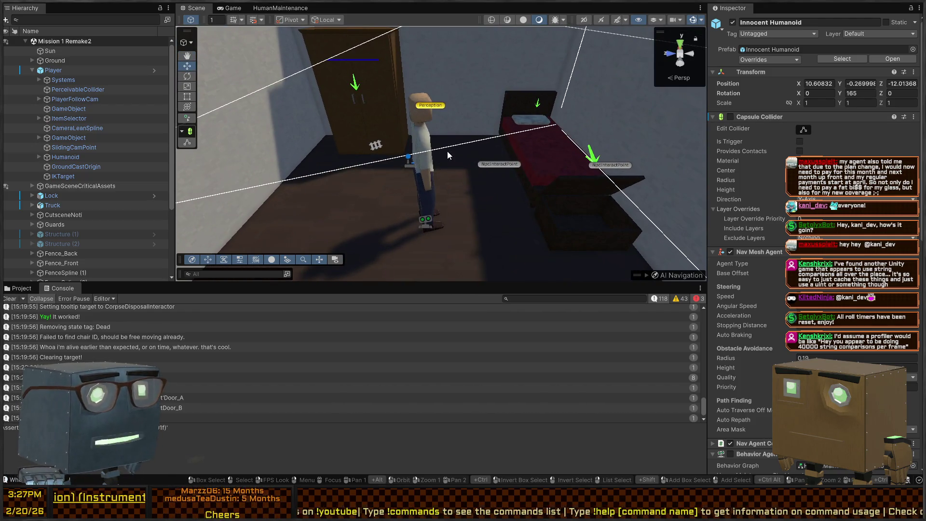
left_click_drag(534, 134, 512, 123)
scroll(772, 216, "down", 10)
scroll(772, 216, "down", 10)
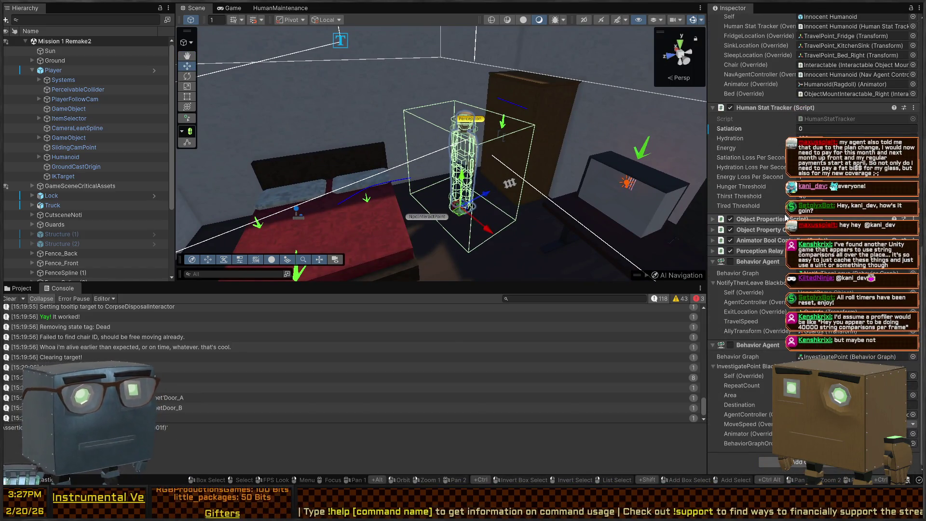
scroll(782, 203, "up", 15)
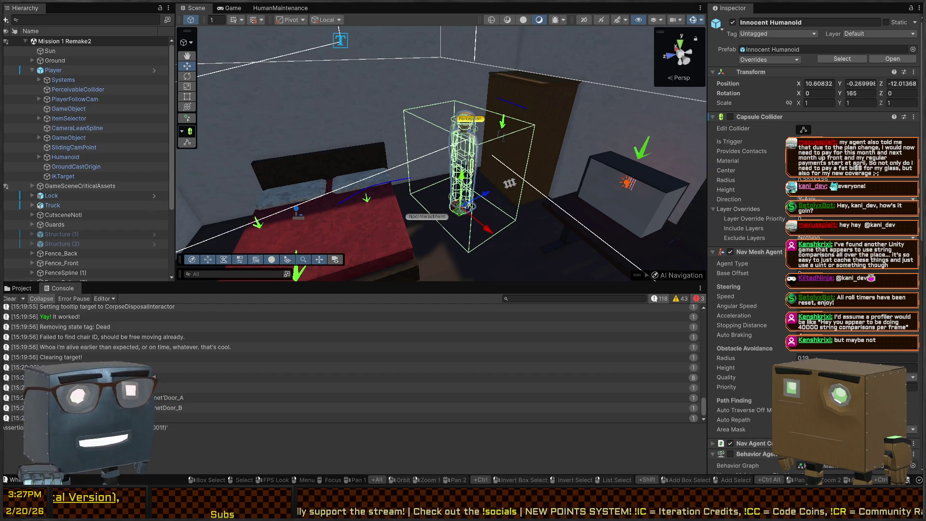
scroll(442, 154, "down", 10)
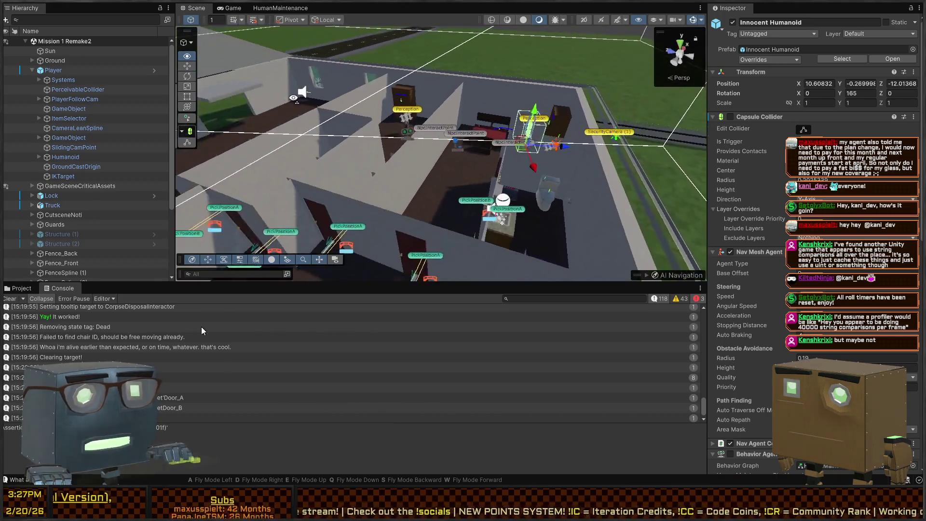
key("q")
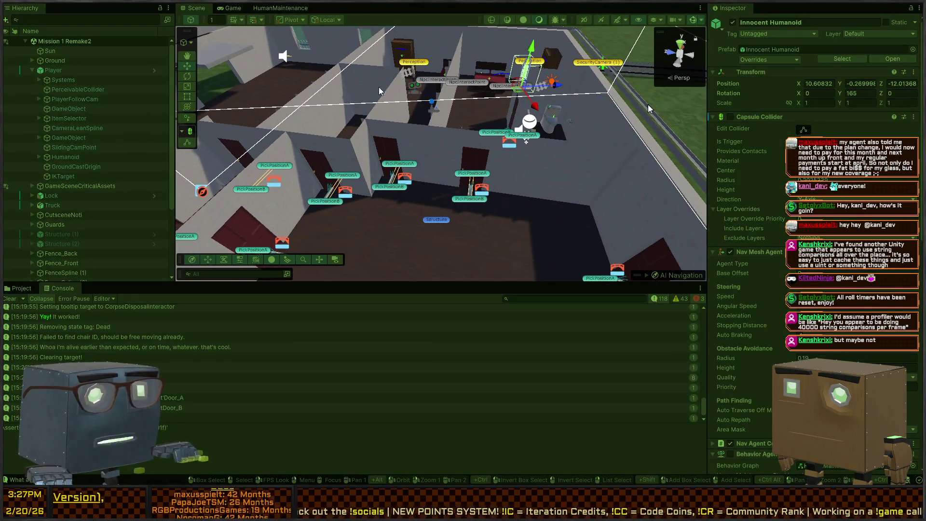
key("ctrl+p")
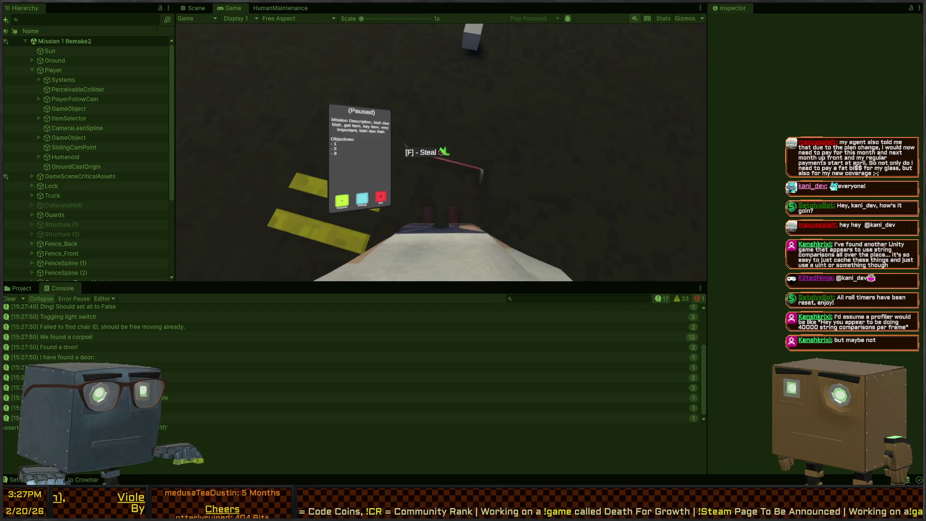
- Pick up the crowbar, walk into the house, draw it and close the door
key("f")
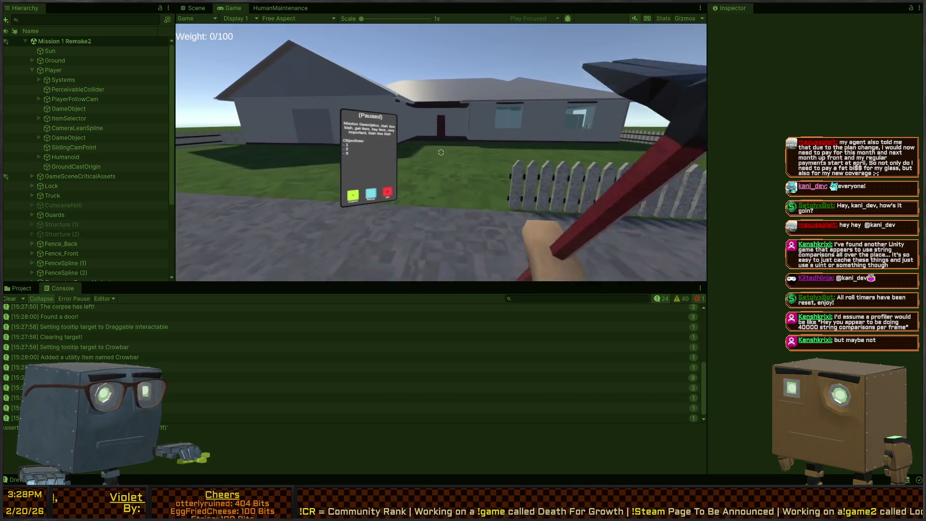
scroll(441, 152, "down", 2)
key("w")
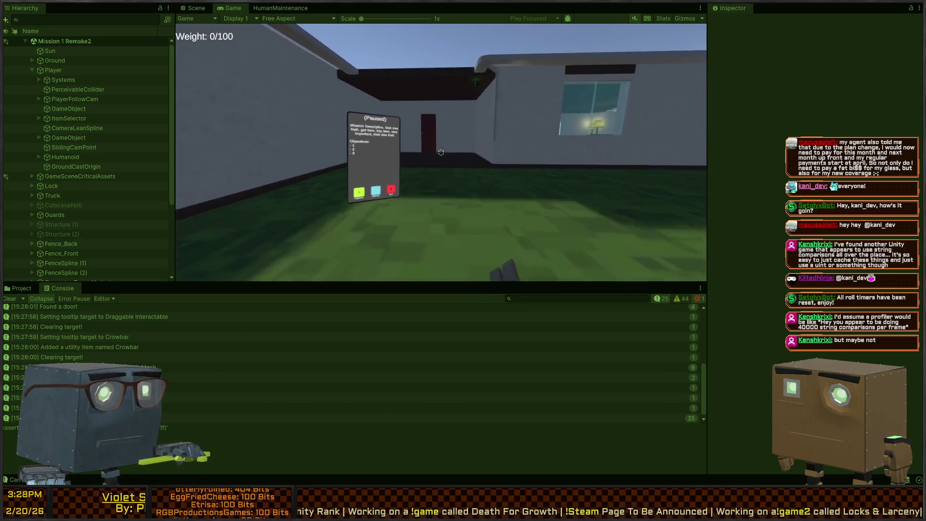
key("w")
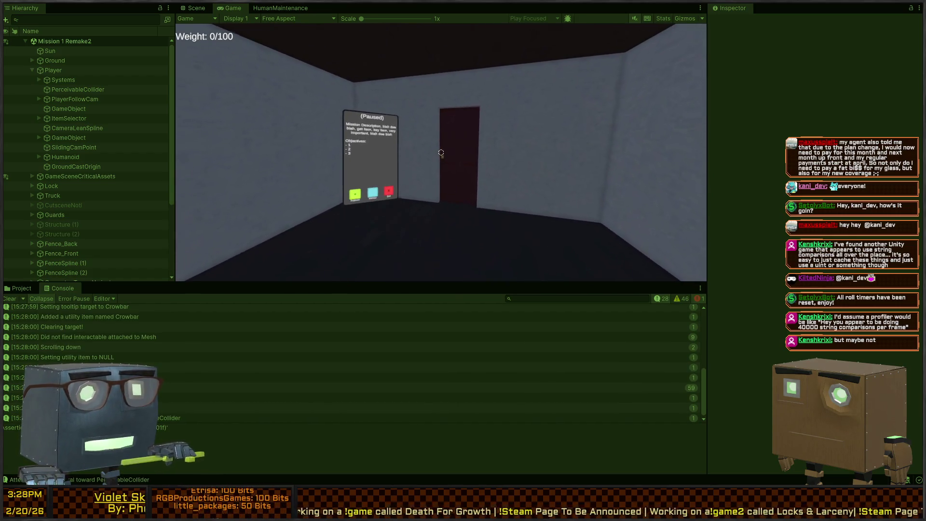
key("1")
key("w")
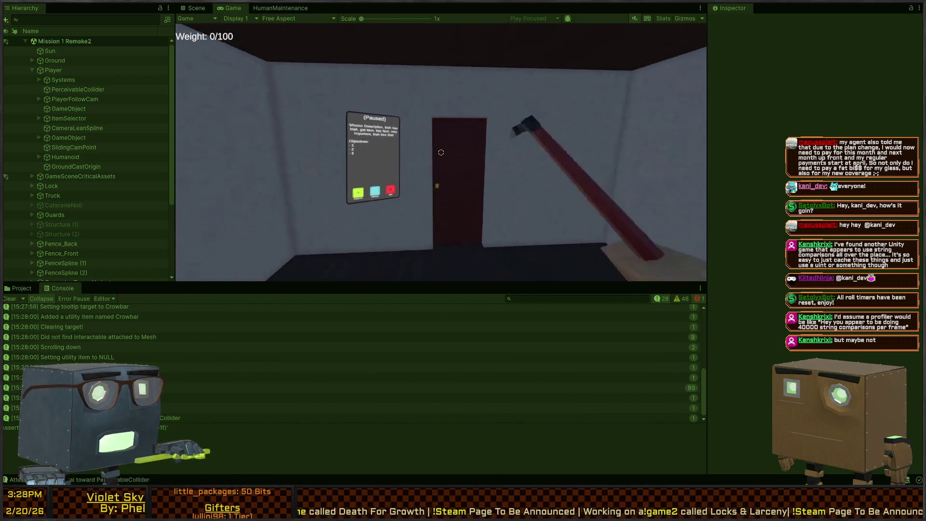
key("f")
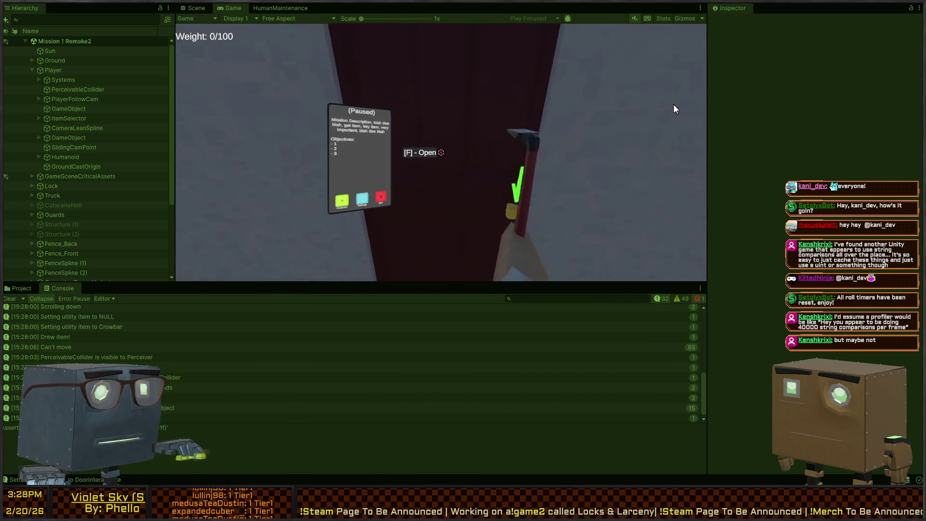
- Look along the hallway of red doors, open one and check the bedroom behind it
key("s")
key("a")
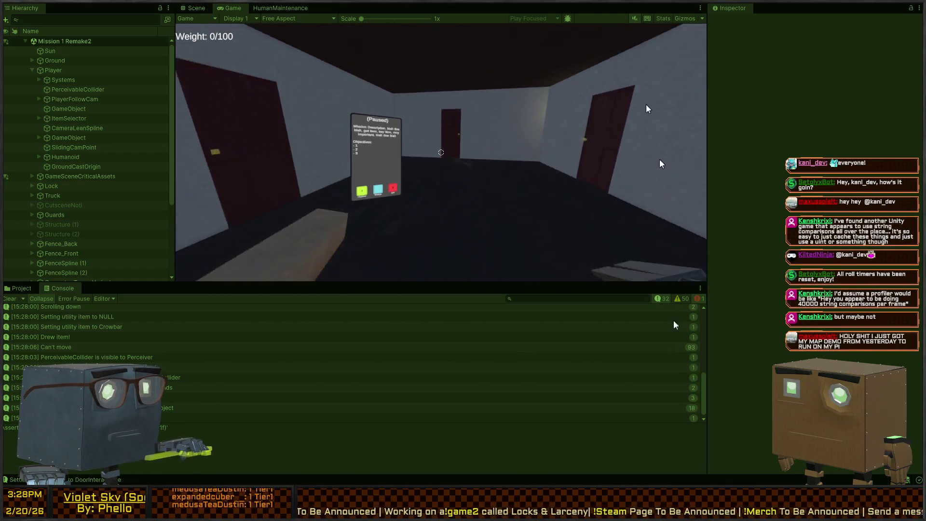
key("d")
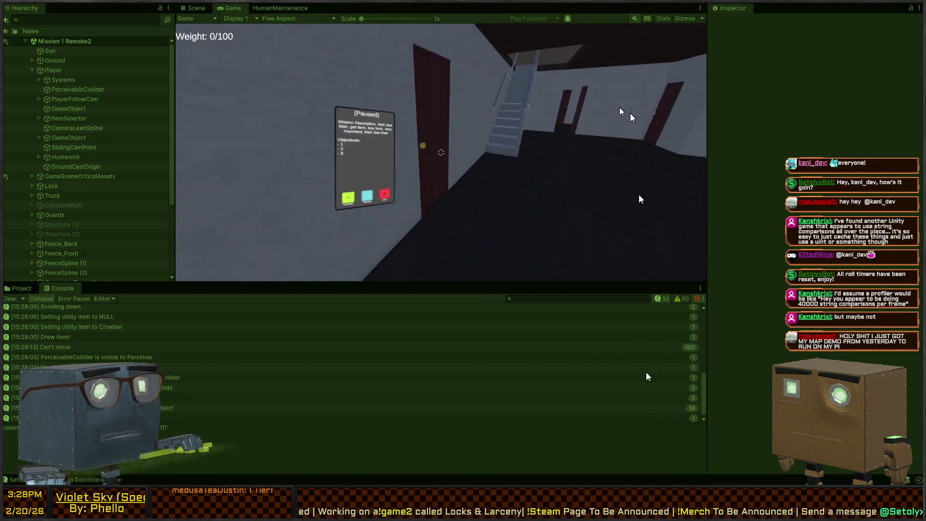
key("a")
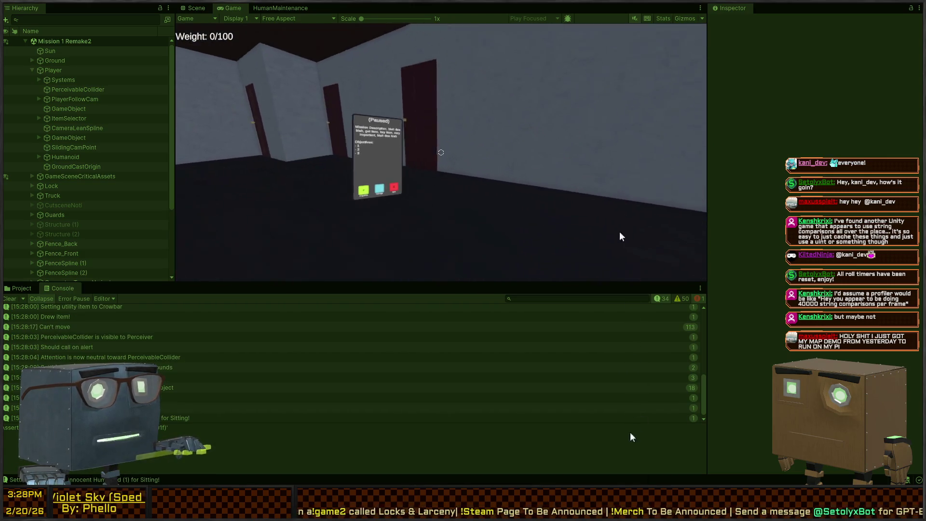
key("d")
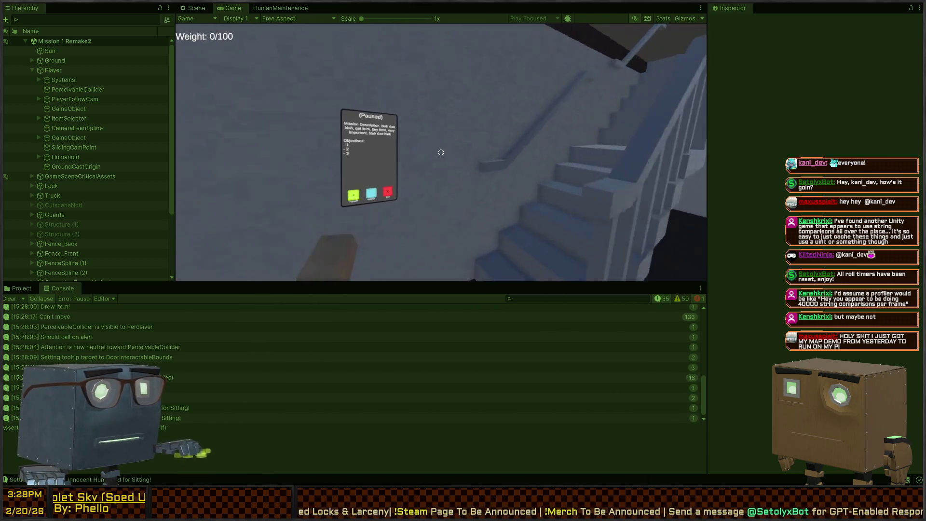
key("w")
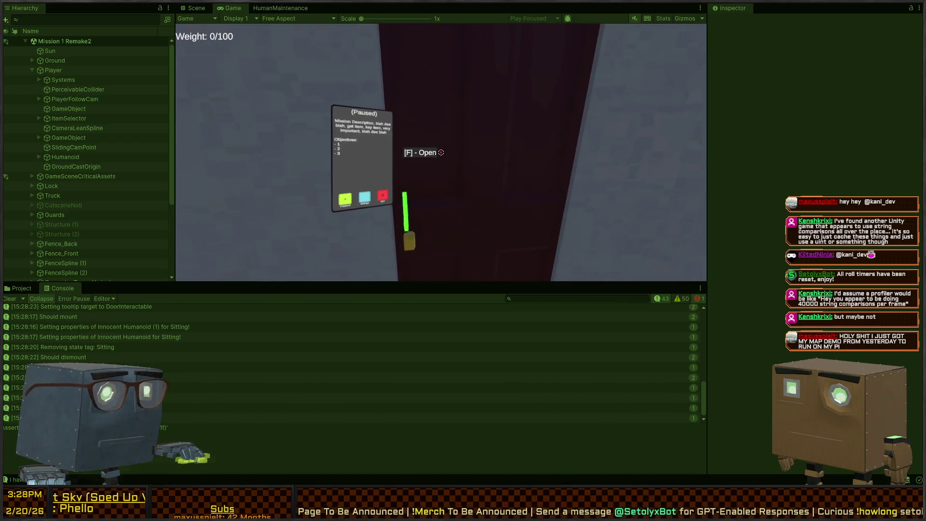
key("f")
key("w")
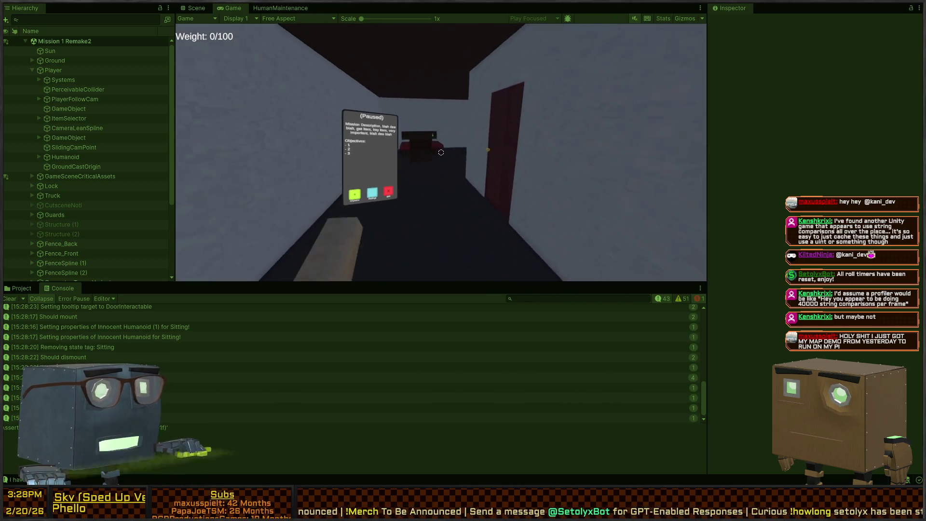
key("w")
key("d")
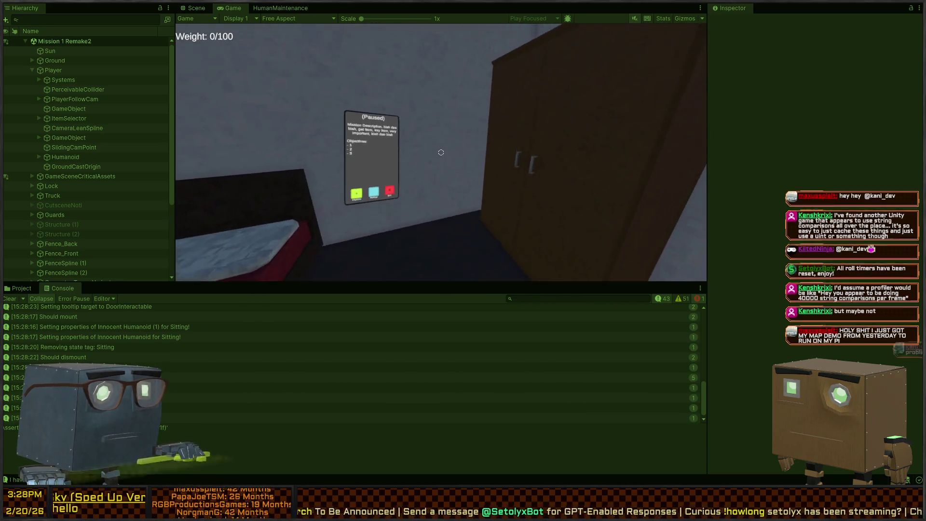
key("a")
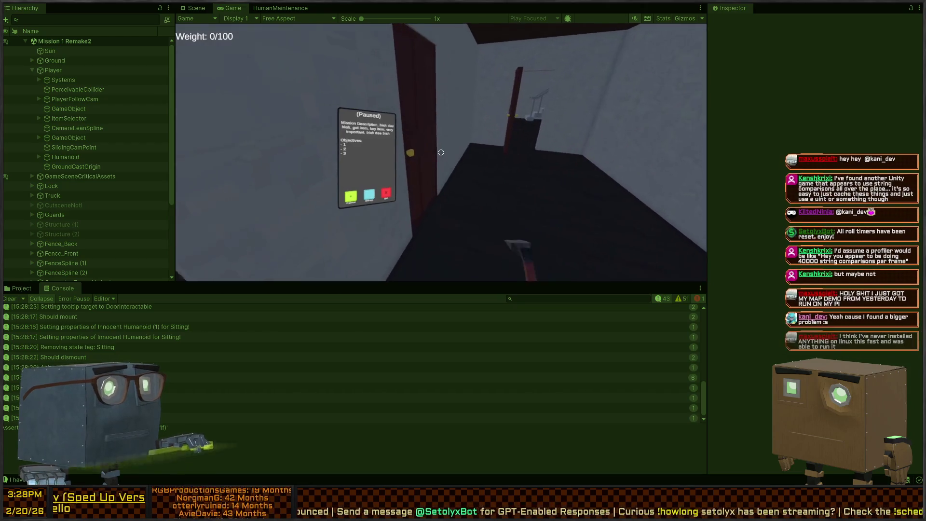
key("w")
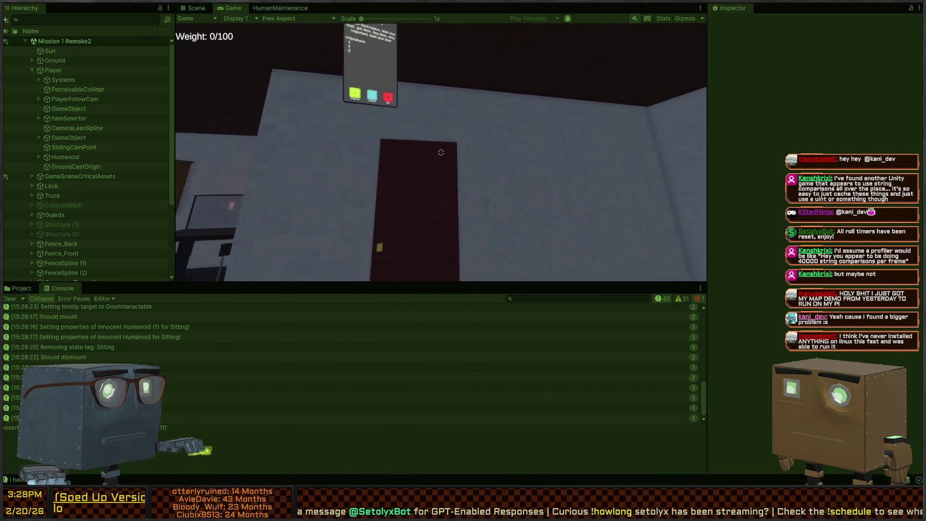
key("a")
key("w")
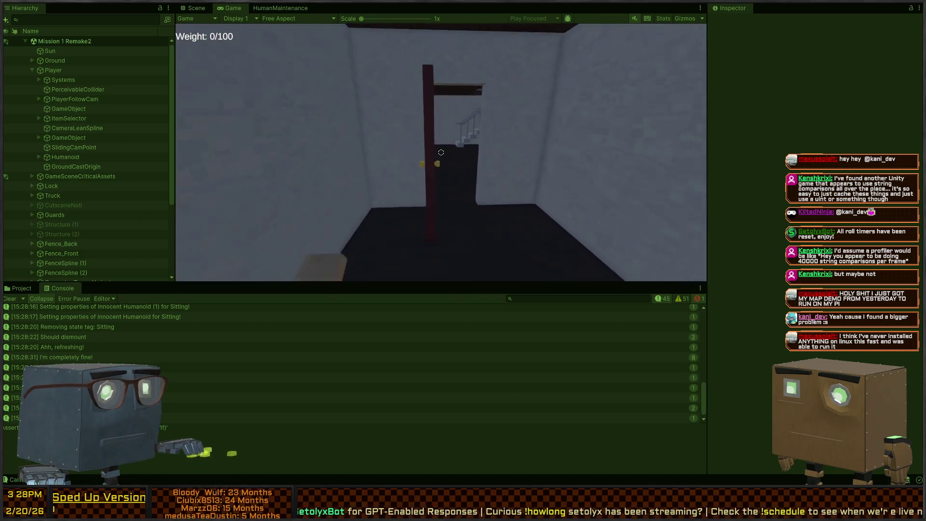
- Tour the humanoid's bedroom and upper floor, then open the outside door onto the grass
key("w")
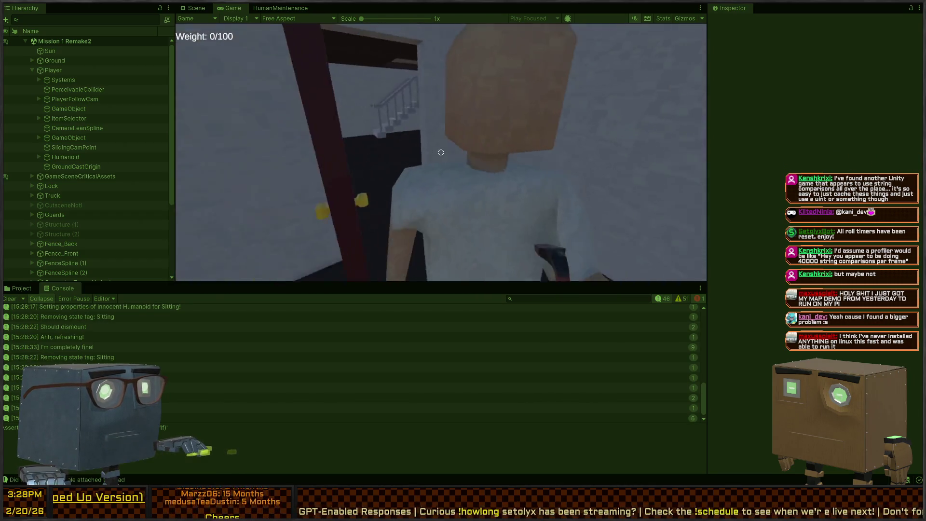
key("w")
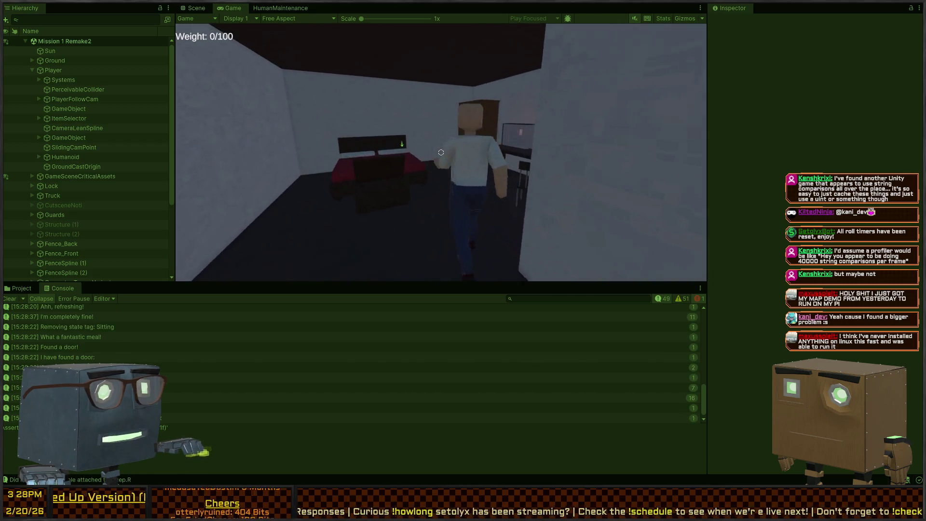
key("w")
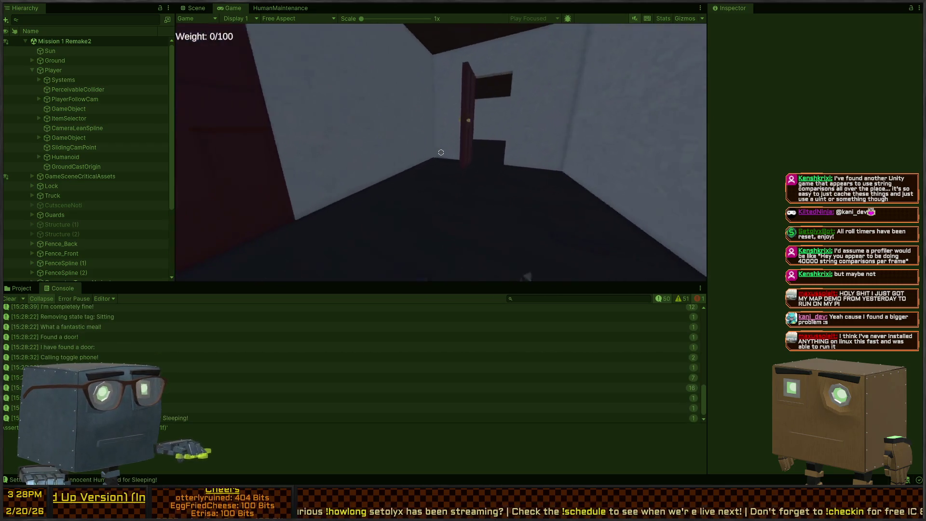
key("w")
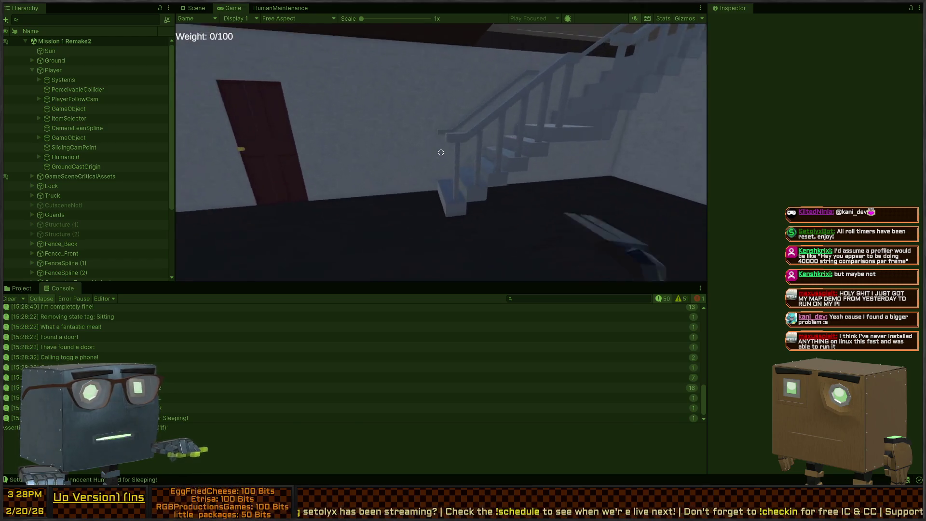
key("w")
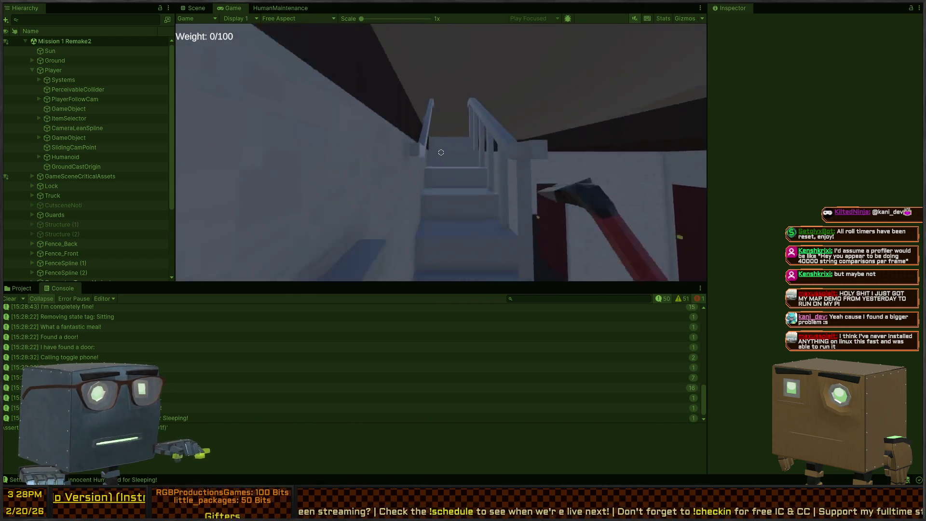
key("w")
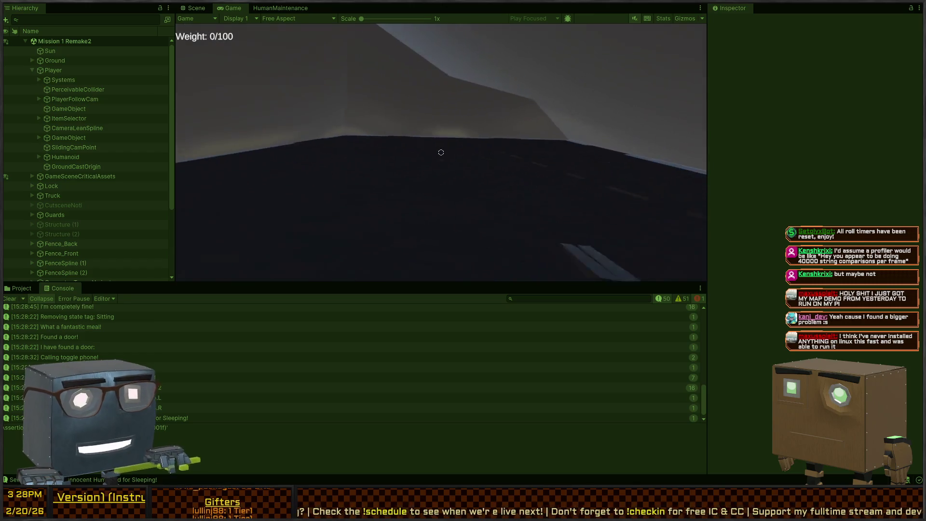
key("w")
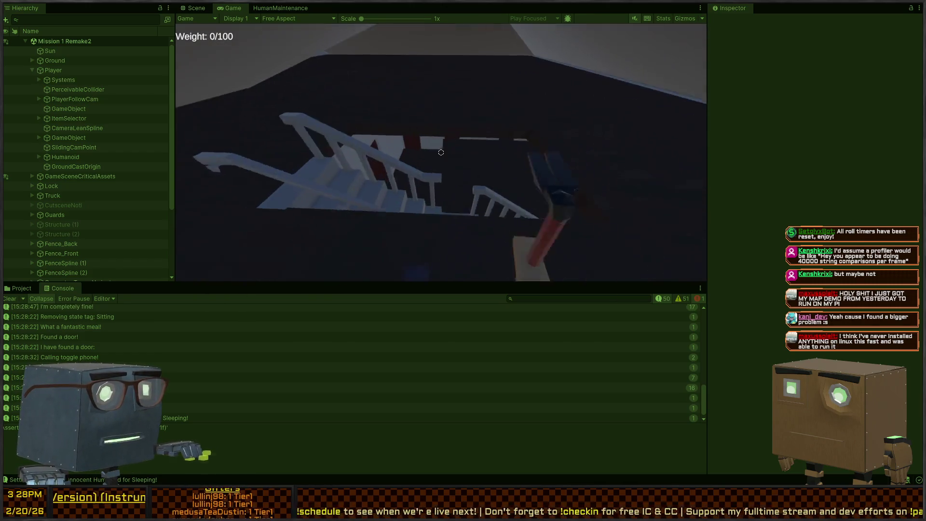
key("w")
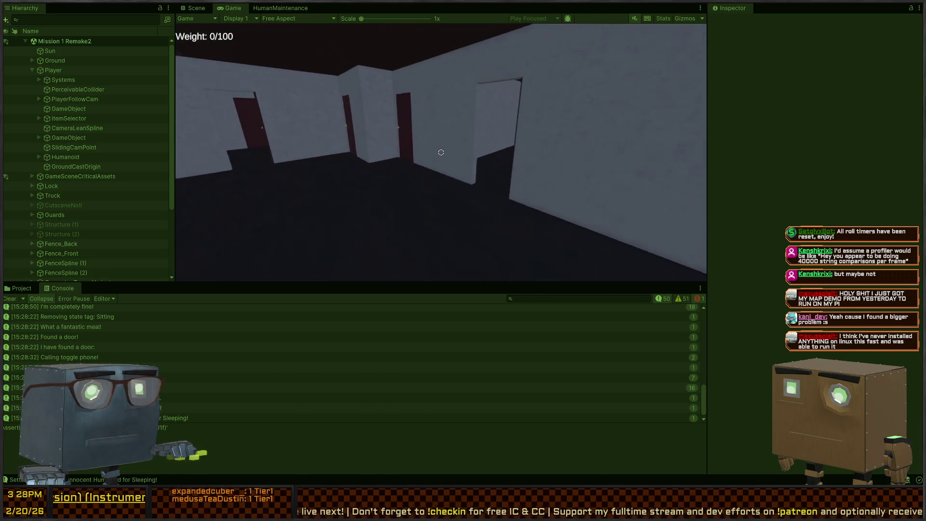
key("w")
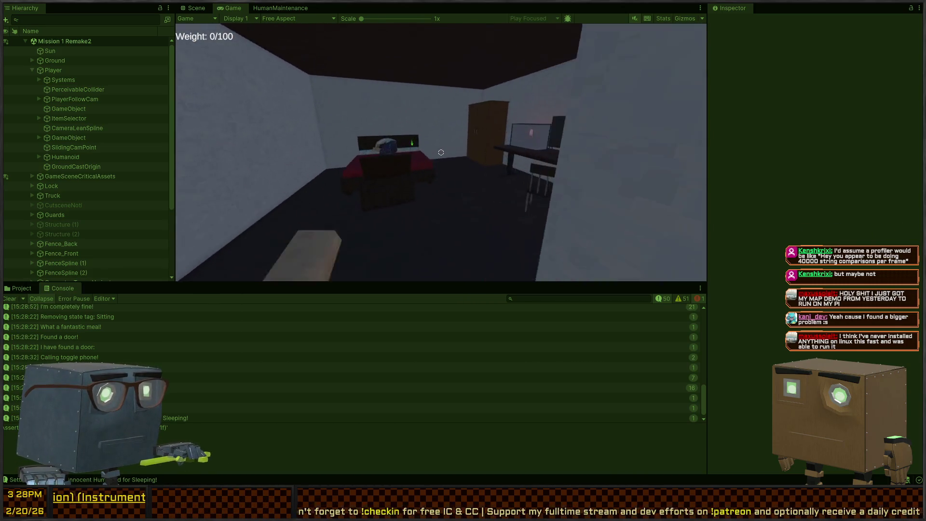
key("w")
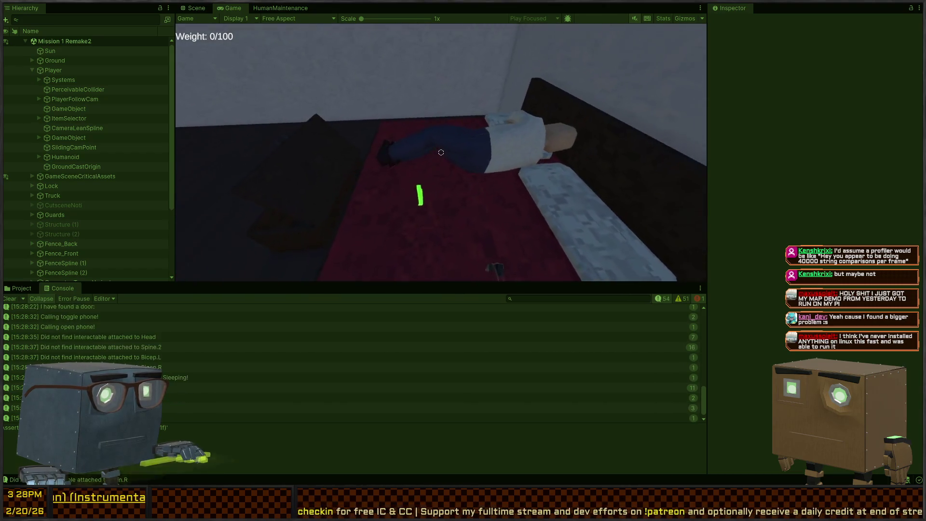
key("w")
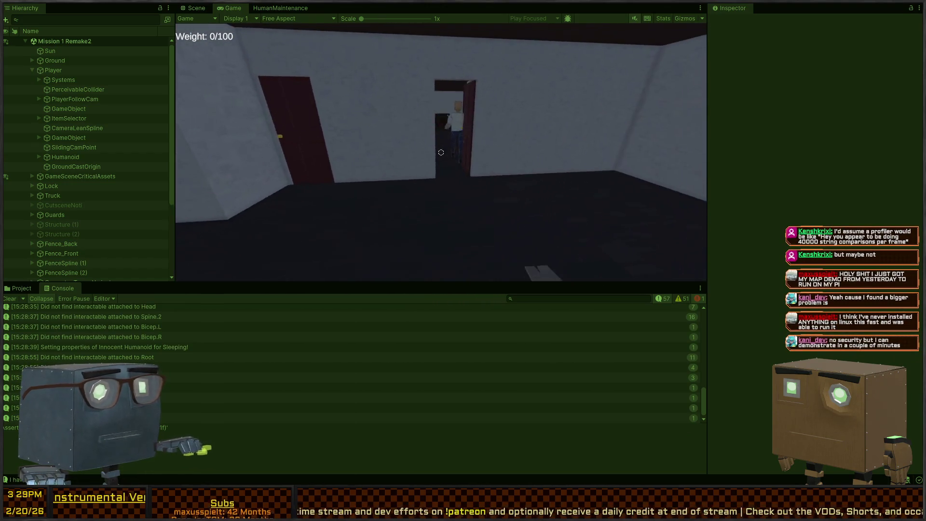
key("w")
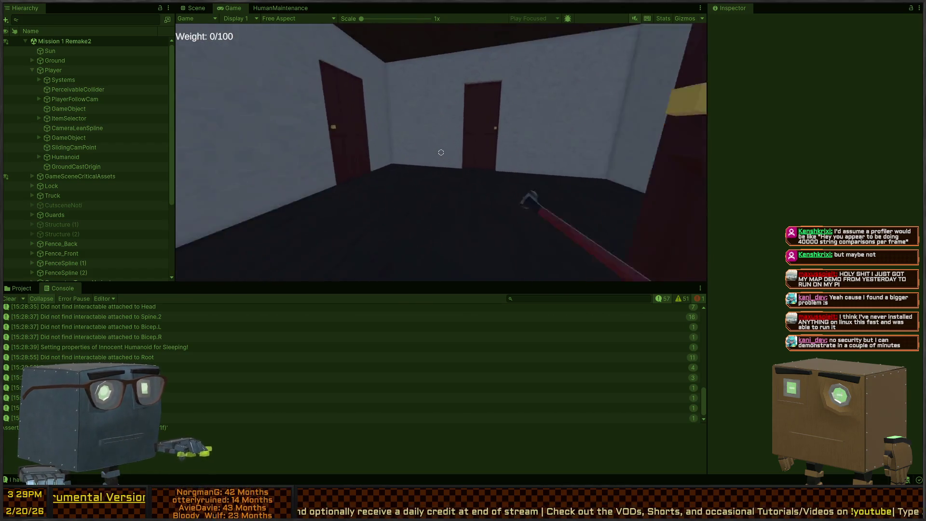
key("f")
key("w")
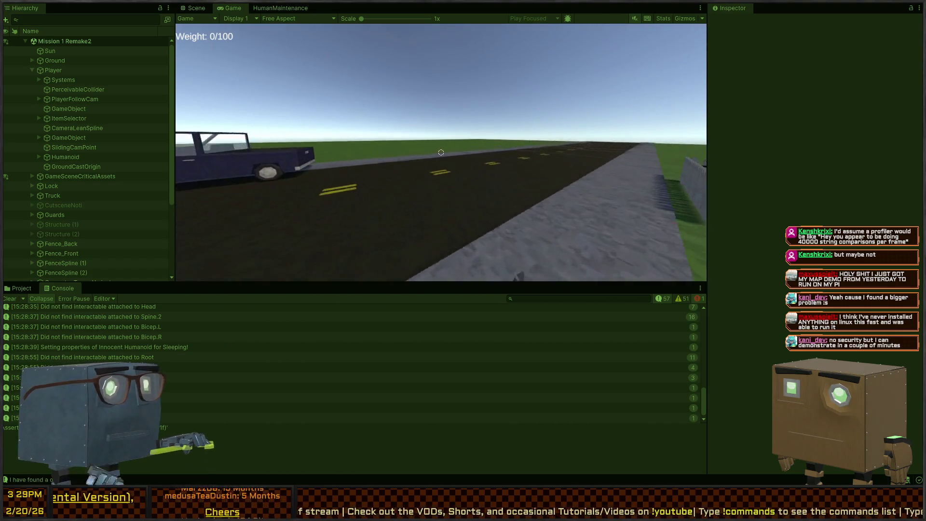
- Cross the grass, climb in through the broken window and approach the NPC in the kitchen
key("w")
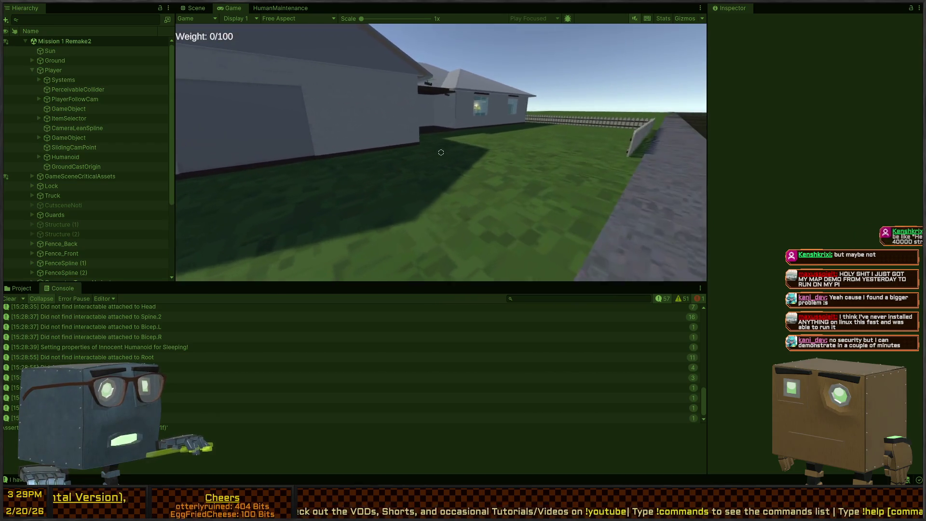
key("w")
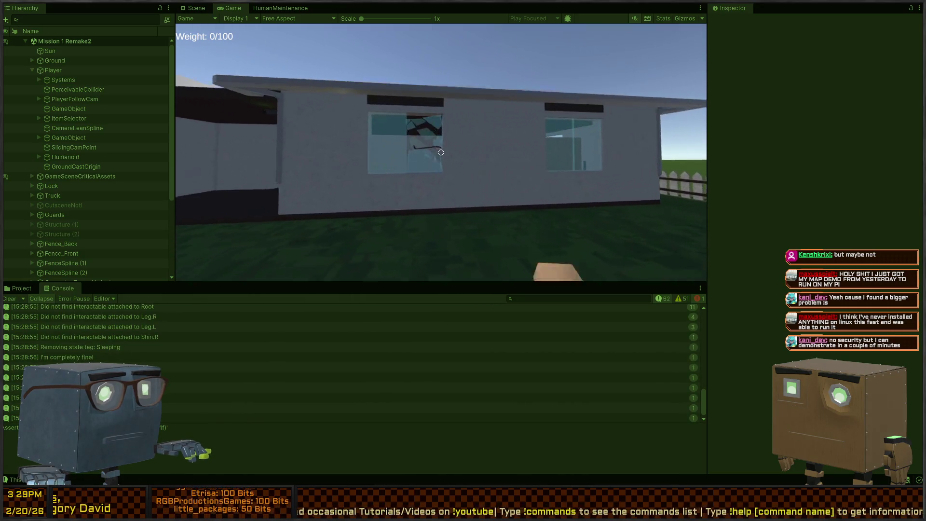
key("w")
key("w")
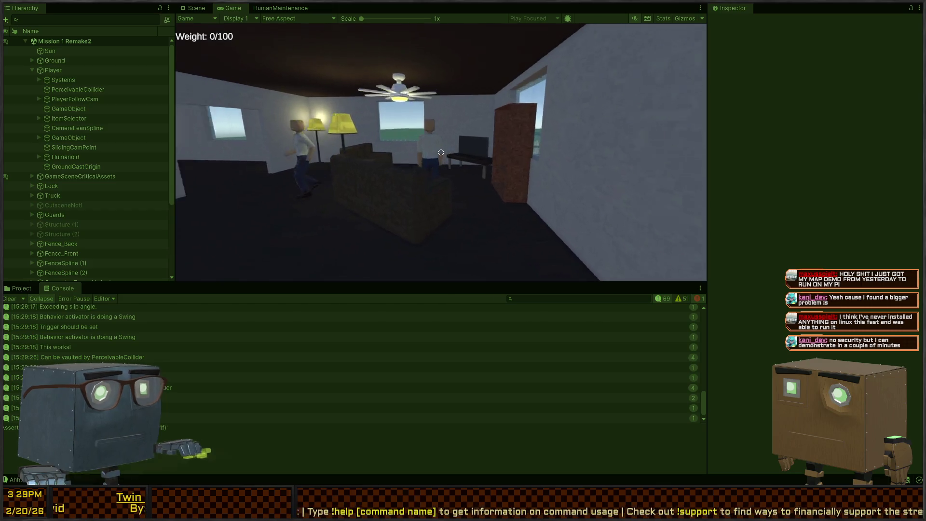
key("w")
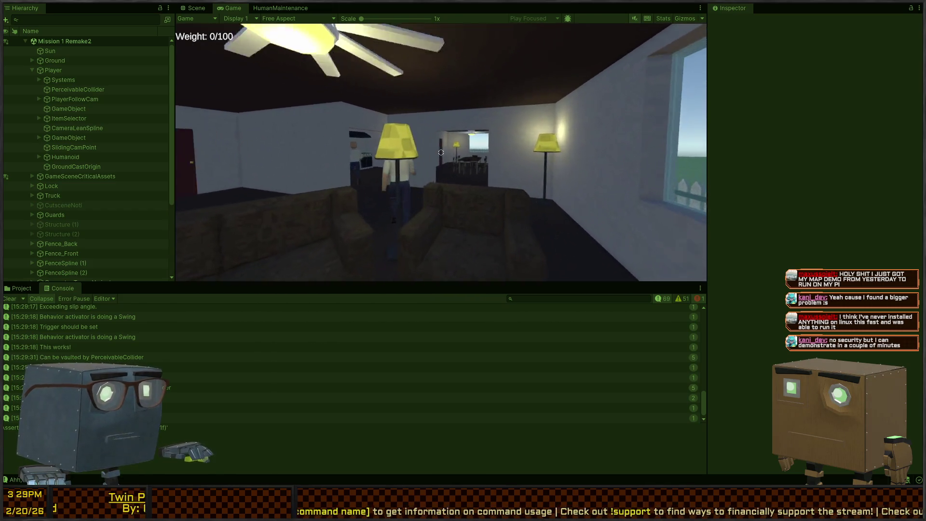
key("w")
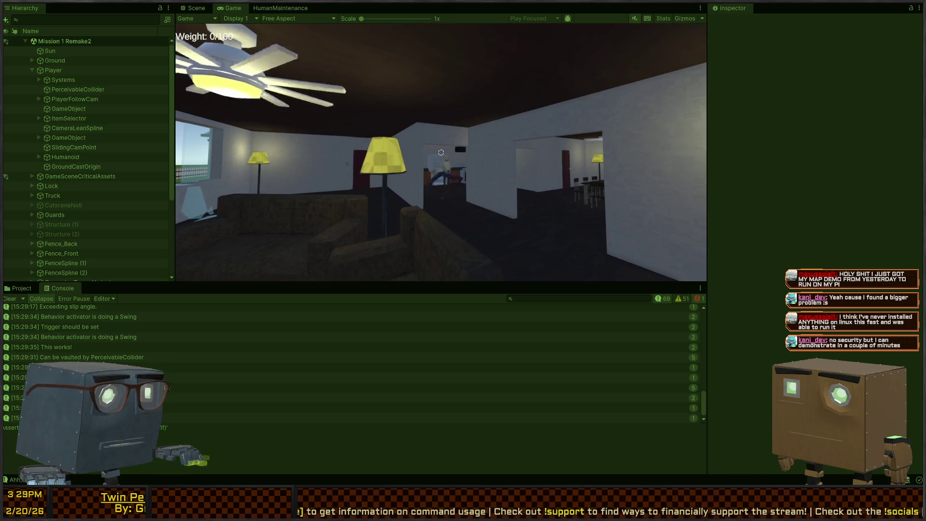
key("w")
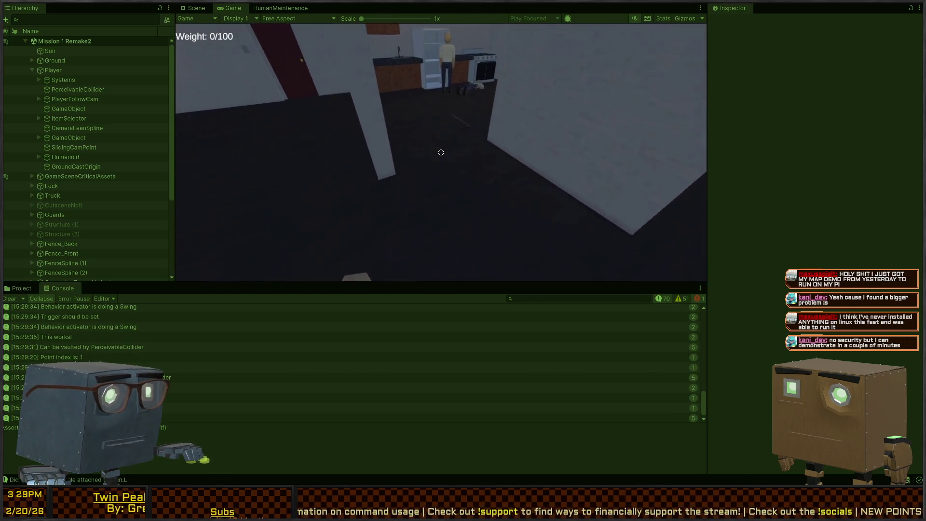
key("w")
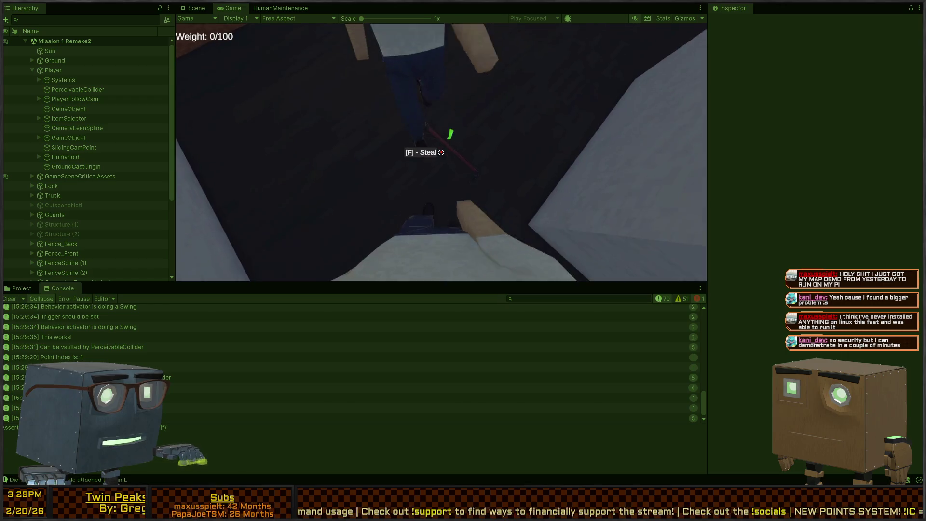
- Knock the NPC down, strike it with the tool by the wall, then stop Play mode
key("f")
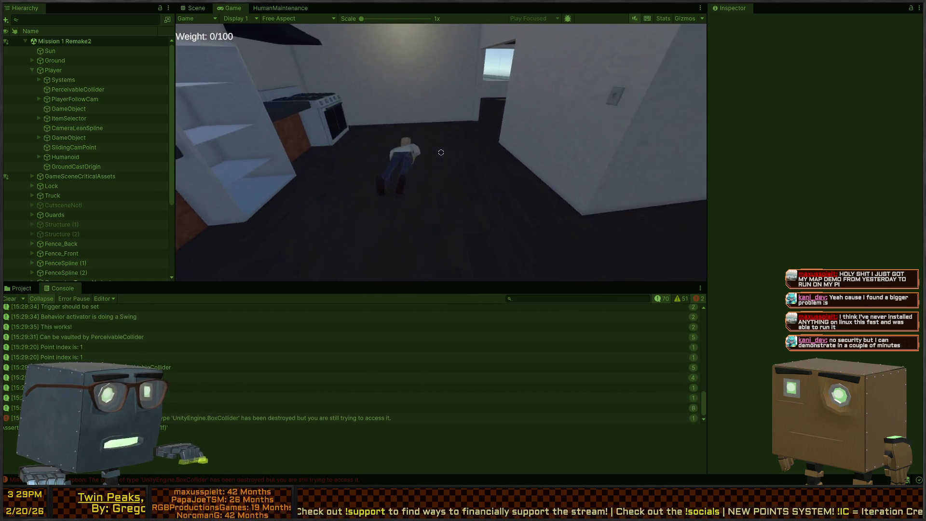
key("w")
left_click(441, 152)
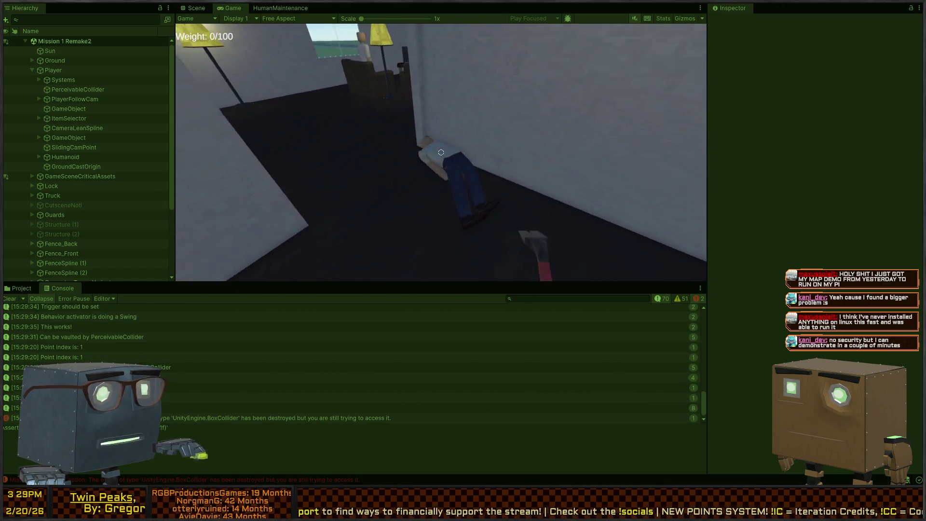
key("w")
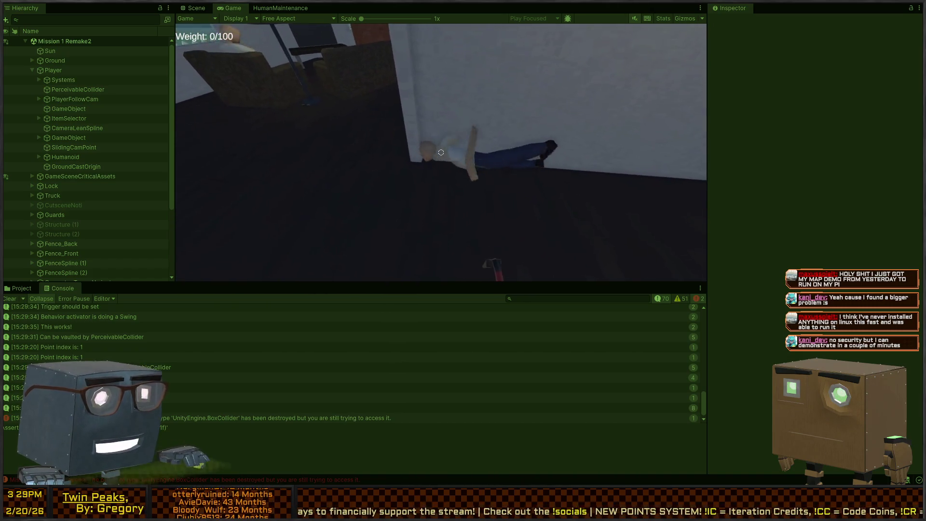
key("ctrl+p")
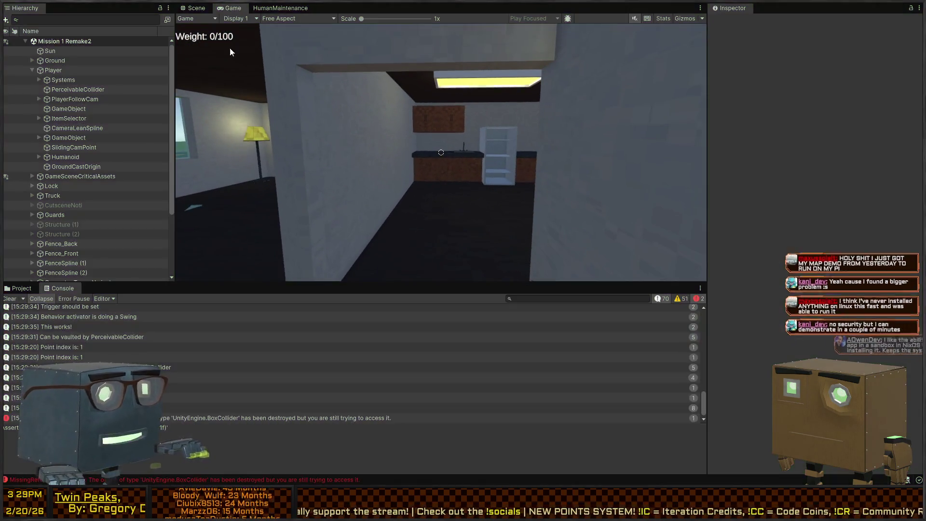
- Open the Innocent Humanoid prefab and inspect the components of Humanoid(Ragdoll)
scroll(550, 139, "up", 10)
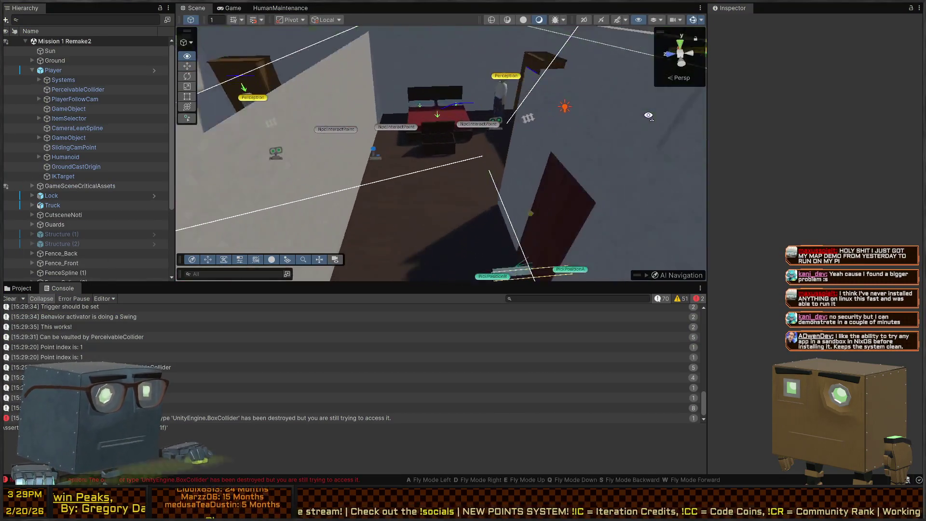
left_click(448, 187)
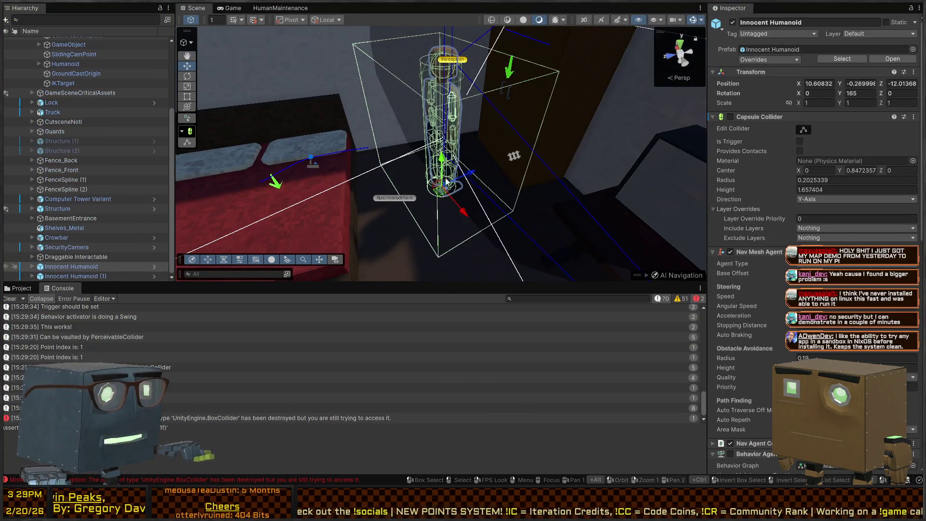
left_click(55, 267)
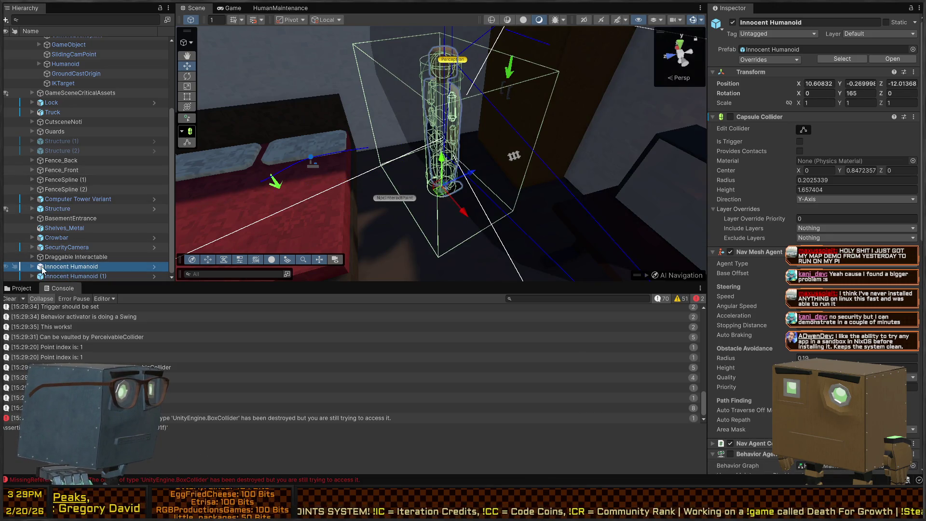
left_click(153, 267)
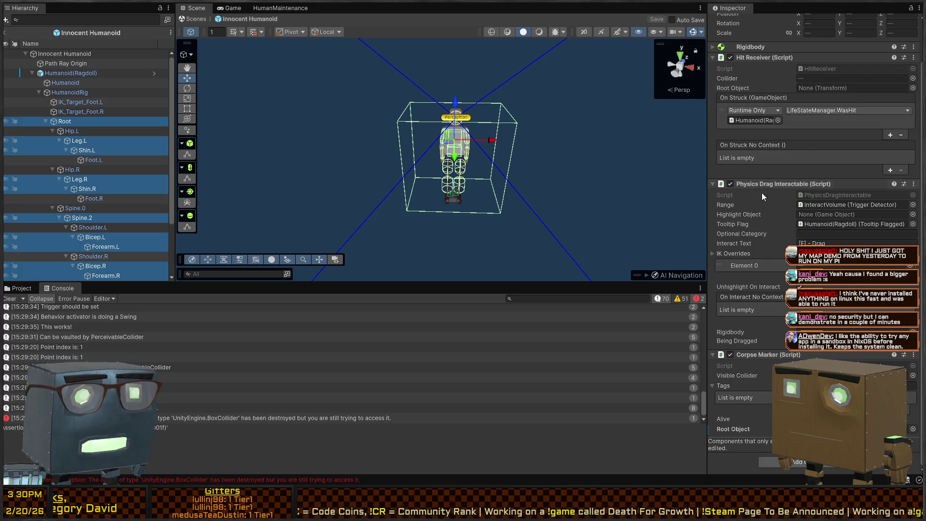
left_click(69, 87)
left_click(51, 74)
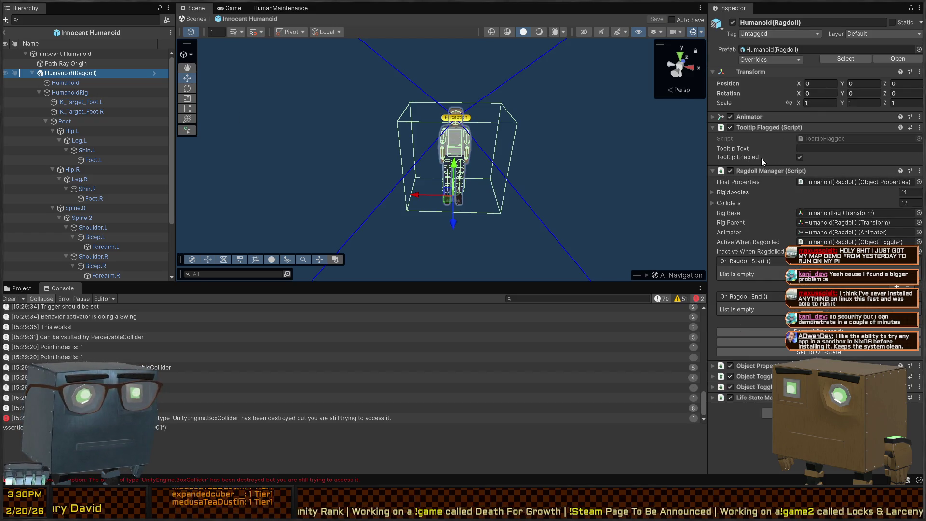
left_click(816, 179)
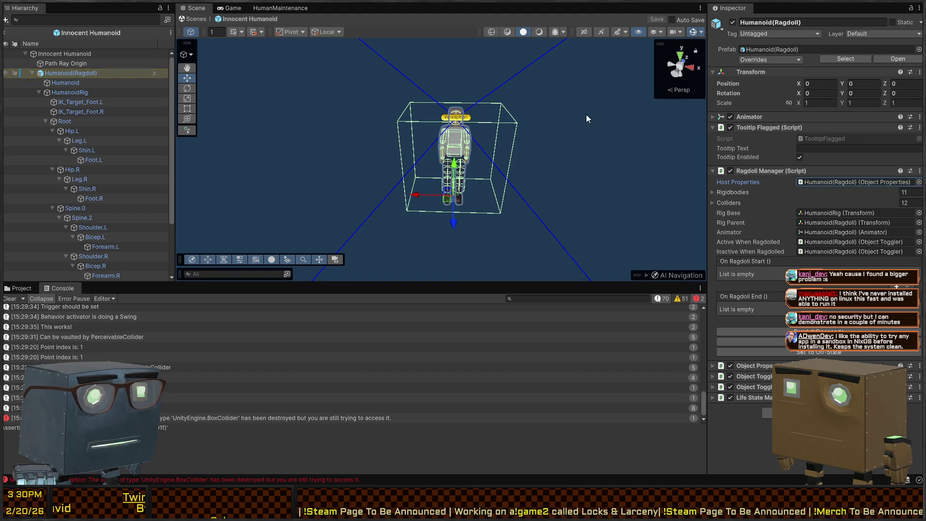
scroll(70, 135, "down", 3)
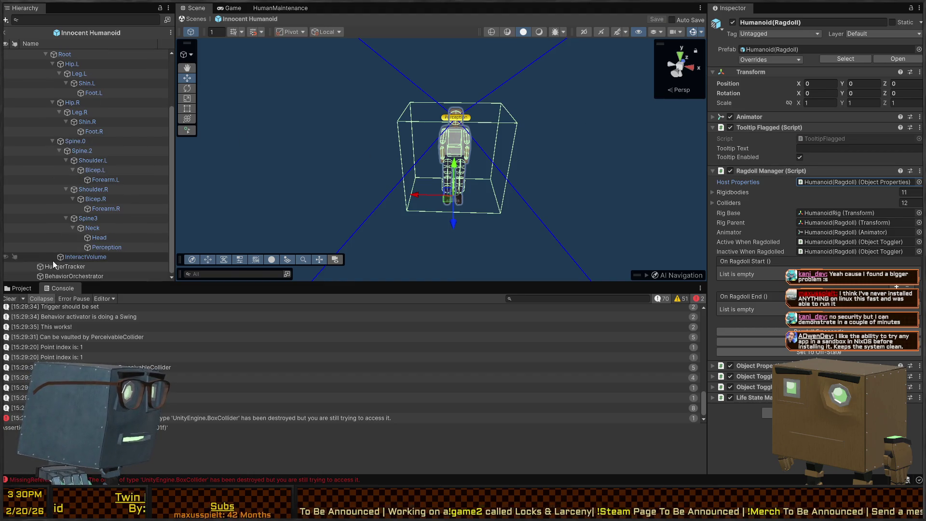
scroll(53, 193, "up", 3)
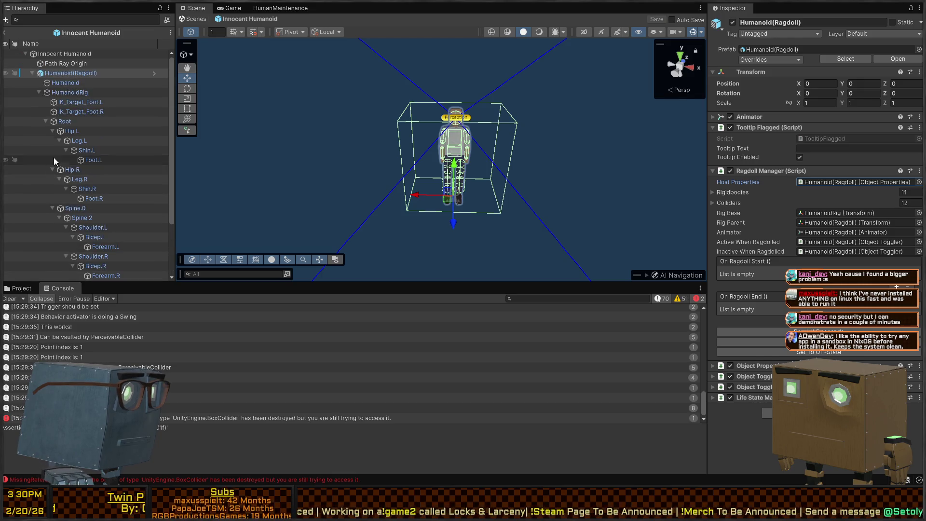
left_click(39, 91)
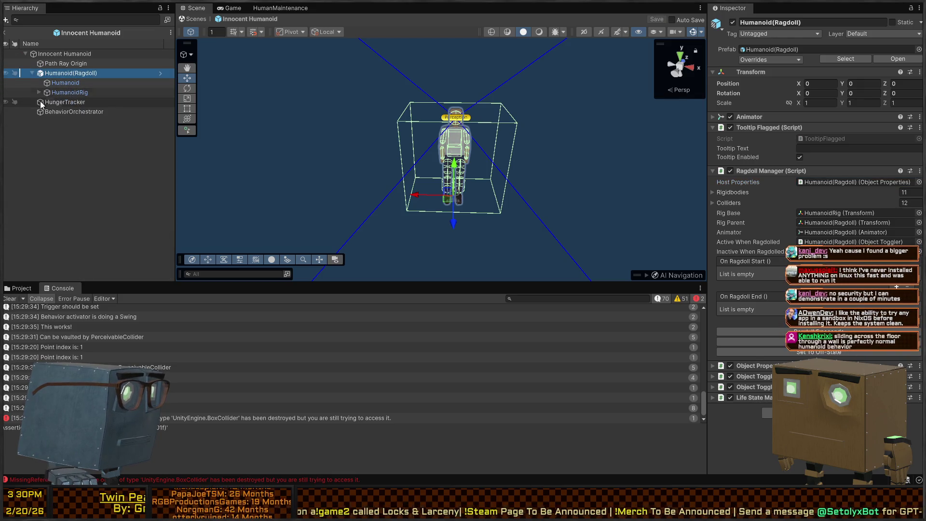
left_click(44, 66)
left_click(62, 74)
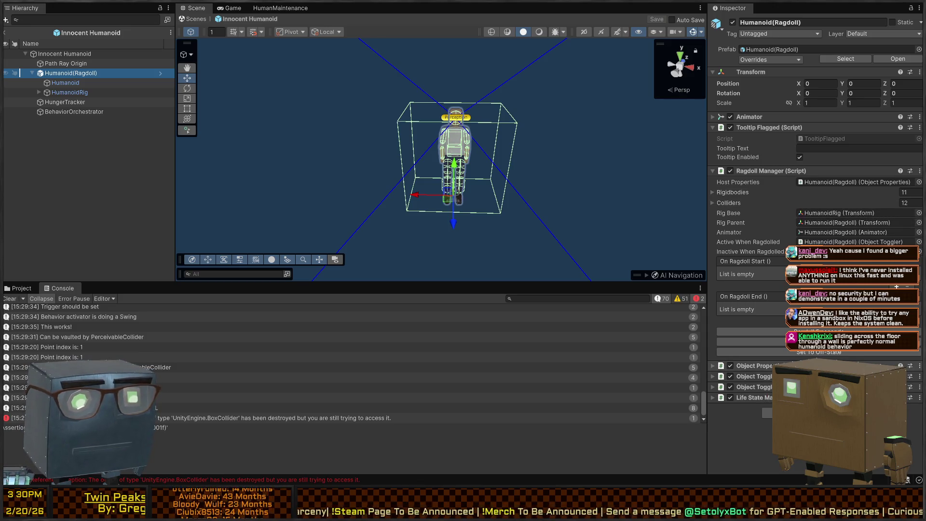
- Expand Humanoid(Ragdoll)'s Object Properties and run Find References In Scene on it
left_click(753, 366)
scroll(753, 338, "down", 2)
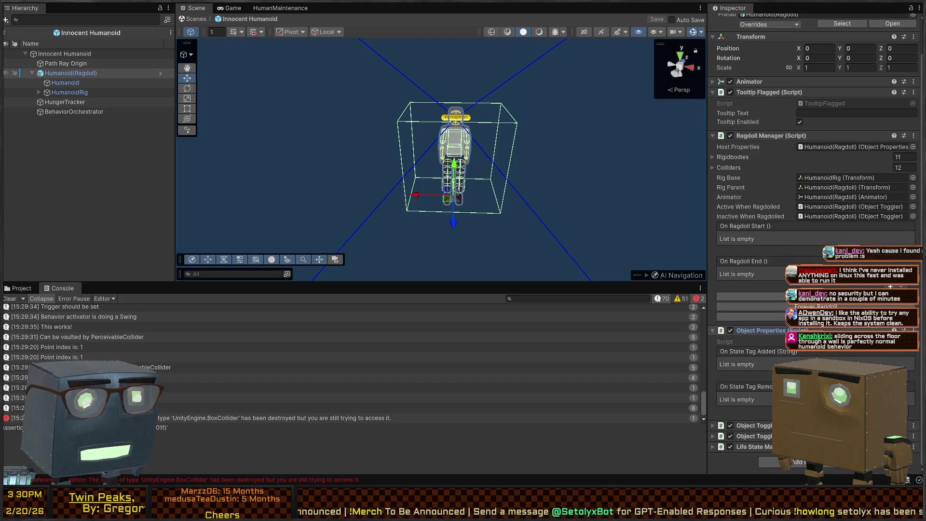
right_click(763, 330)
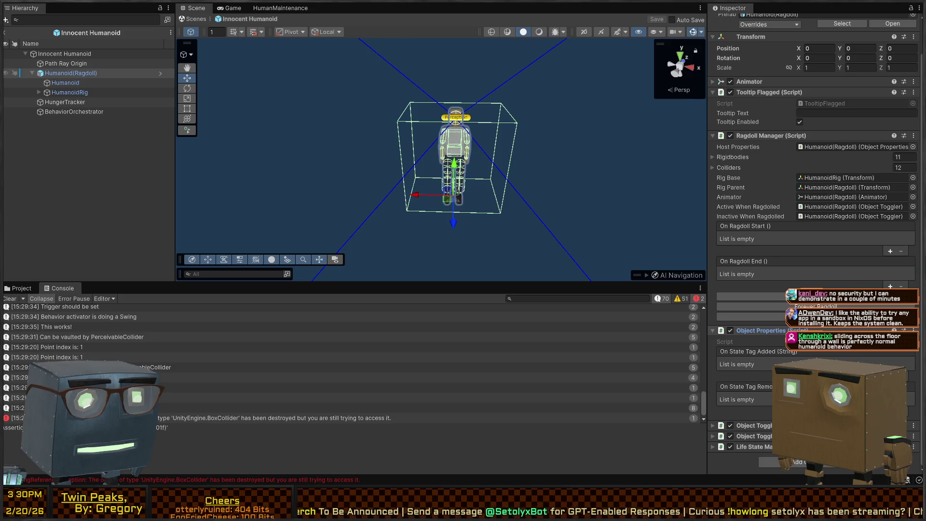
left_click(763, 406)
left_click(61, 54)
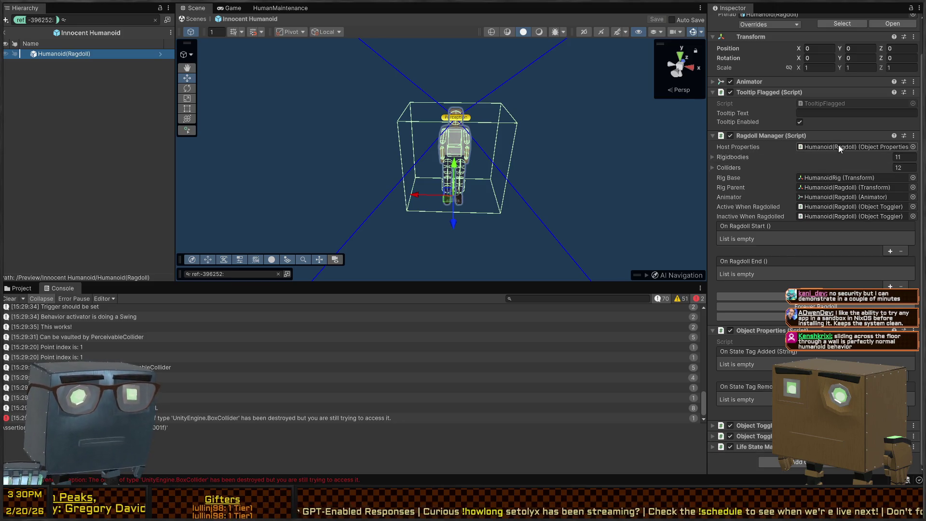
scroll(839, 144, "up", 2)
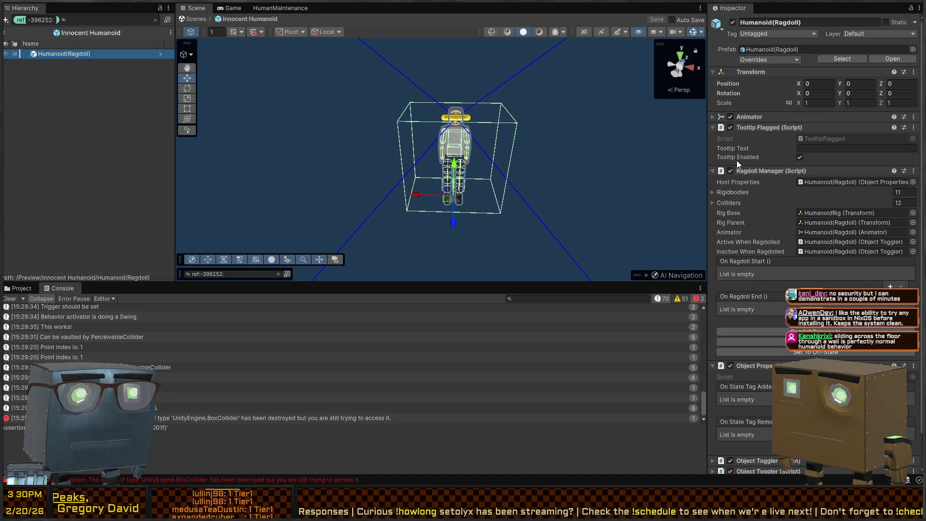
scroll(758, 268, "down", 2)
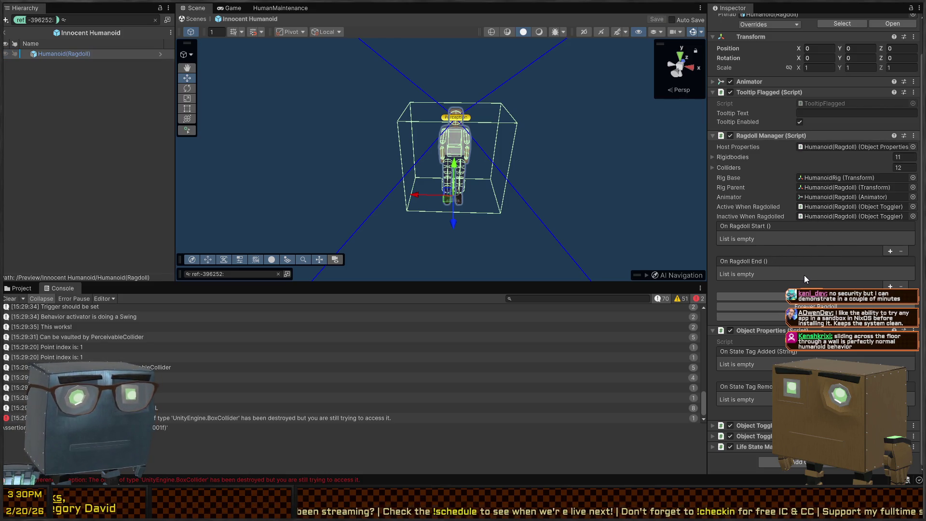
key("alt+Tab")
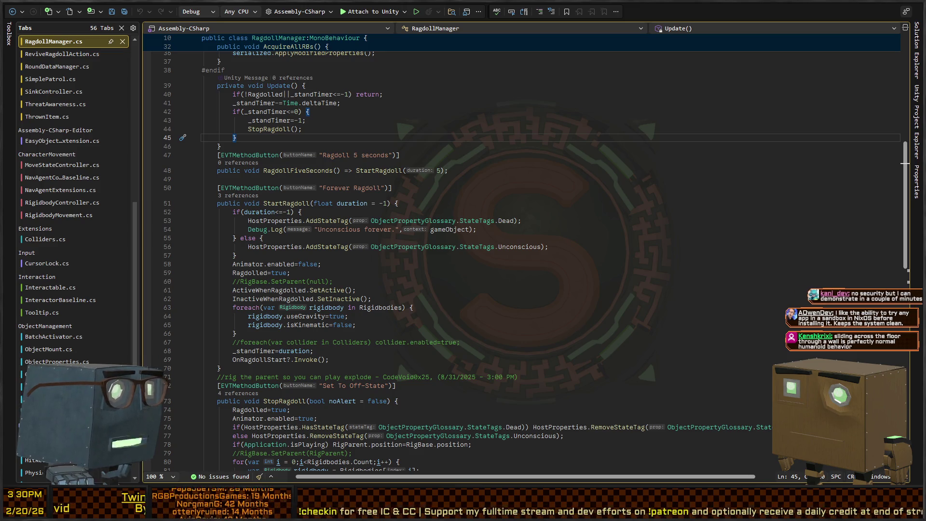
left_click(478, 167)
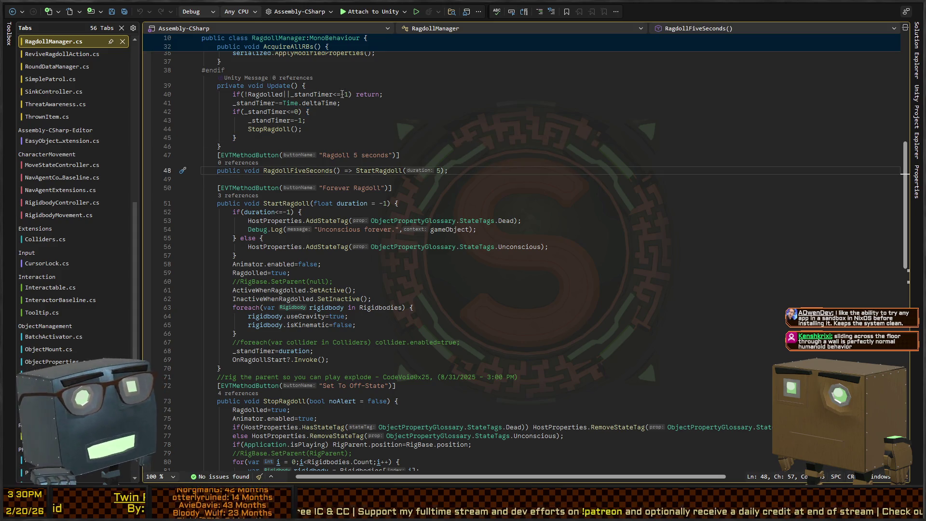
left_click(435, 129)
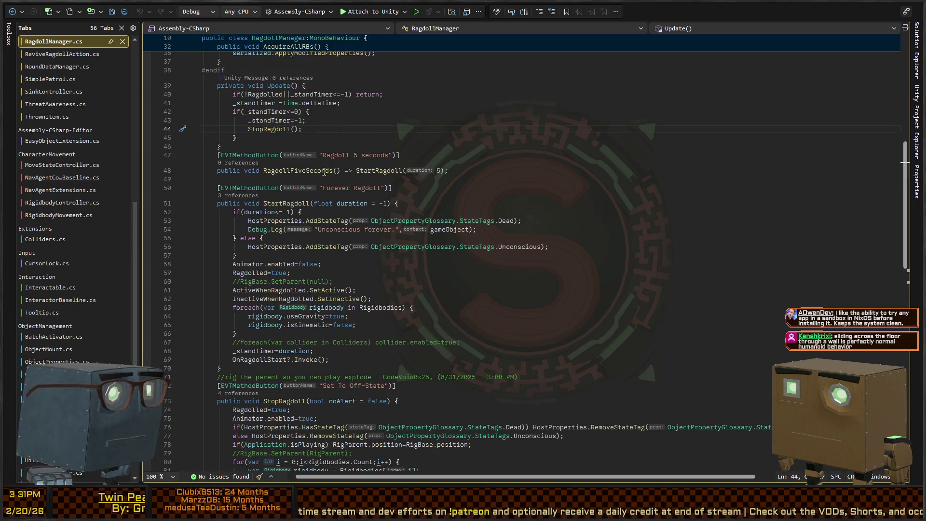
scroll(267, 172, "up", 3)
scroll(300, 246, "up", 5)
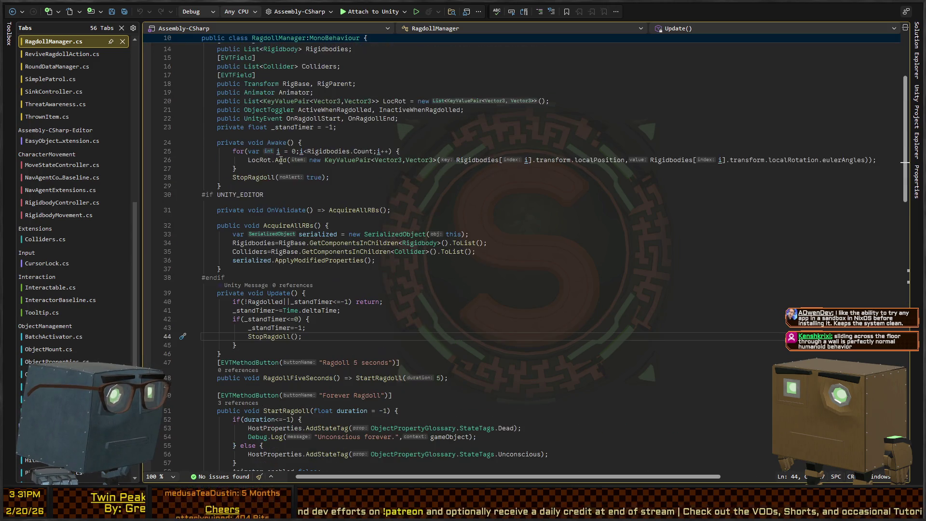
scroll(299, 246, "down", 8)
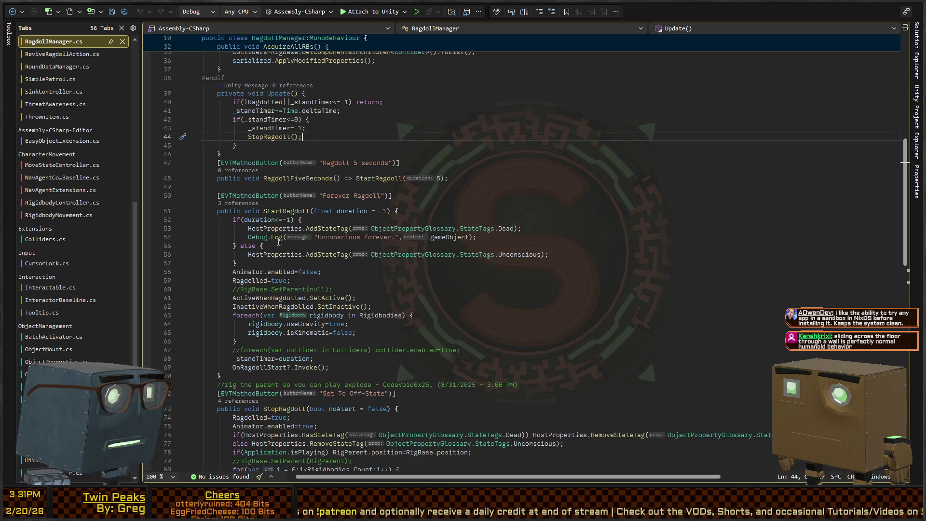
left_click(334, 228)
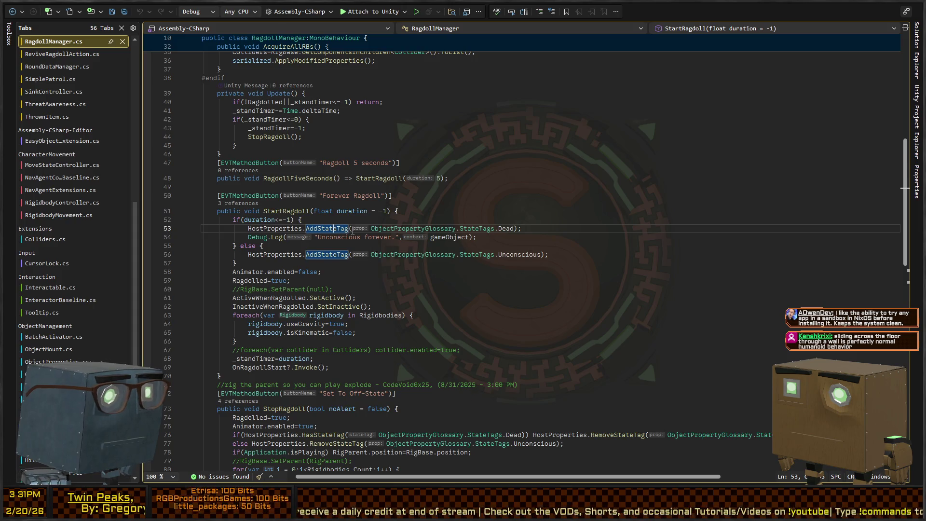
scroll(349, 243, "down", 4)
scroll(302, 220, "down", 6)
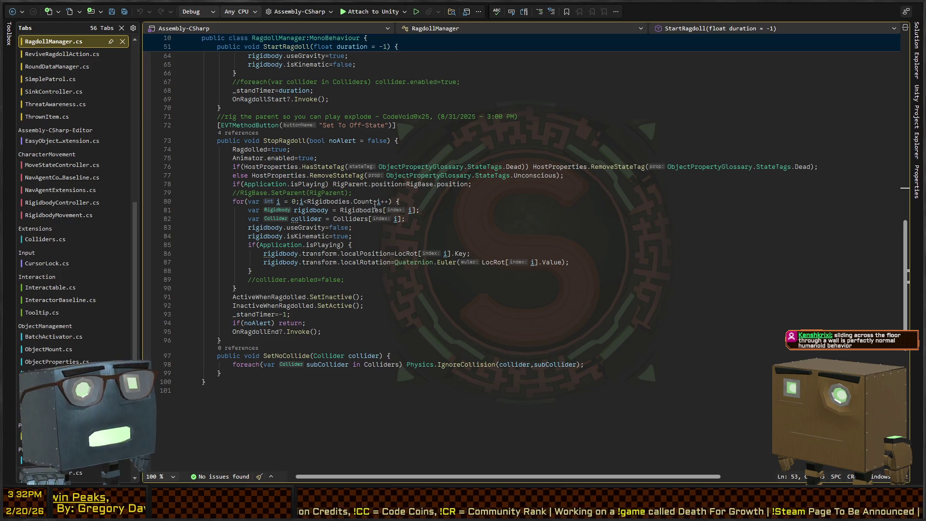
- Check where StartRagdoll is referenced in RagdollManager, then return to the Unity Editor
scroll(324, 111, "down", 4)
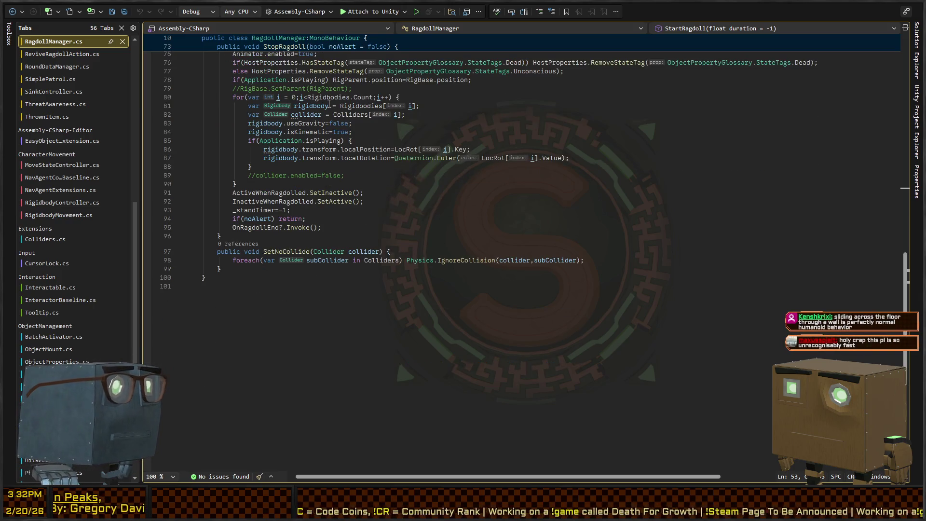
scroll(388, 164, "up", 4)
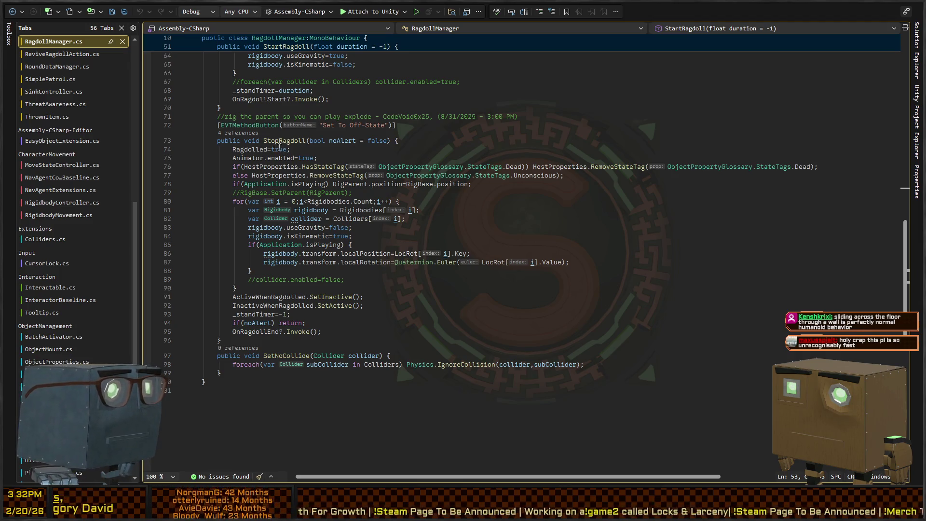
scroll(282, 137, "up", 8)
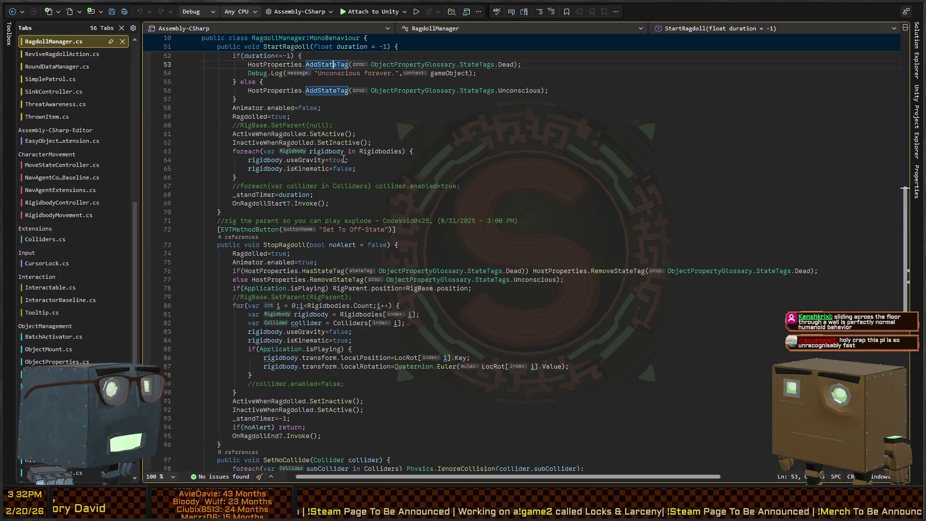
left_click(294, 152)
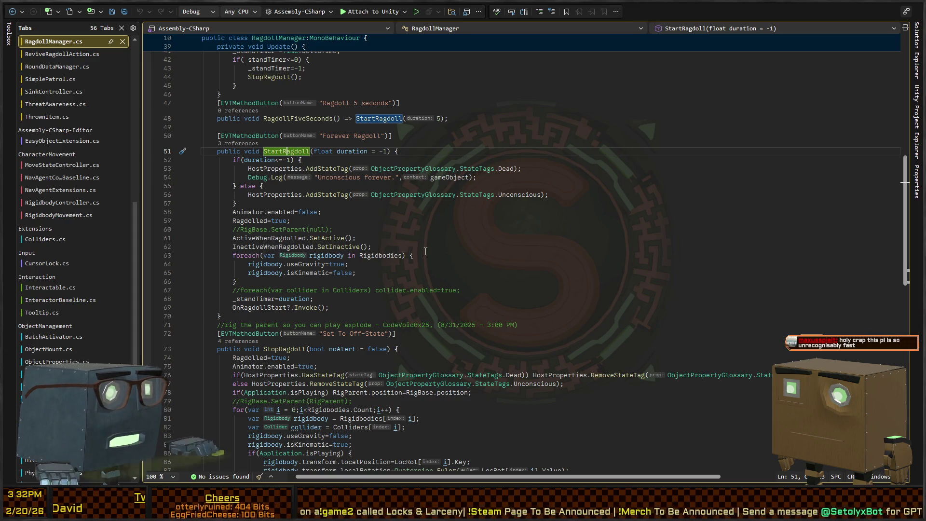
key("alt+Tab")
left_click_drag(462, 161, 469, 154)
- Clear the Hierarchy filter and open the Behavior scene from the Gyms favorite folder
left_click(156, 20)
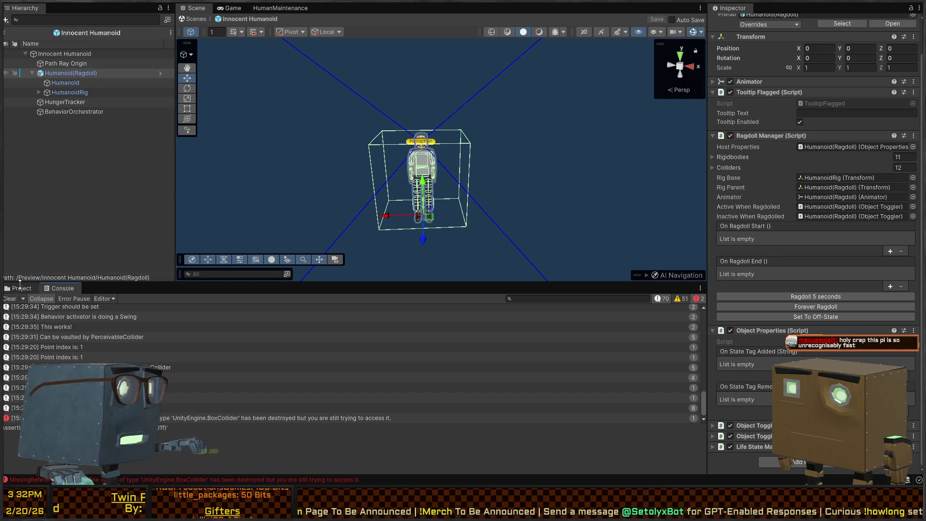
left_click(20, 289)
left_click(31, 339)
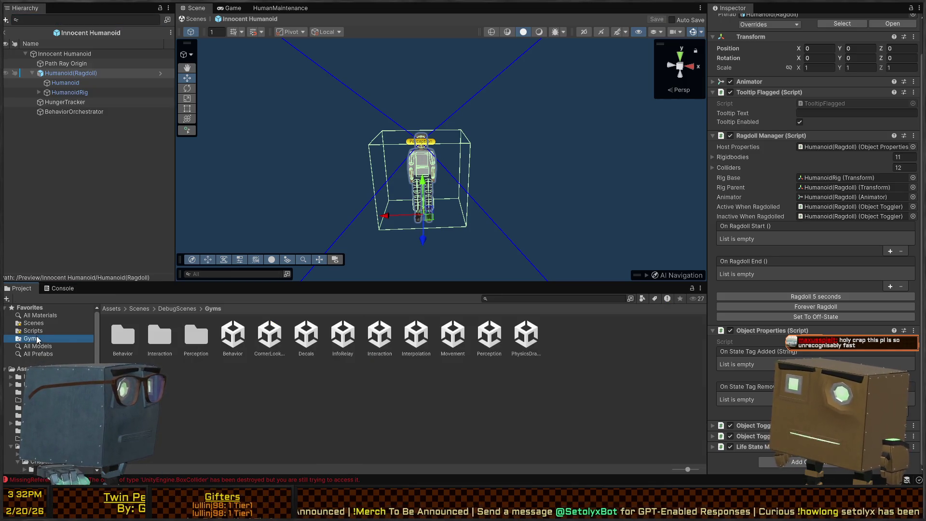
double_click(233, 337)
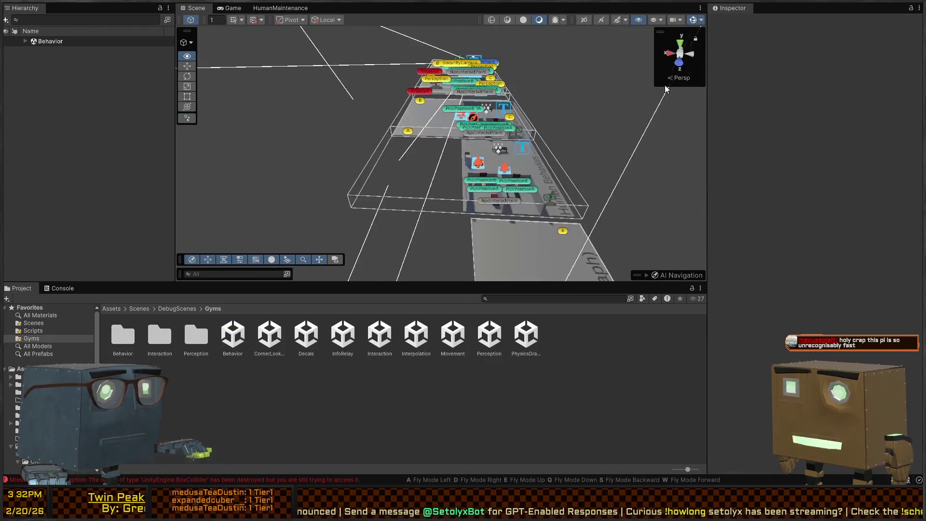
- Fly the Scene camera down over the gym and select the Innocent Humanoid
right_click(416, 85)
key("w")
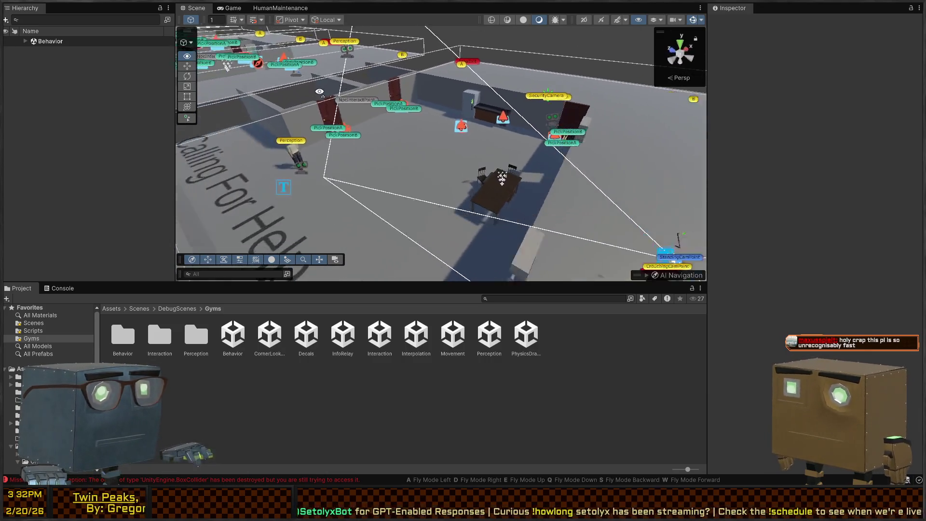
left_click(397, 134)
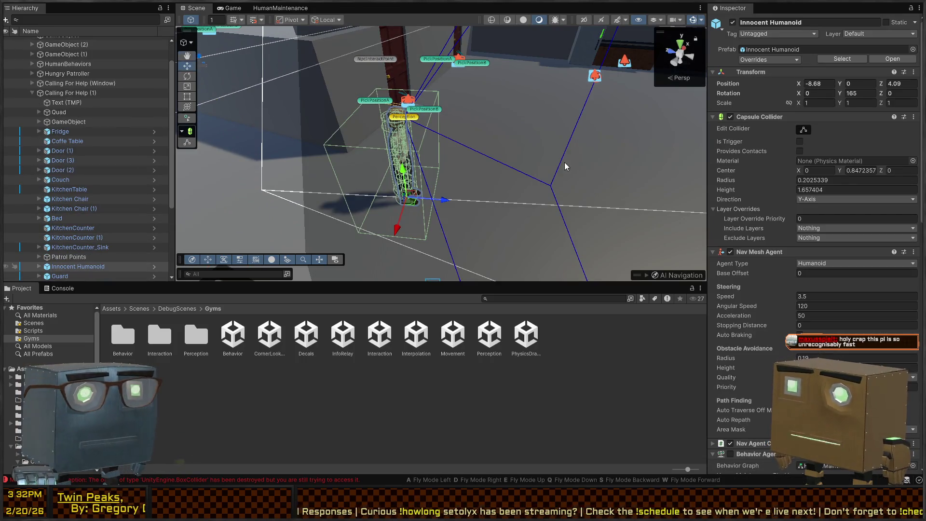
right_click(405, 164)
key("w")
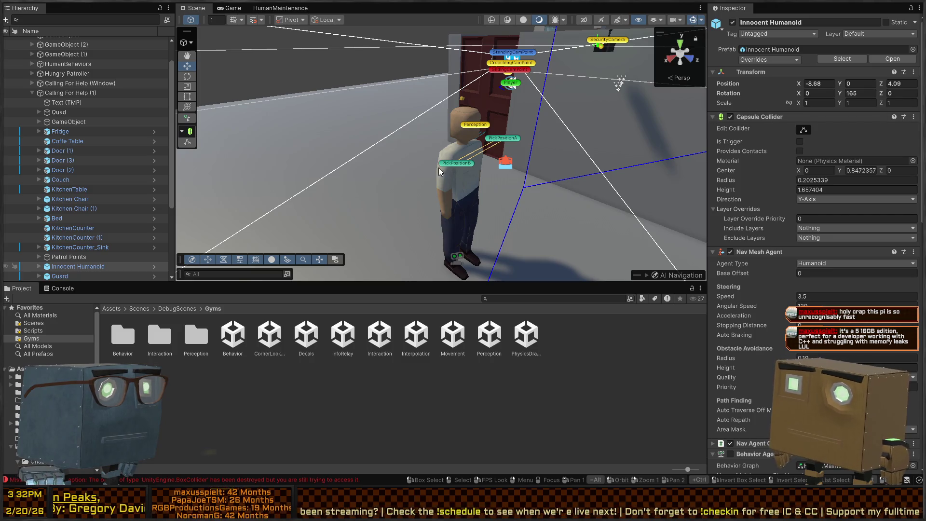
left_click(463, 189)
scroll(772, 217, "down", 12)
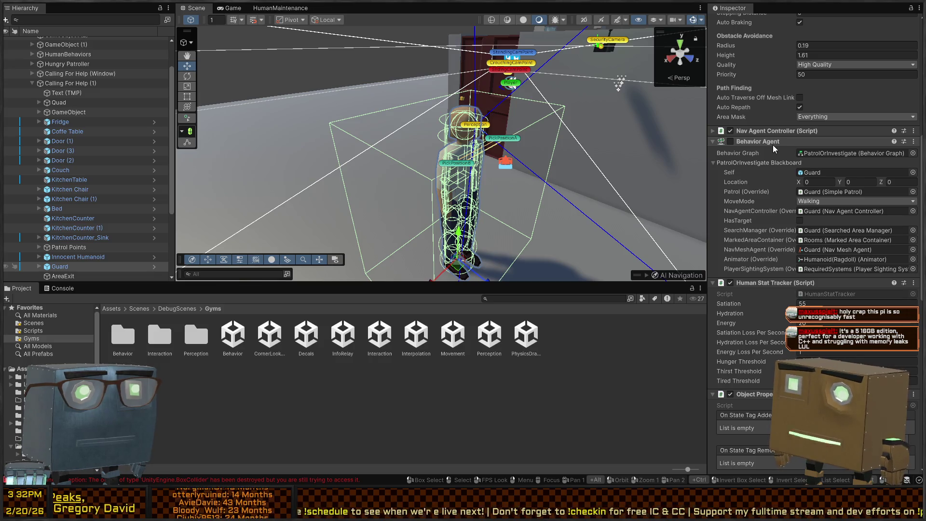
scroll(767, 145, "down", 2)
scroll(755, 145, "down", 6)
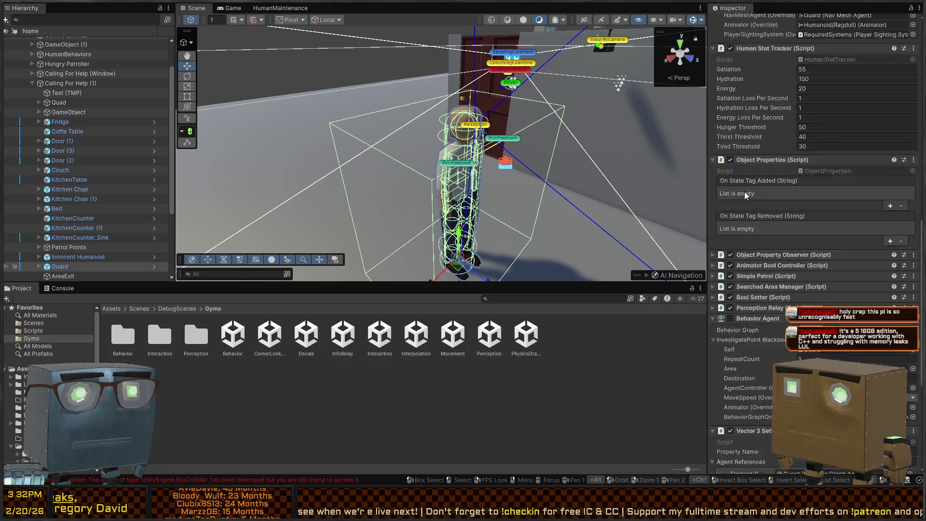
scroll(745, 191, "down", 5)
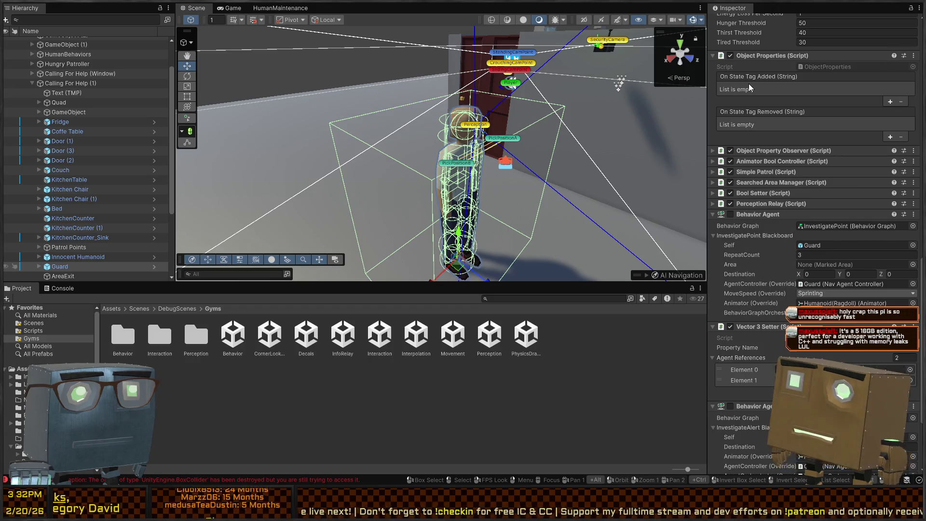
scroll(749, 83, "down", 4)
scroll(768, 238, "up", 1)
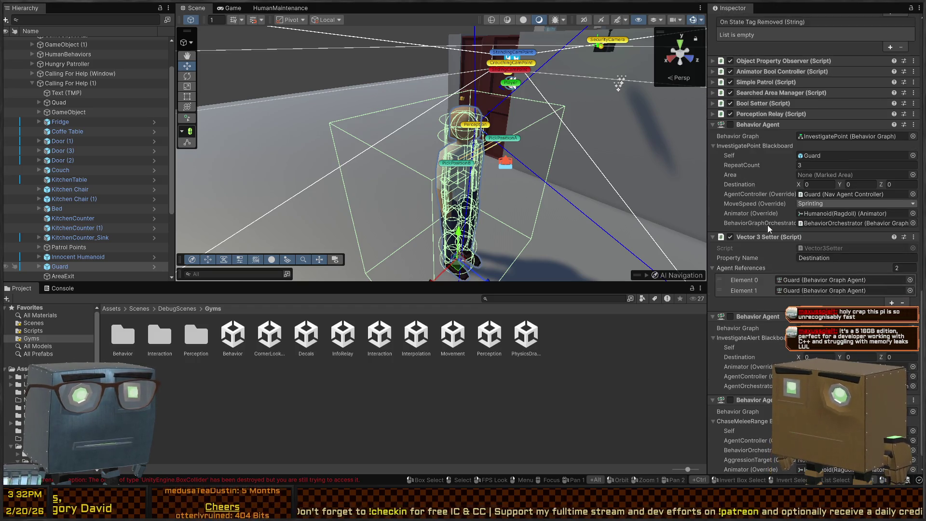
scroll(757, 132, "up", 1)
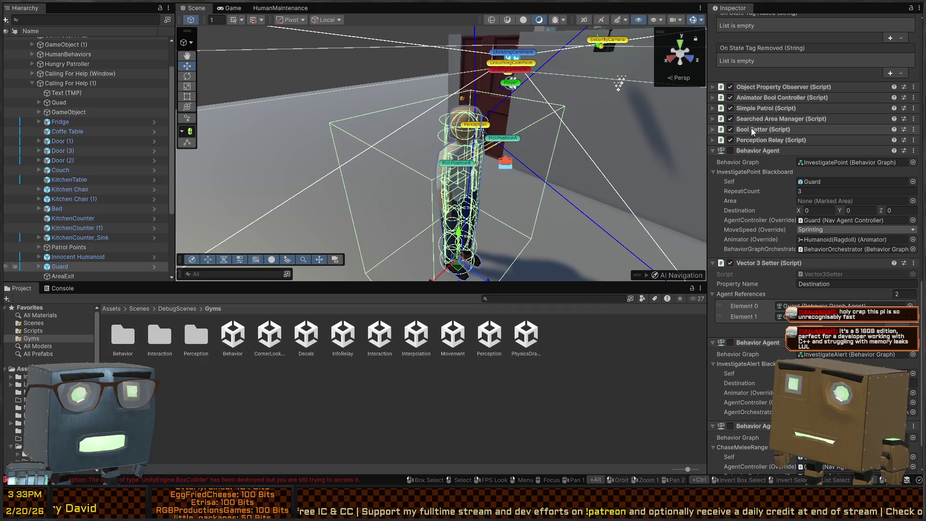
scroll(761, 117, "up", 2)
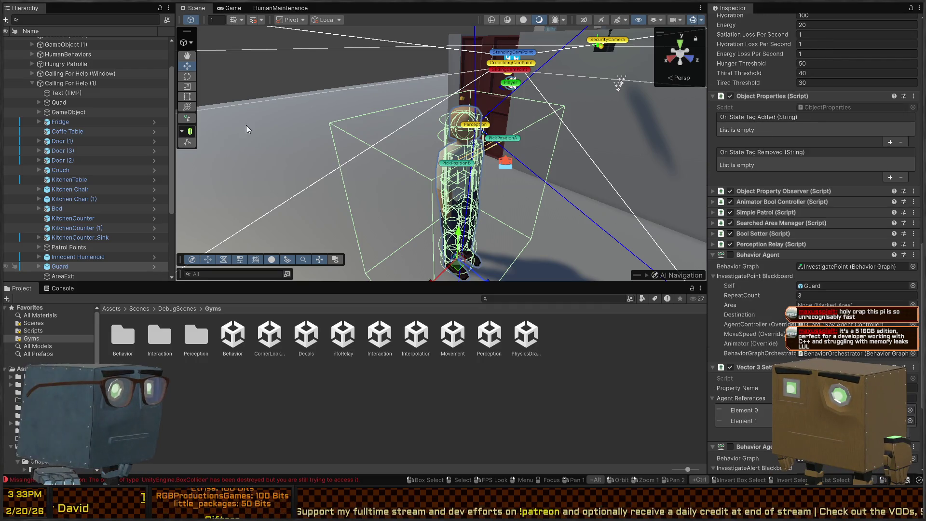
scroll(43, 171, "down", 2)
left_click(40, 170)
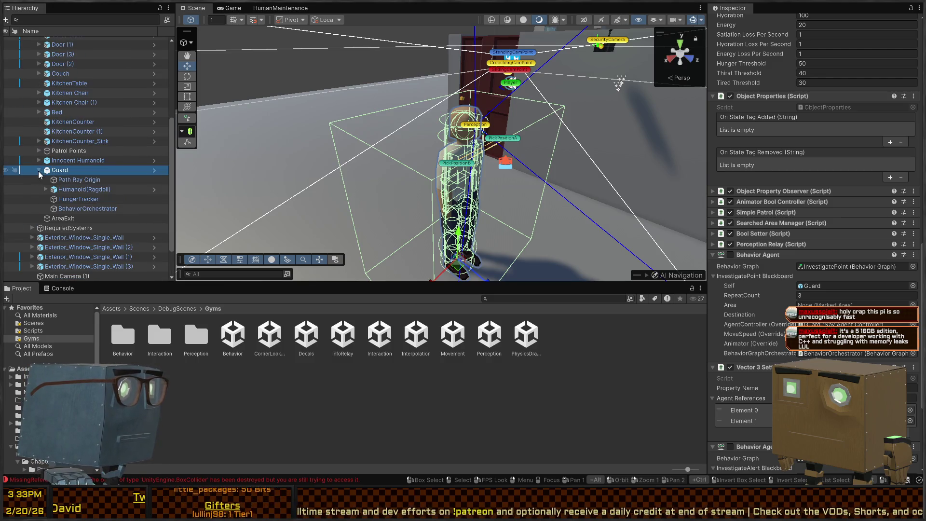
left_click(85, 189)
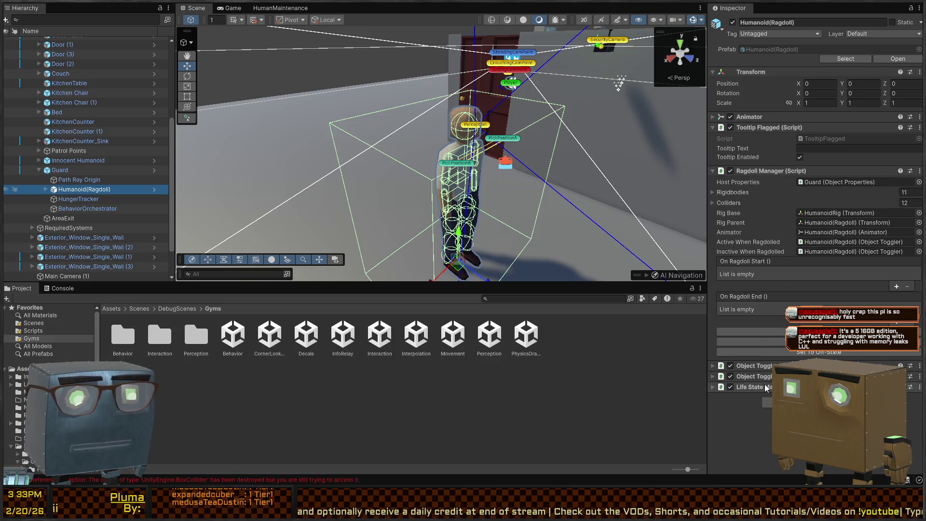
left_click(67, 180)
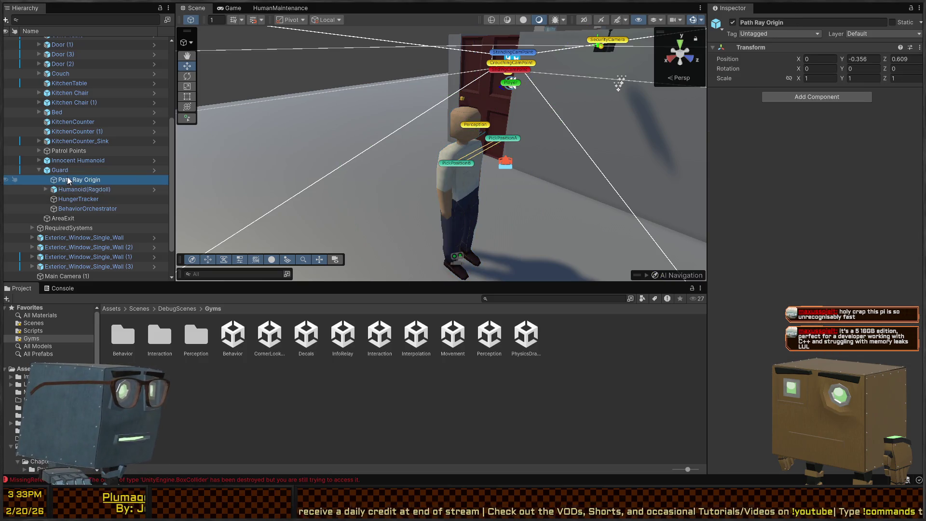
left_click(71, 210)
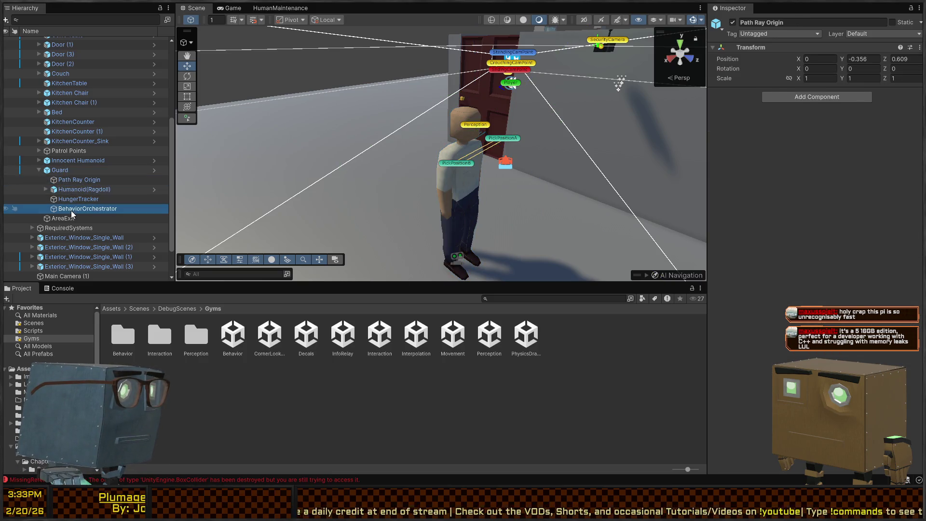
left_click(59, 171)
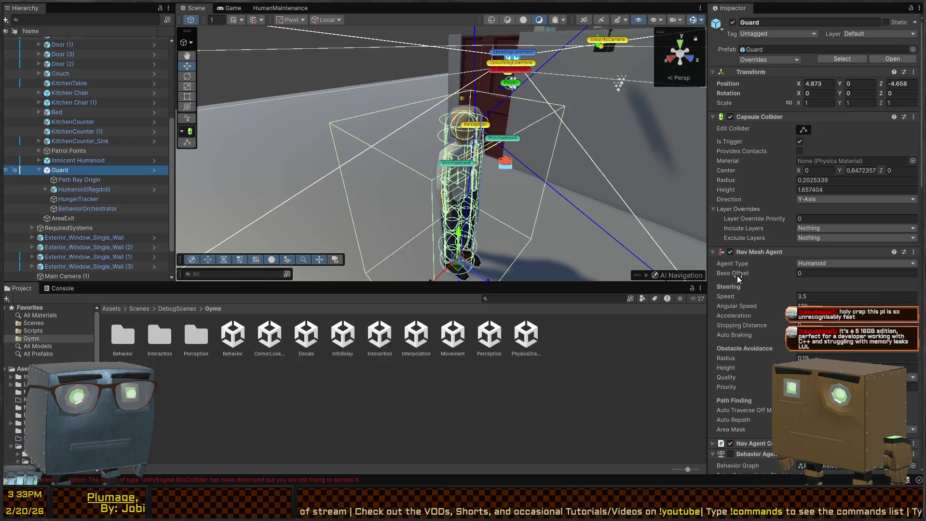
scroll(762, 235, "down", 5)
scroll(763, 234, "down", 4)
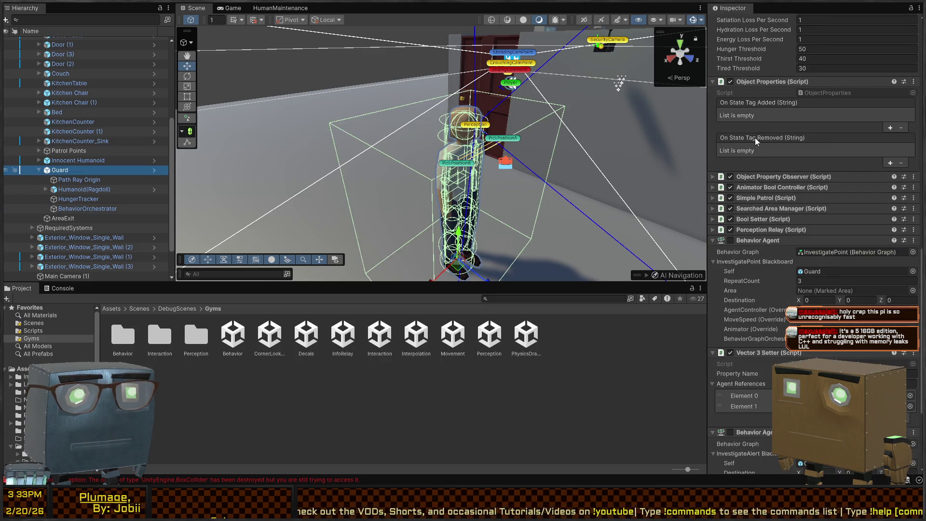
left_click(776, 83)
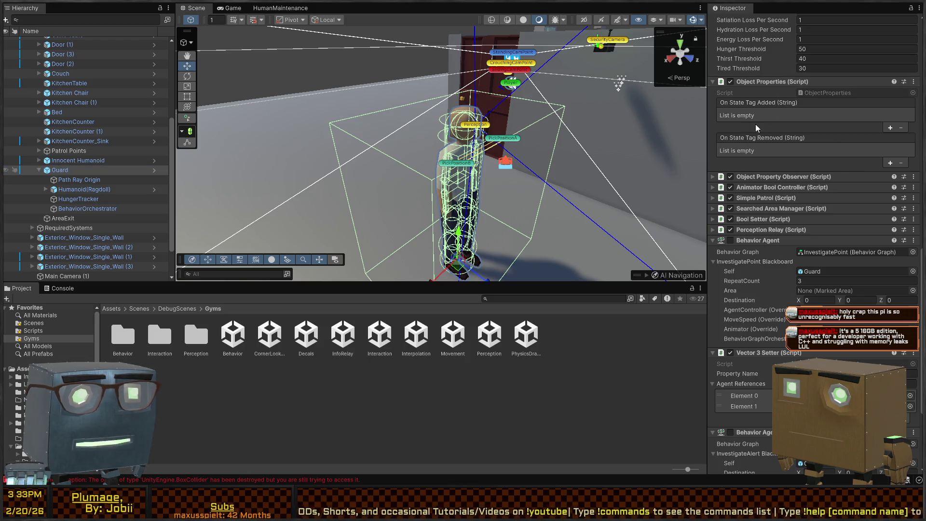
left_click(775, 177)
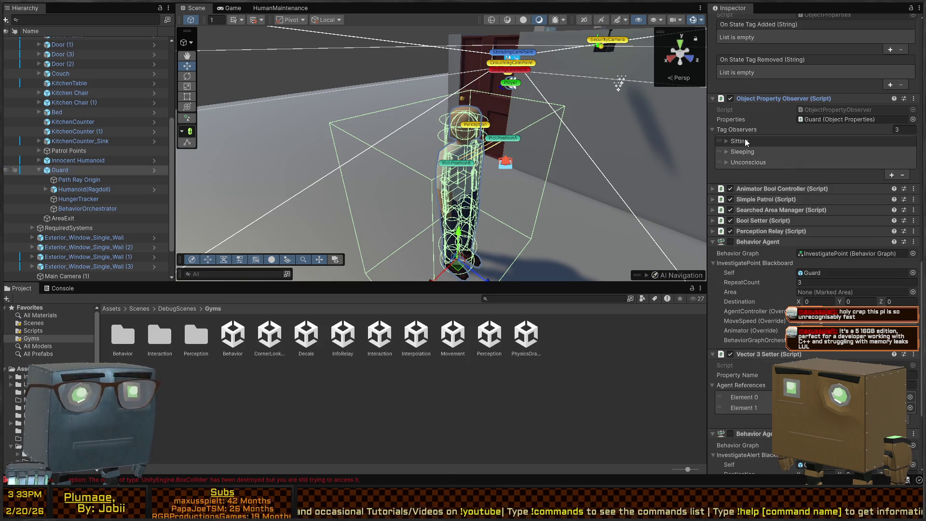
left_click(750, 163)
left_click(751, 152)
left_click(750, 140)
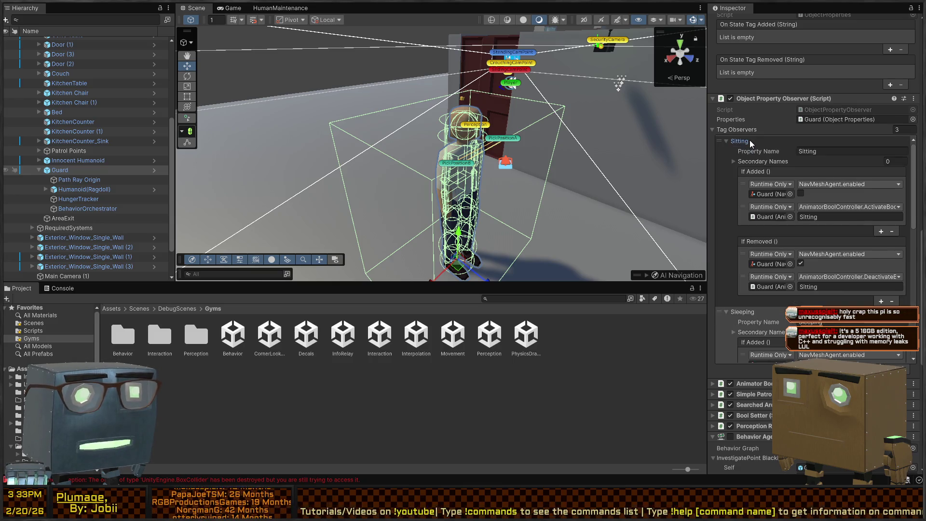
scroll(757, 177, "down", 2)
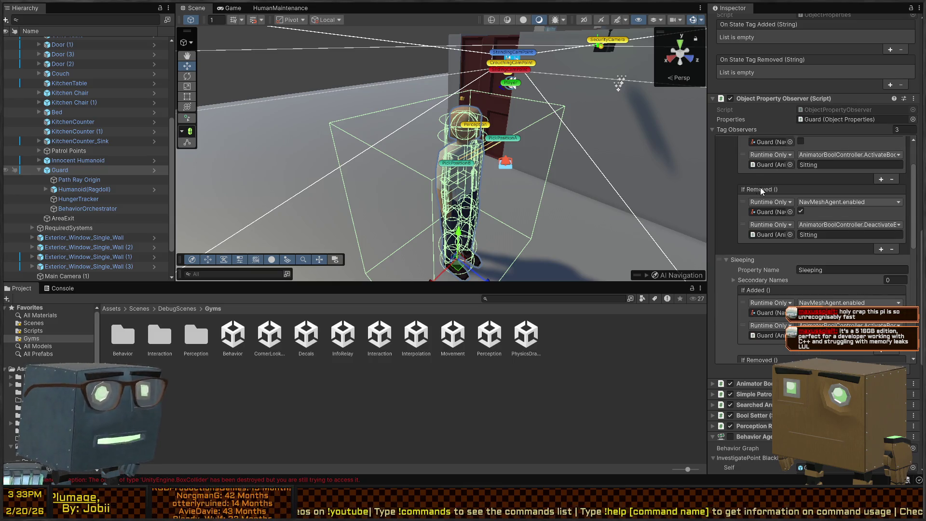
left_click(68, 170)
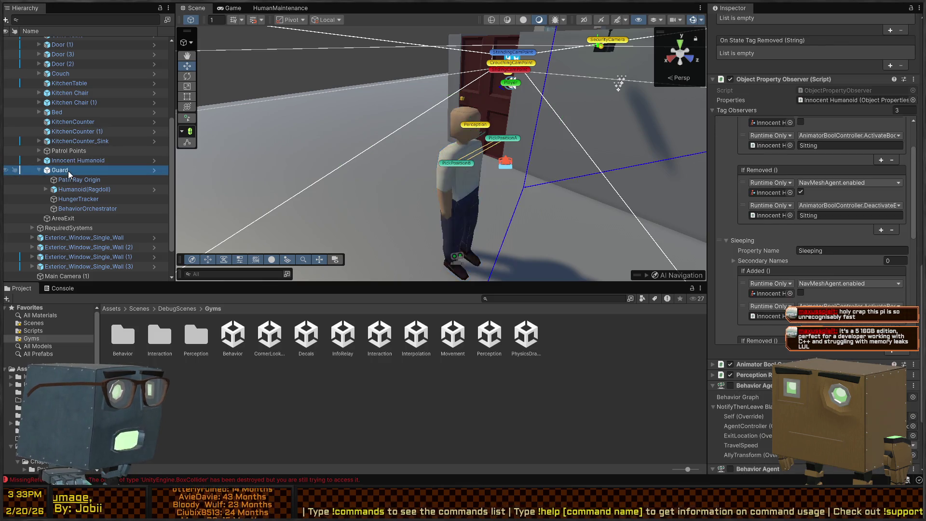
scroll(852, 124, "up", 8)
scroll(799, 144, "up", 8)
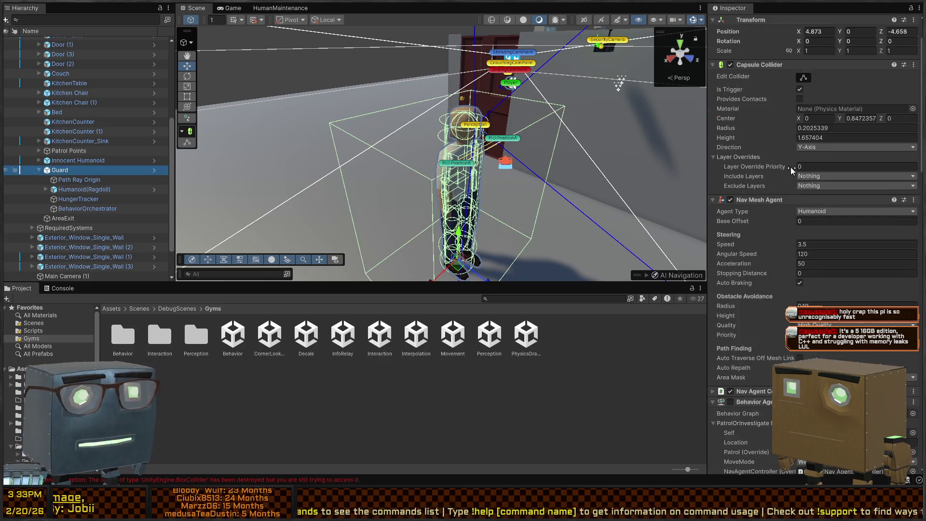
scroll(790, 167, "down", 15)
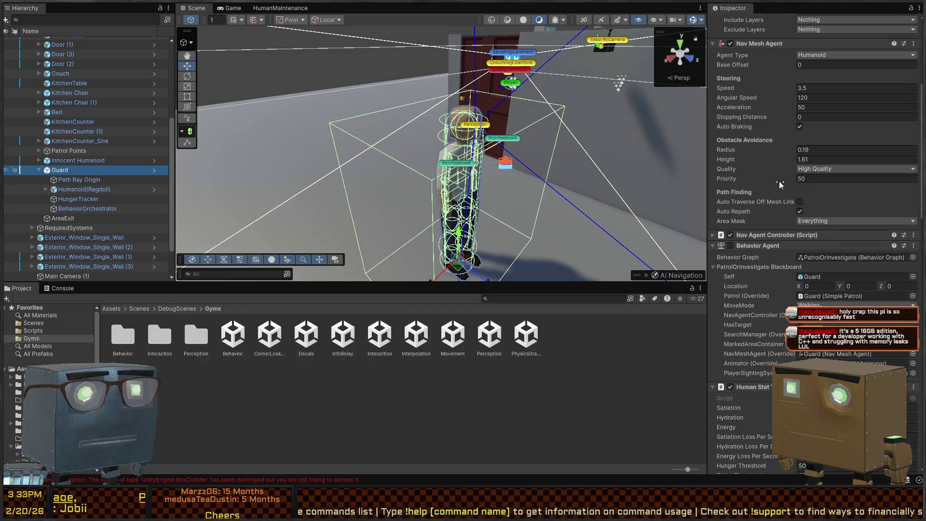
scroll(766, 220, "down", 3)
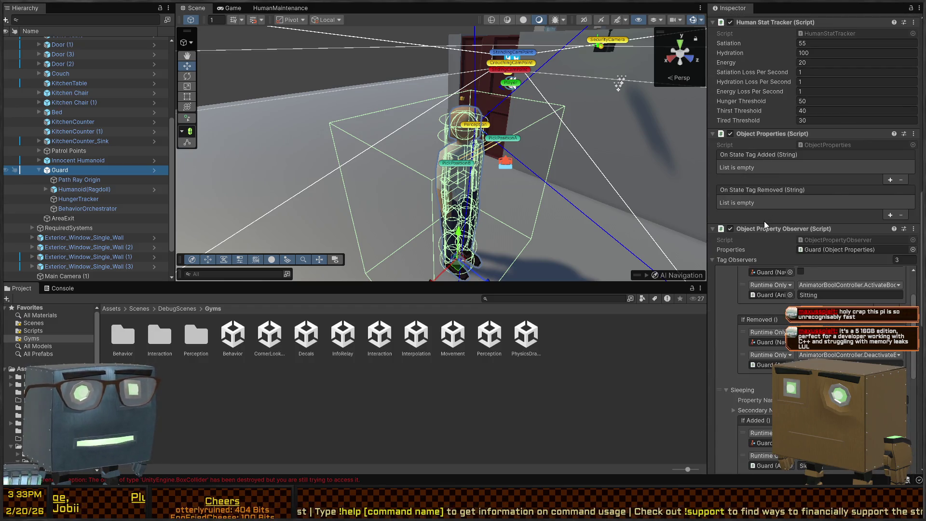
scroll(765, 221, "up", 3)
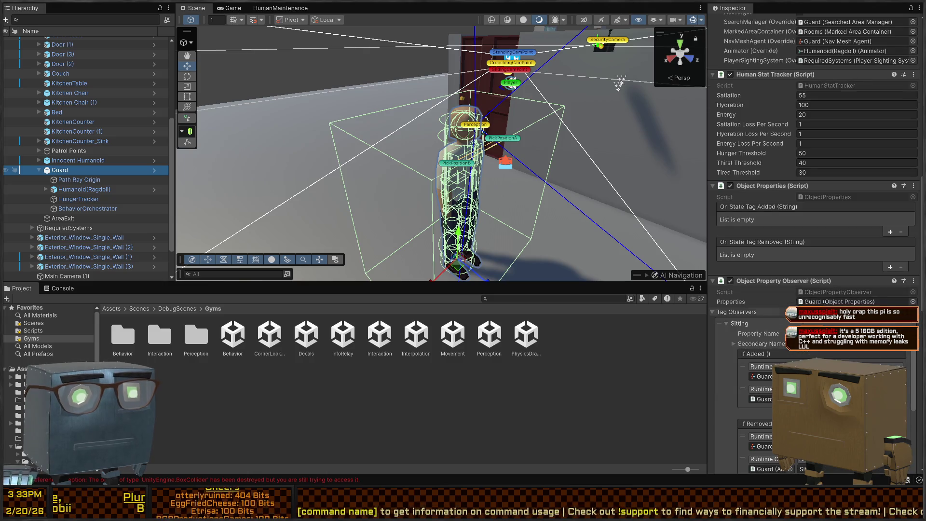
scroll(743, 176, "down", 5)
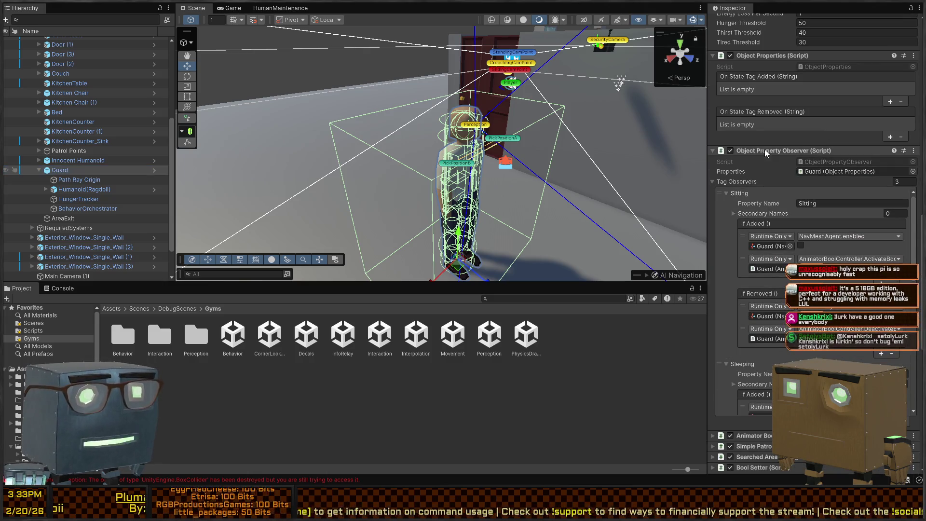
right_click(375, 171)
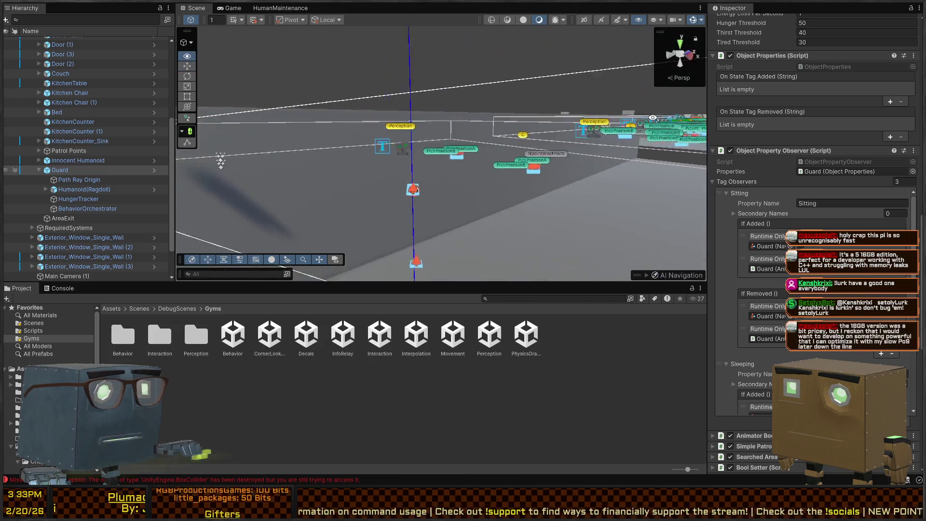
- Select the Innocent Humanoid in the scene and open it in Prefab Mode
key("w")
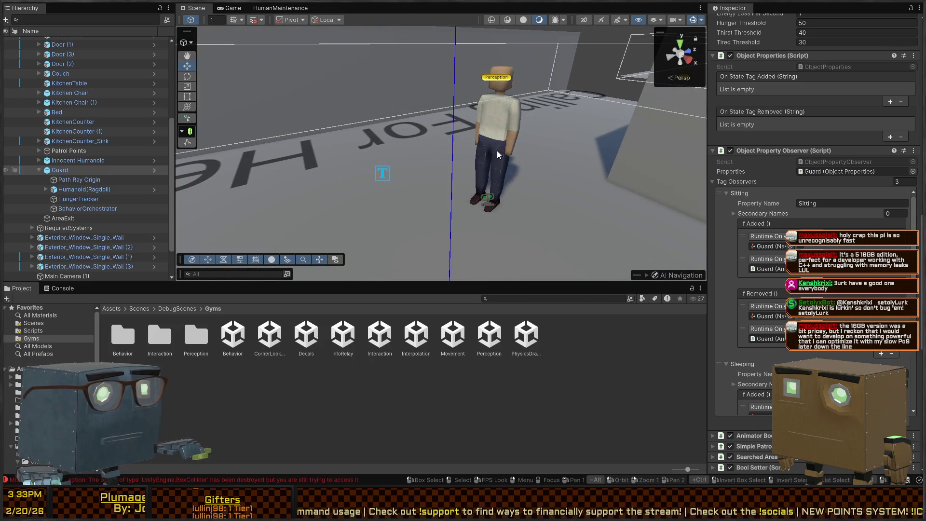
left_click(497, 153)
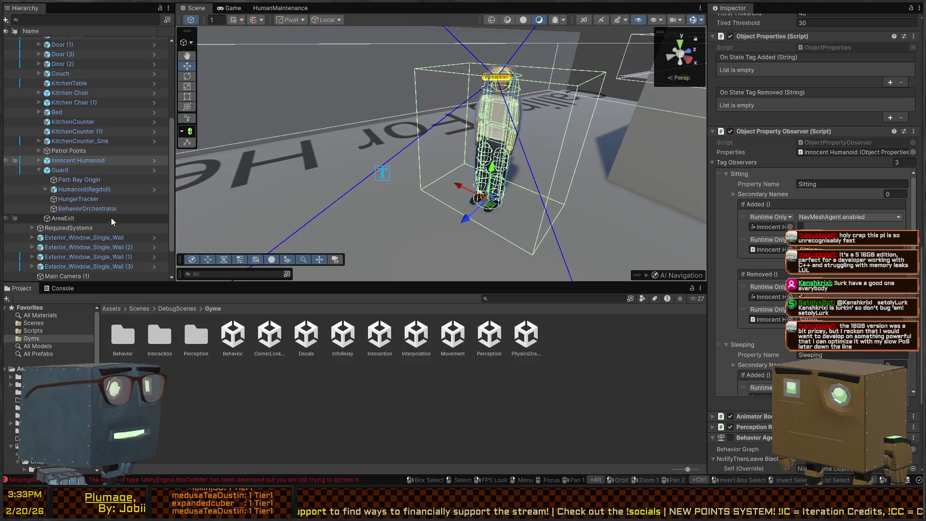
left_click(154, 160)
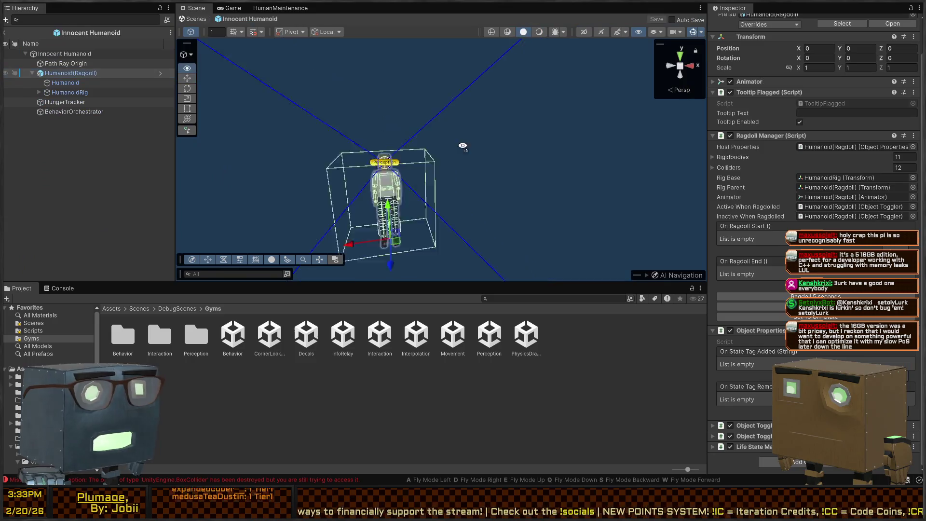
key("w")
key("s")
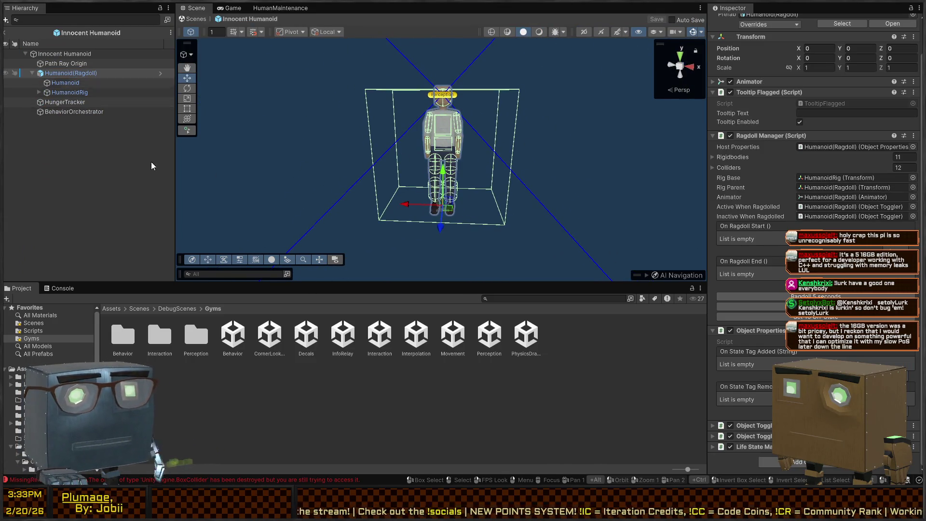
left_click(65, 54)
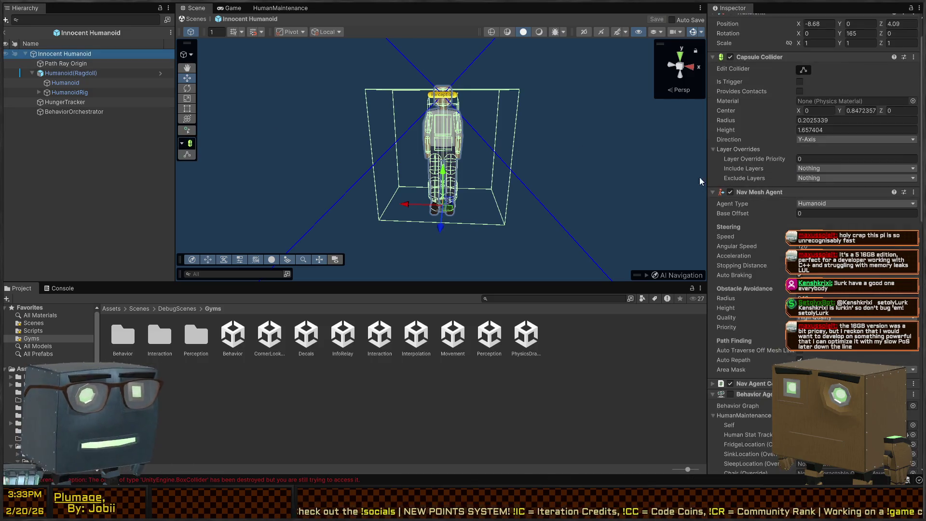
scroll(771, 297, "down", 10)
scroll(771, 298, "down", 5)
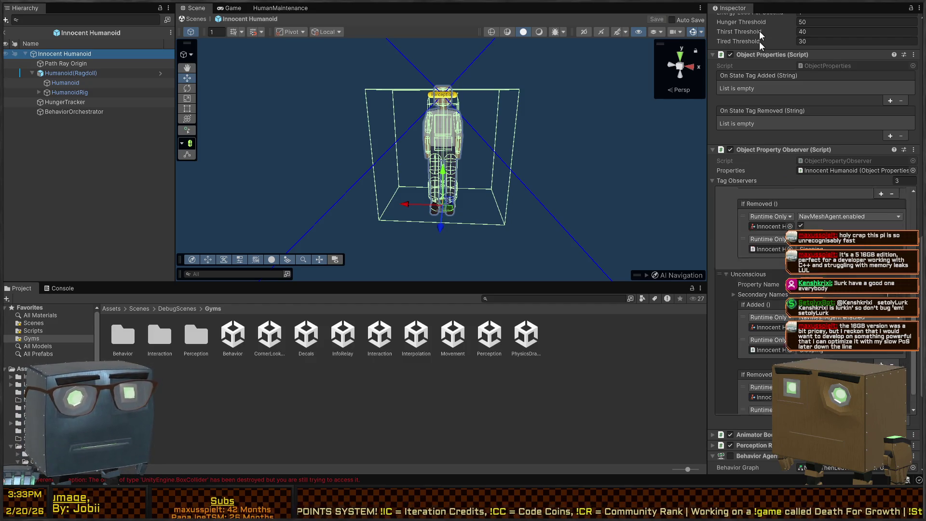
scroll(760, 41, "down", 4)
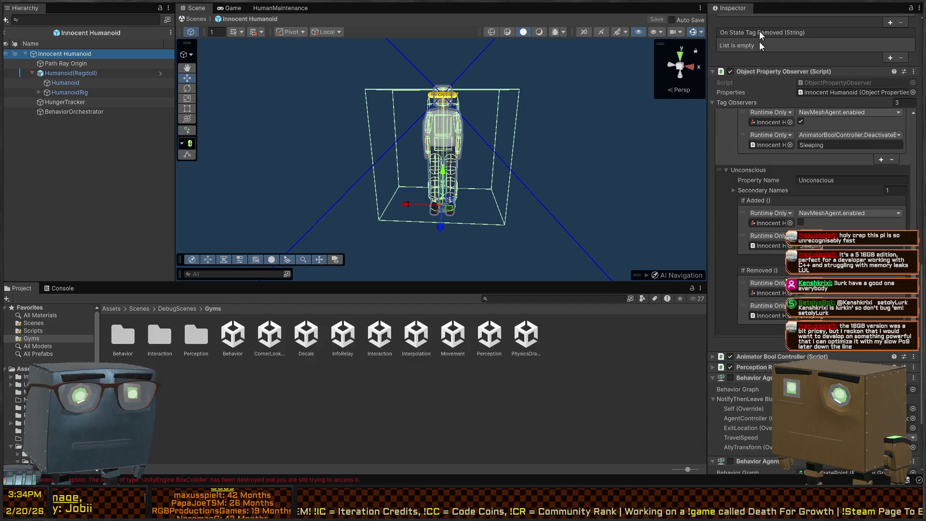
scroll(780, 238, "down", 5)
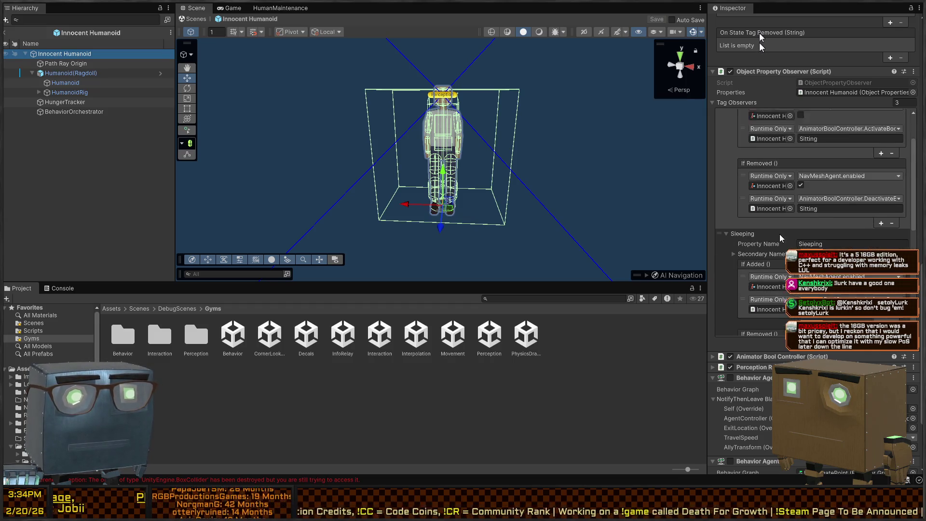
scroll(781, 235, "up", 3)
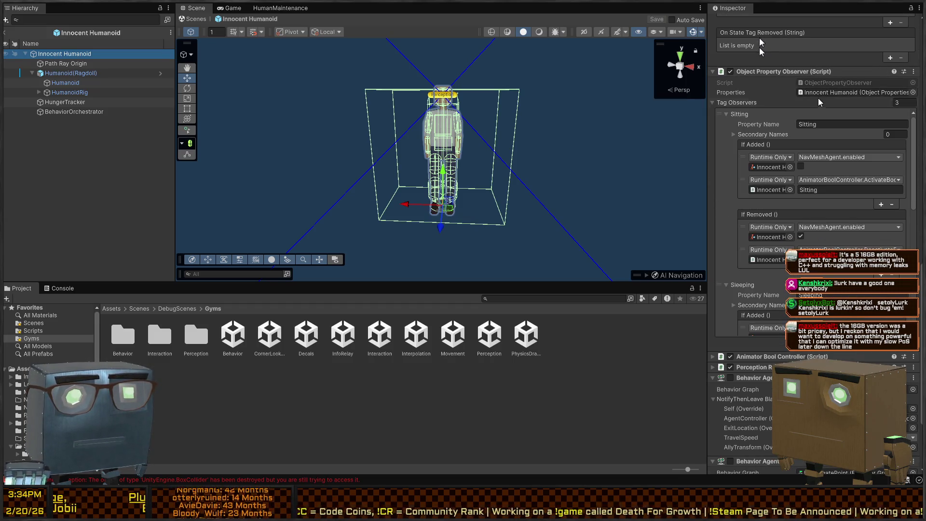
left_click(803, 92)
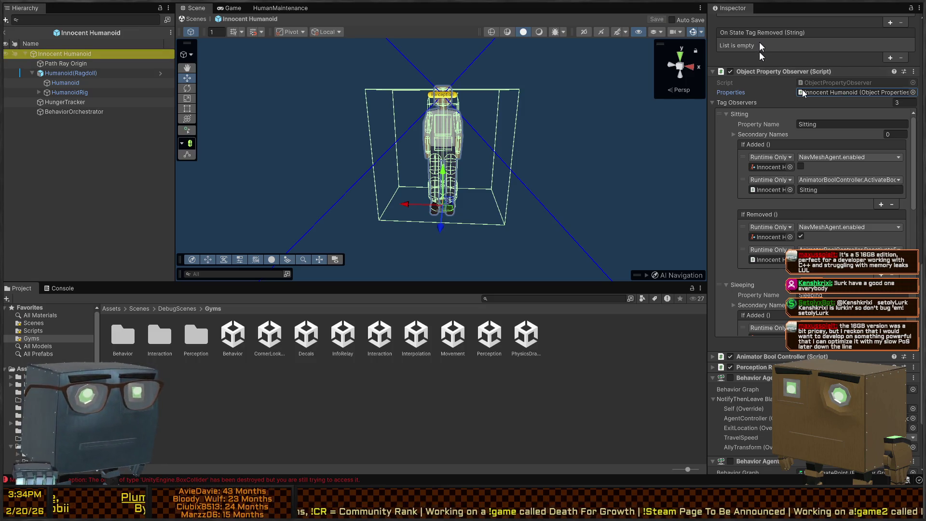
left_click(93, 21)
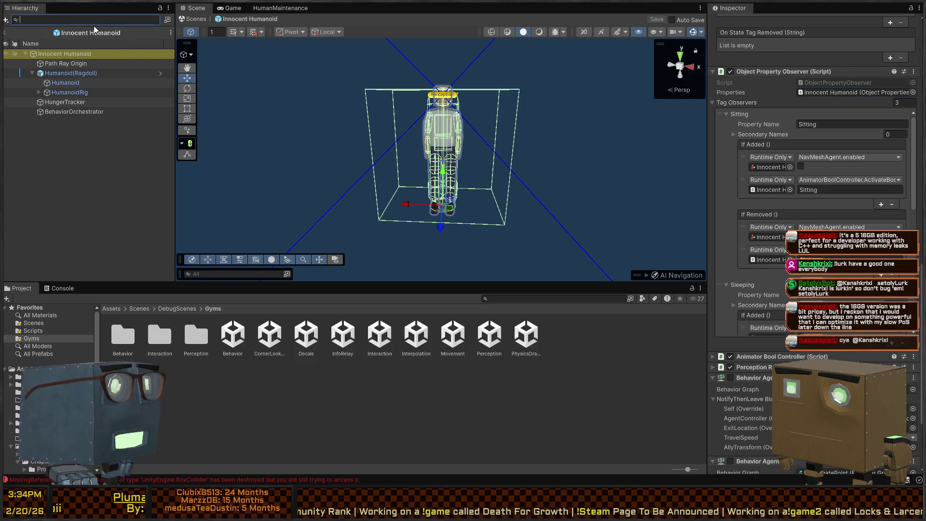
- Filter by t=ObjectProperties, remove Humanoid(Ragdoll)'s Object Properties component, then clear the filter
type("t=ObjectPropert")
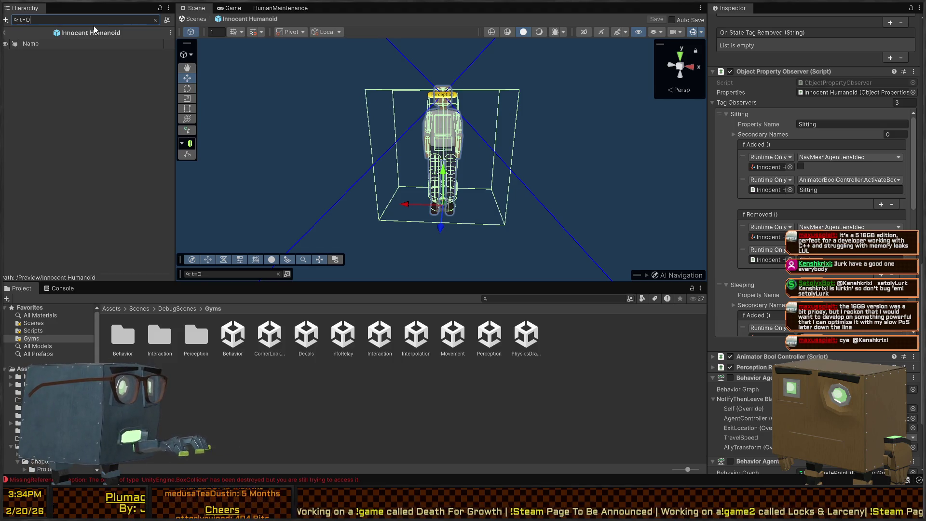
type("ies")
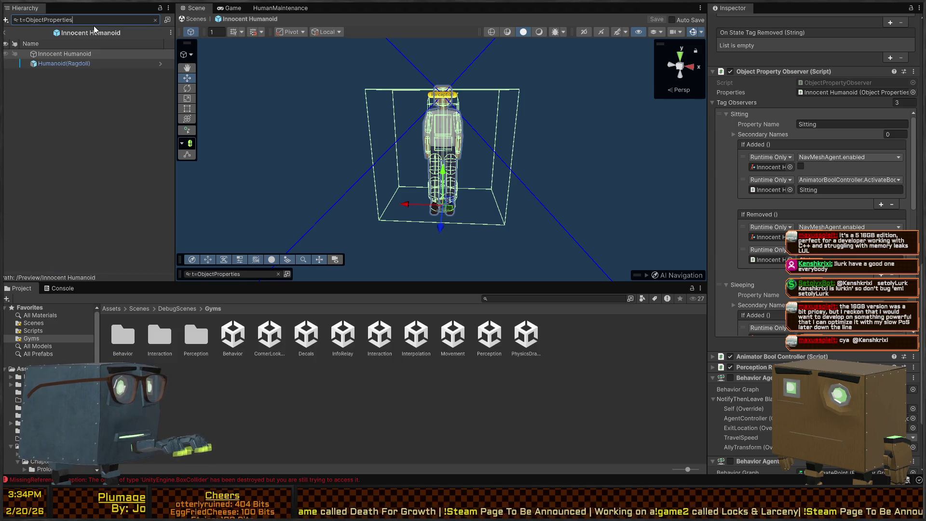
left_click(68, 63)
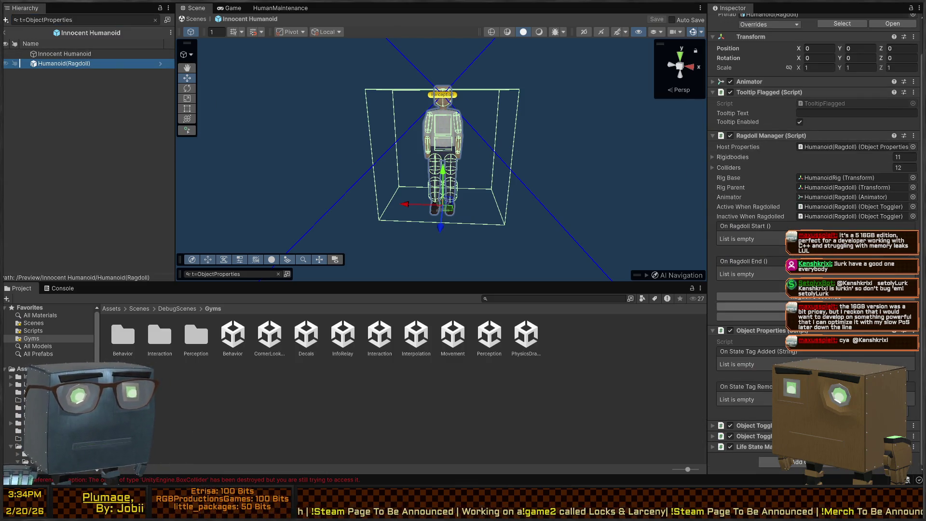
right_click(758, 331)
left_click(787, 367)
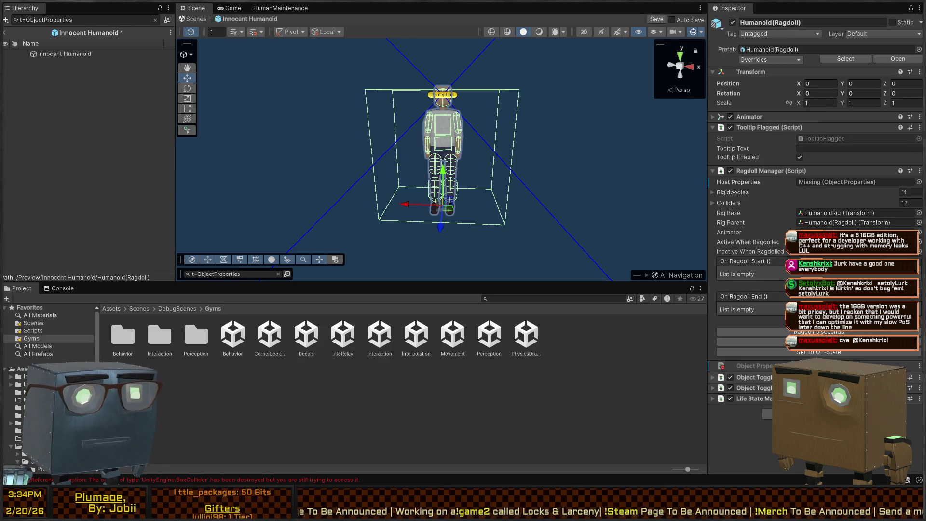
left_click(61, 55)
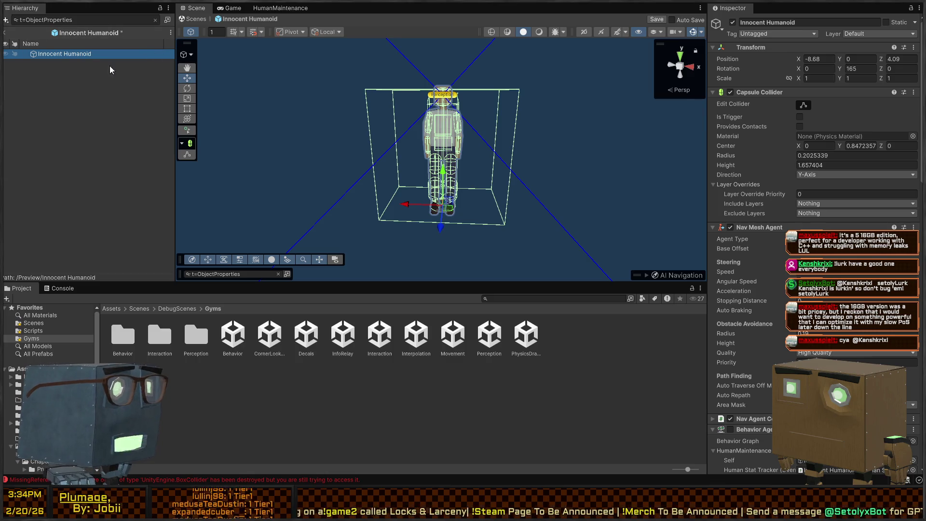
key("ctrl+z")
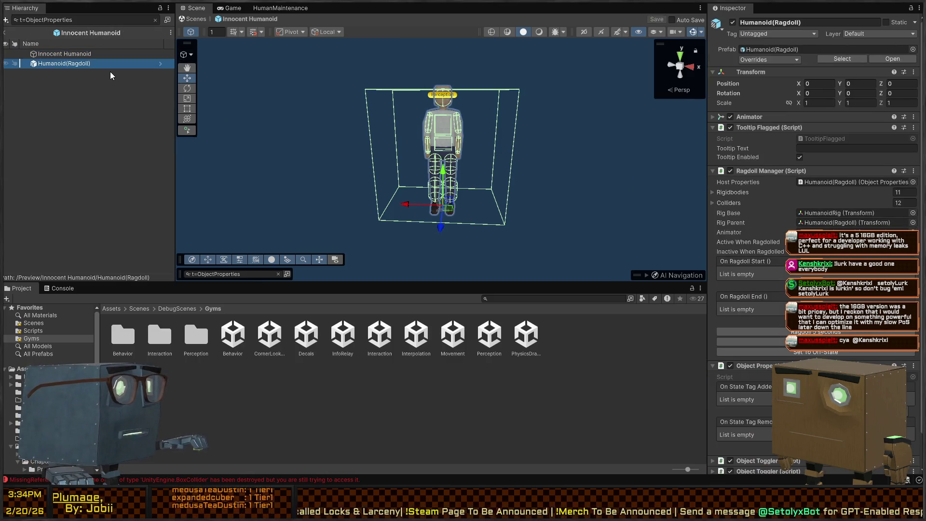
scroll(757, 322, "down", 2)
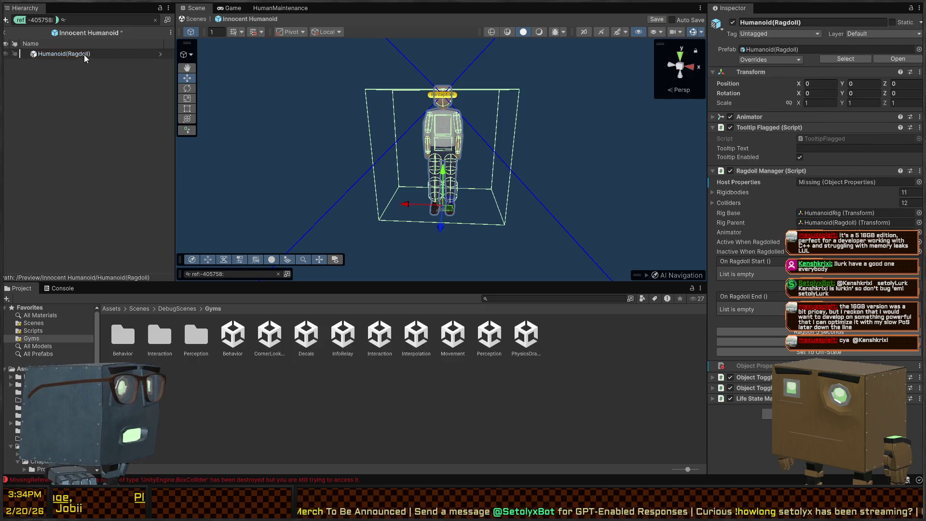
left_click(154, 20)
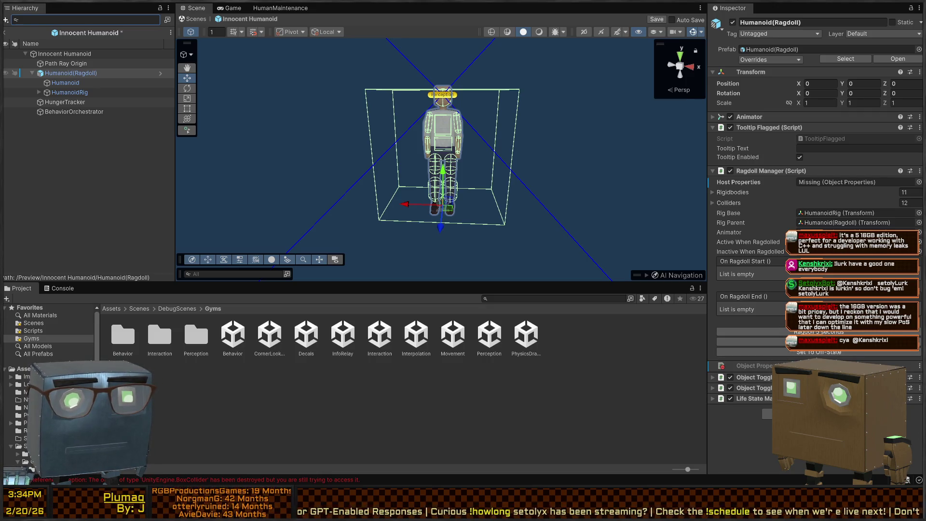
- Set Host Properties to Innocent Humanoid, save the prefab, exit Prefab Mode, and browse Scenes
left_click(829, 180)
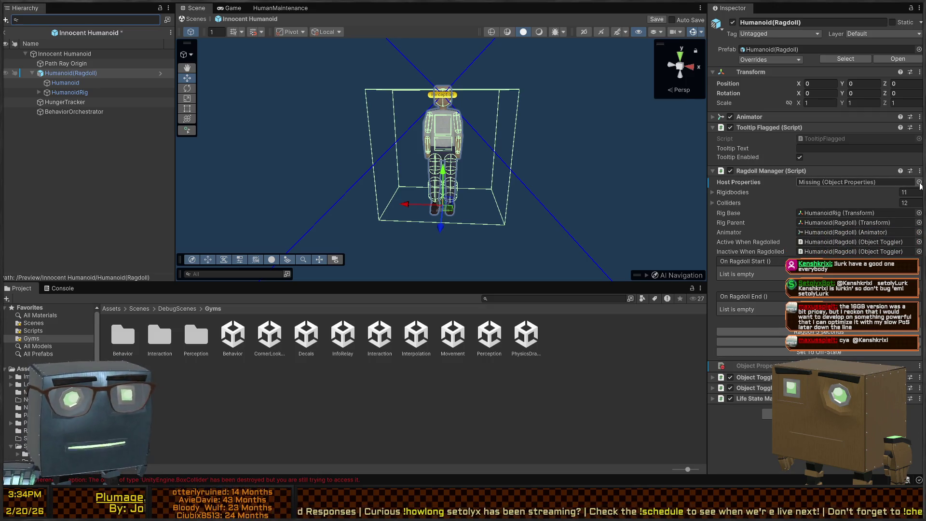
left_click(657, 20)
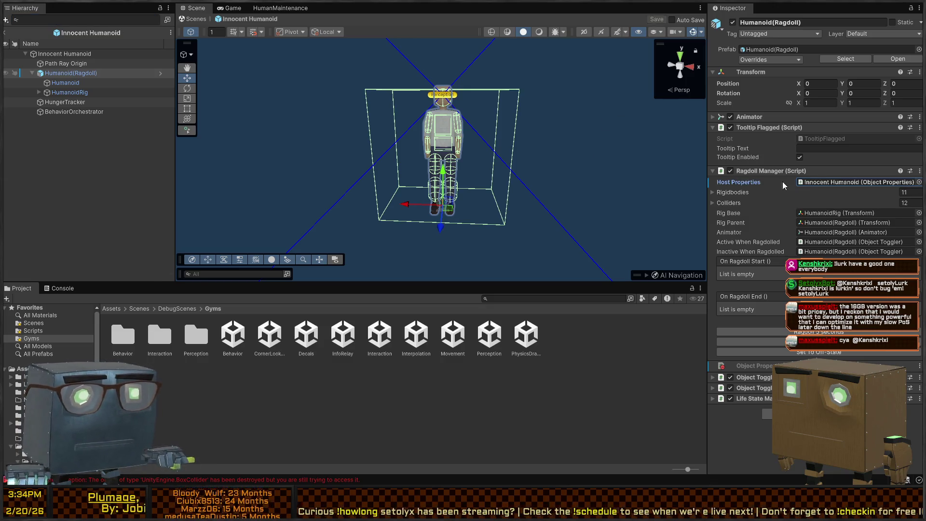
left_click(201, 20)
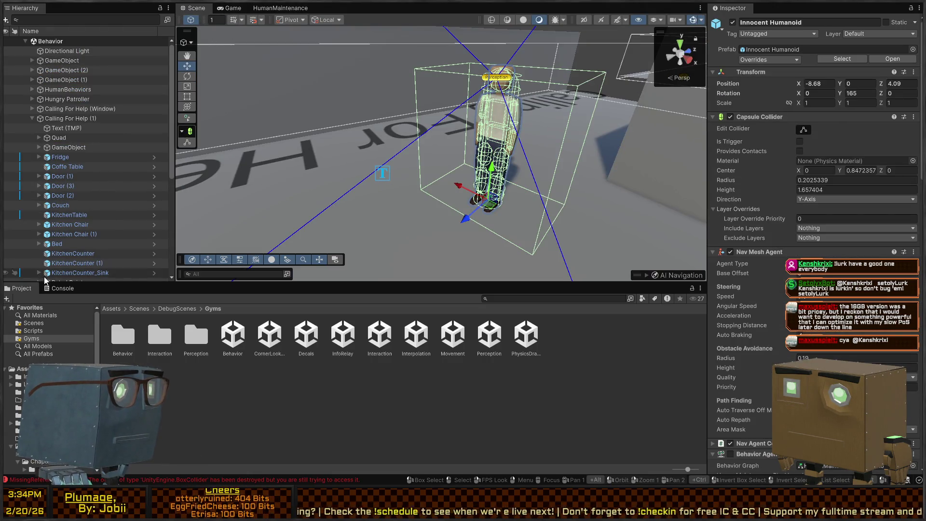
left_click(40, 316)
left_click(34, 323)
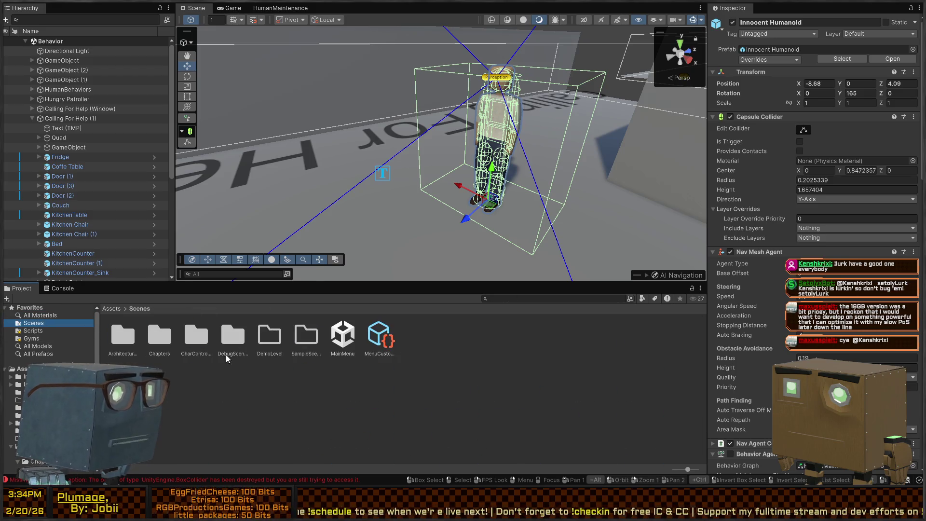
- Load Mission 1 Remake2 from Scenes/Chapters/Prologue and orbit out to view the whole level
double_click(162, 341)
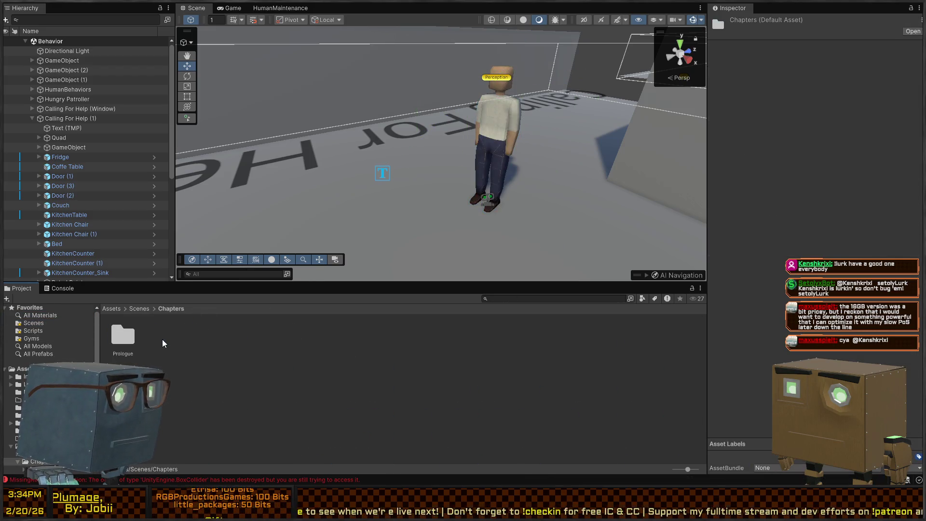
double_click(121, 336)
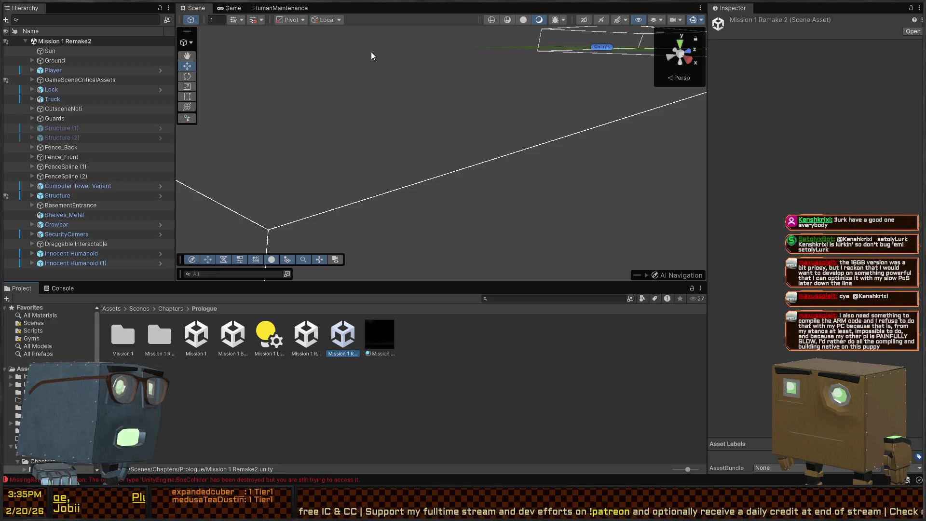
mouse_move(409, 81)
left_mouse_down()
mouse_move(362, 83)
mouse_move(517, 114)
mouse_move(523, 128)
mouse_move(552, 80)
mouse_move(168, 76)
mouse_move(203, 65)
left_mouse_up()
- Fly the Scene camera around the street, truck and AI markers, then enter Play mode
key("w")
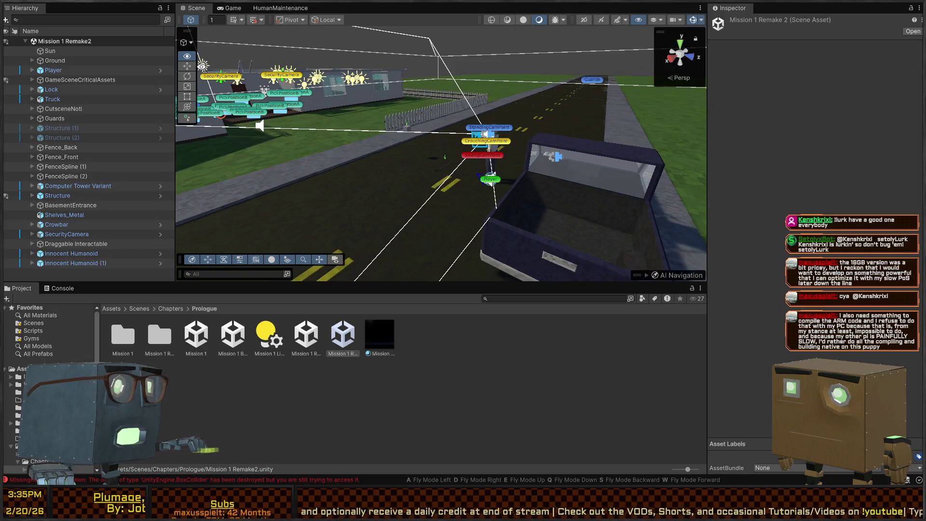
mouse_move(380, 92)
left_mouse_down()
mouse_move(340, 90)
mouse_move(361, 87)
left_mouse_up()
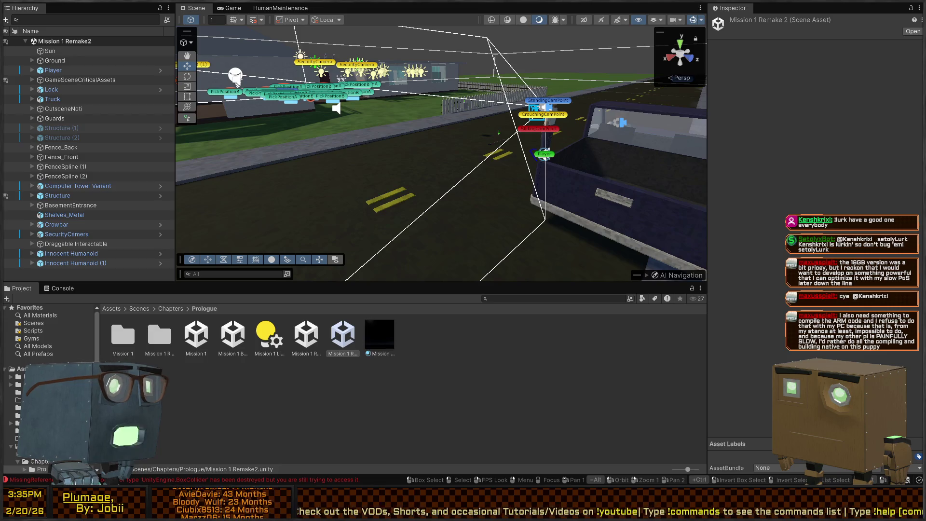
mouse_move(361, 87)
left_mouse_down()
mouse_move(316, 94)
mouse_move(368, 87)
left_mouse_up()
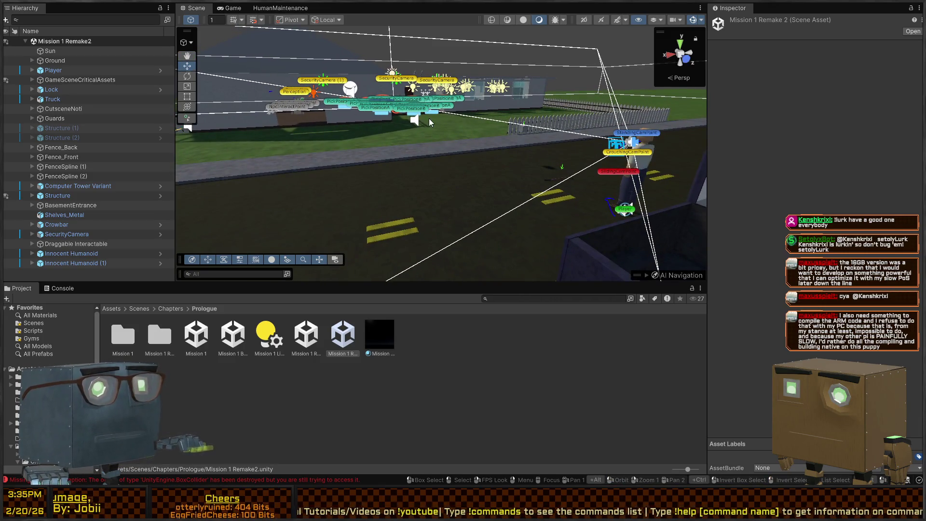
key("ctrl+p")
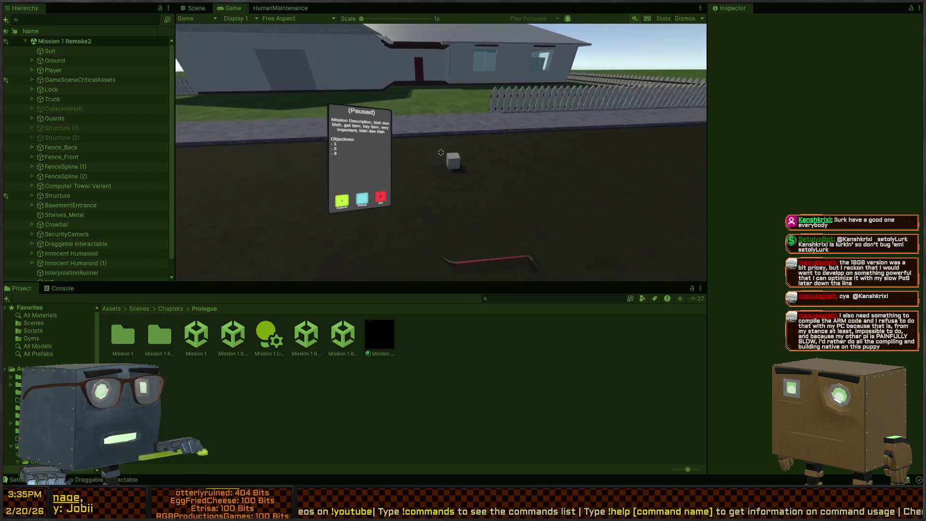
- Walk into the house, open the red door with F, then walk back out toward the truck
key("w")
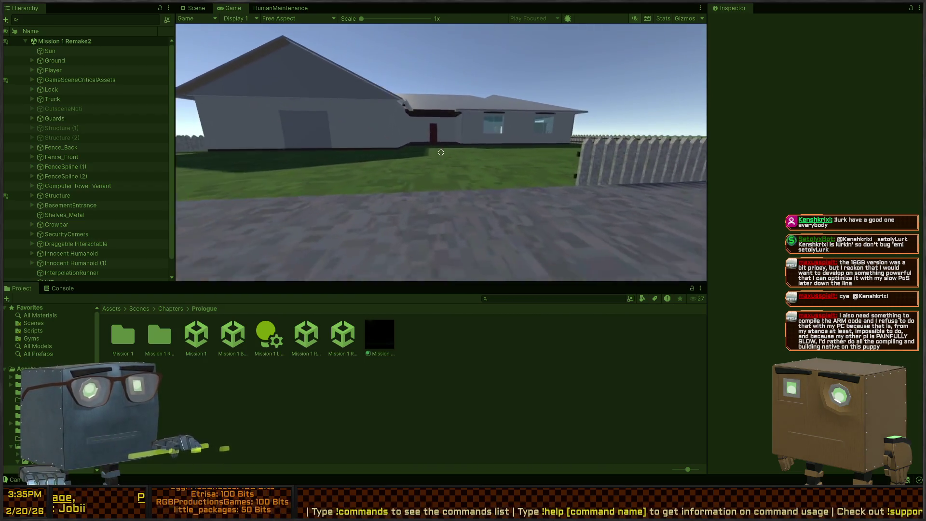
key("w")
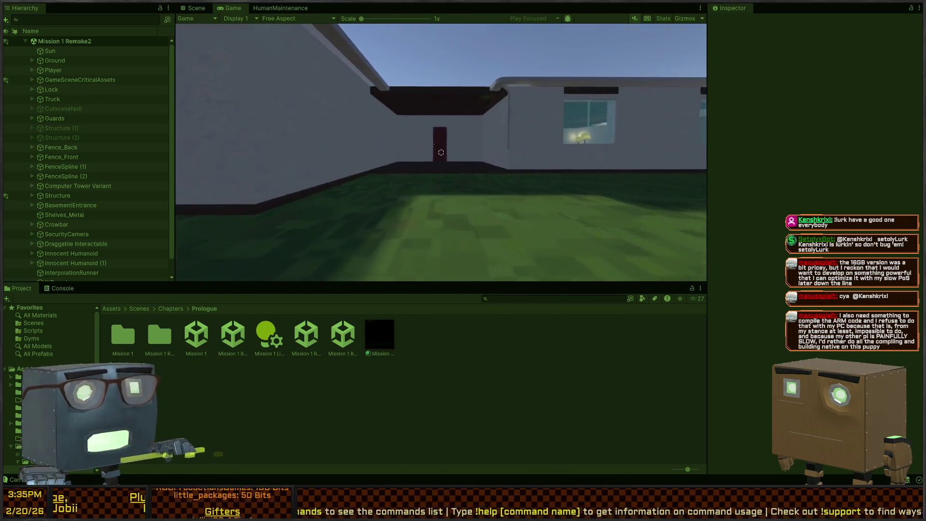
key("w")
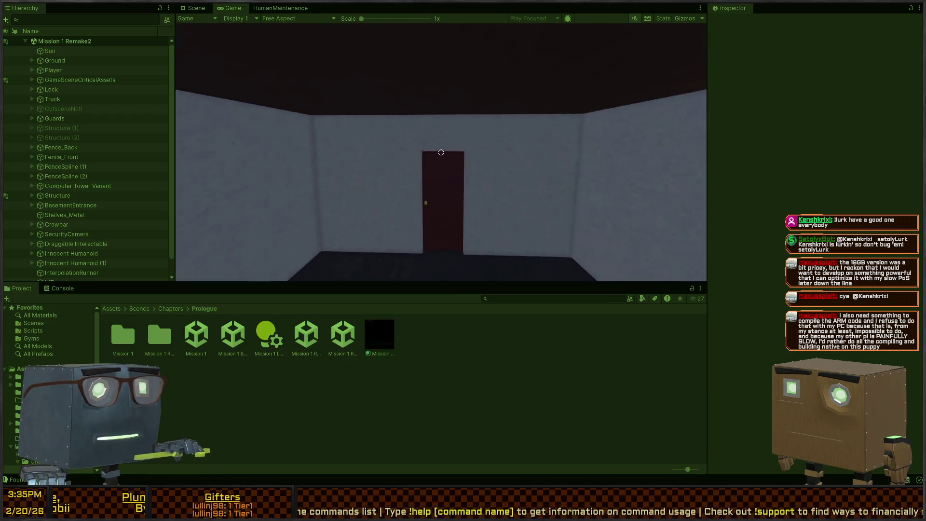
key("f")
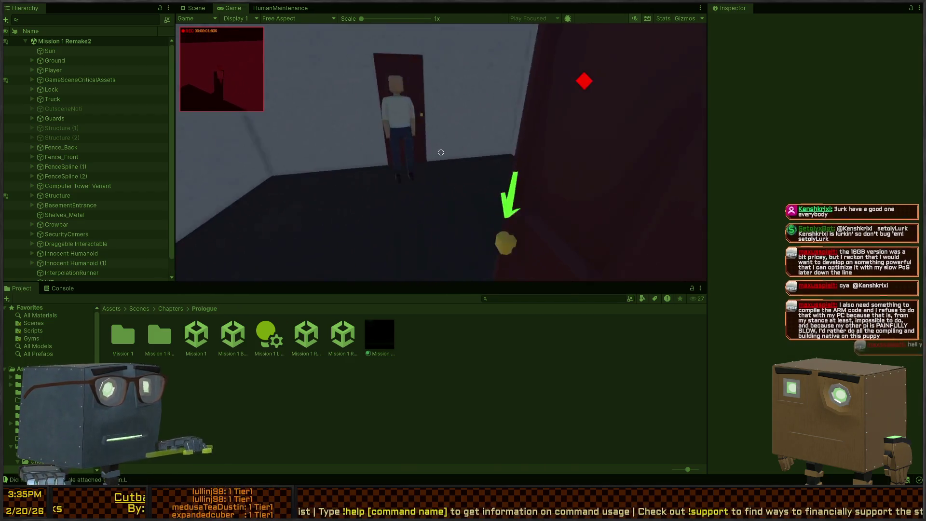
key("s")
key("s")
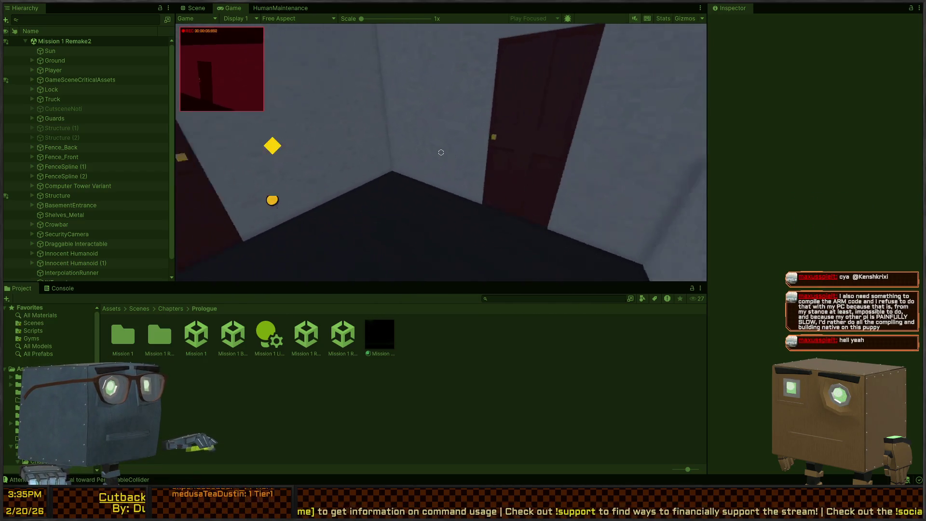
key("w")
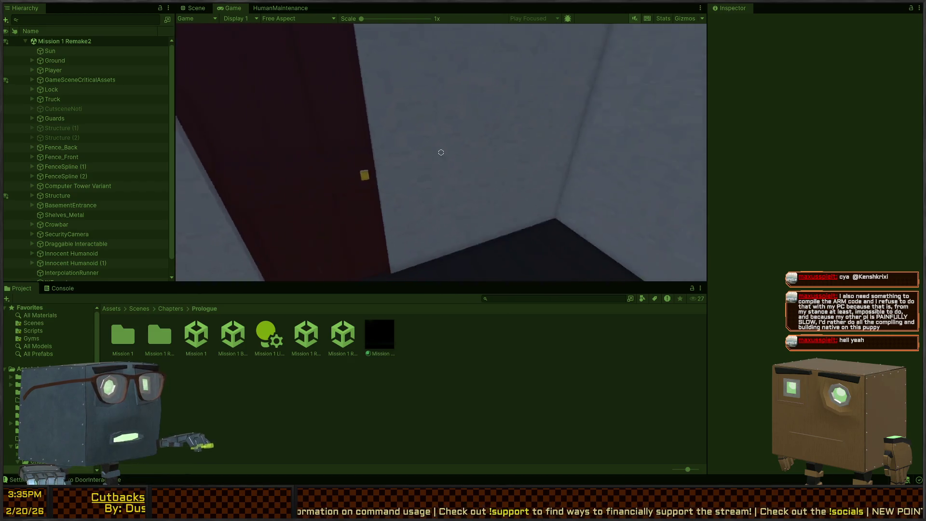
key("w")
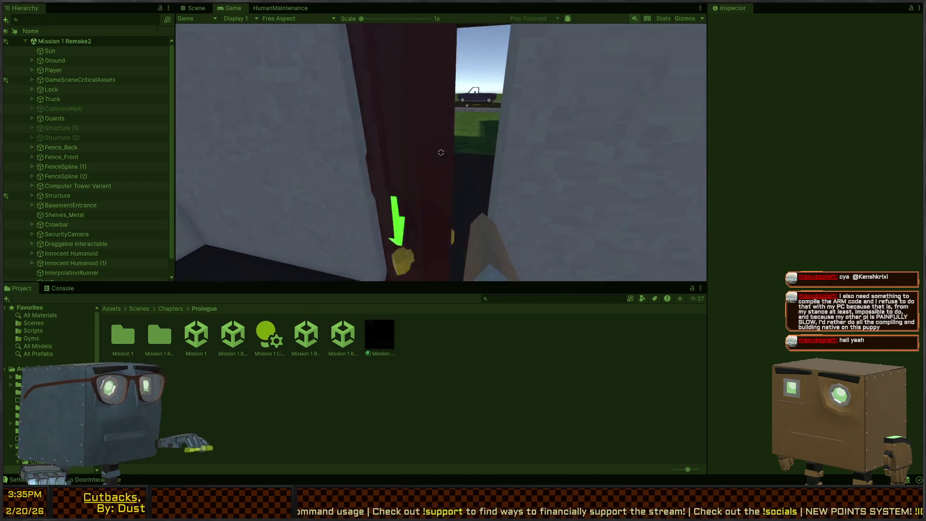
key("w")
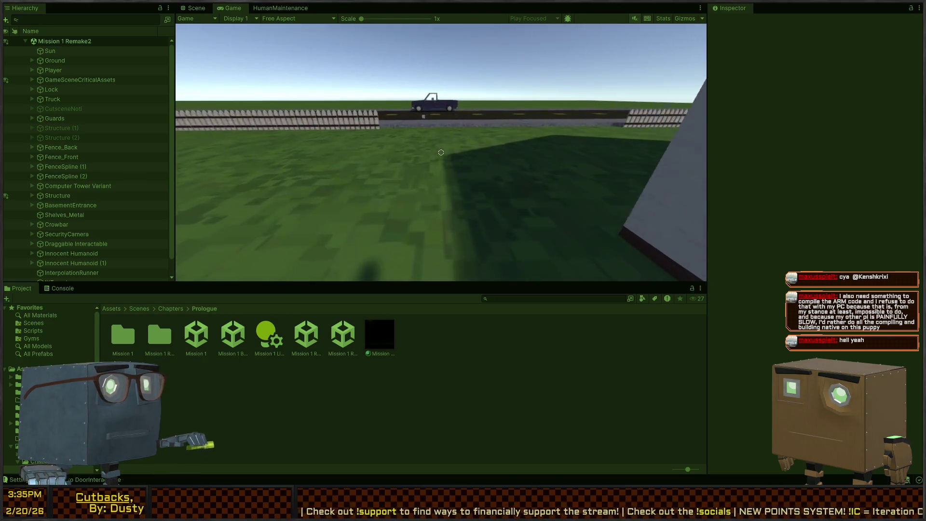
key("w")
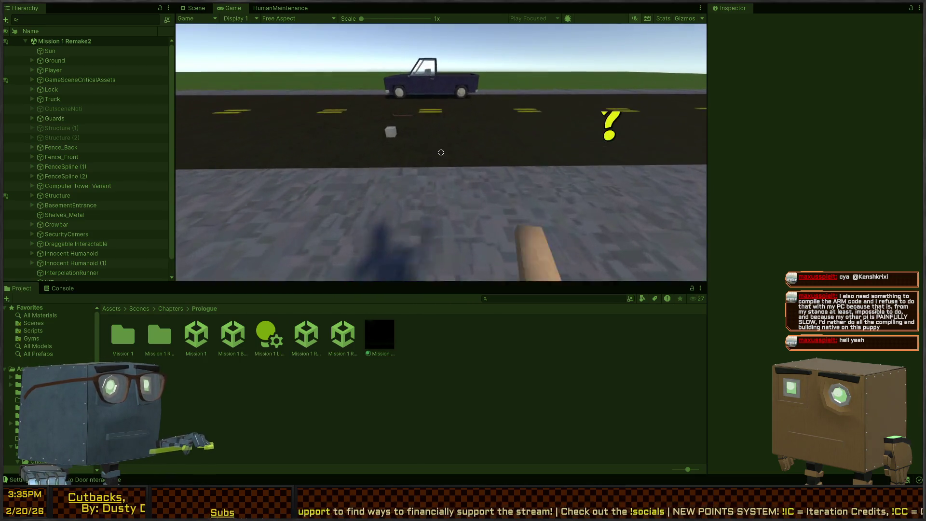
key("w")
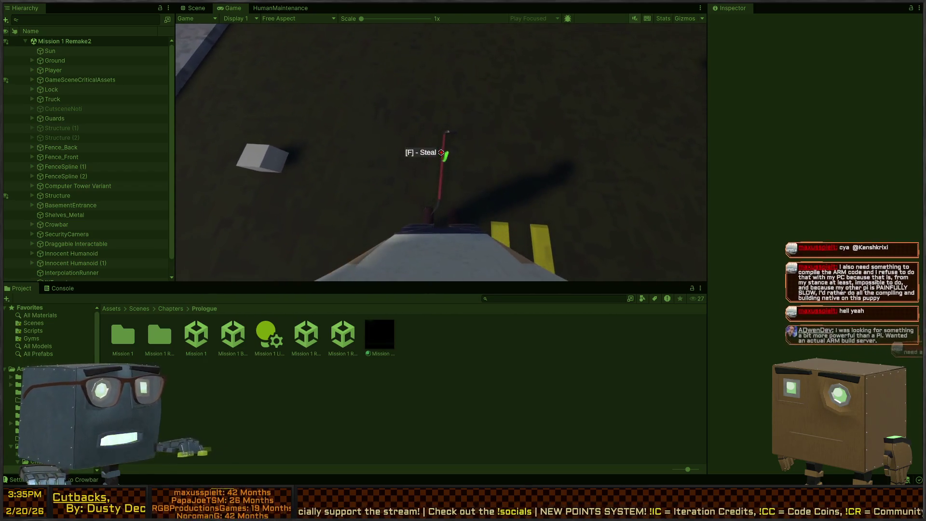
- Walk back through the house and red door to the humanoid lying by the couch
key("w")
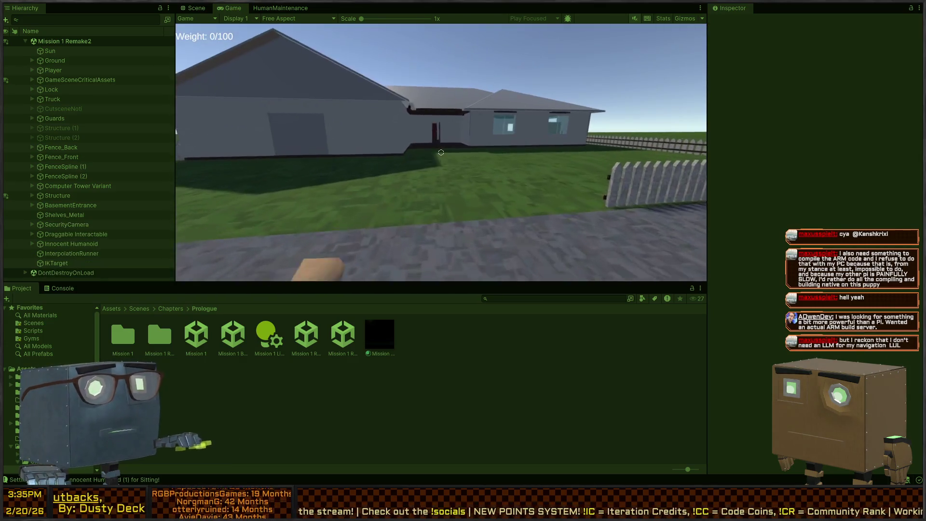
key("w")
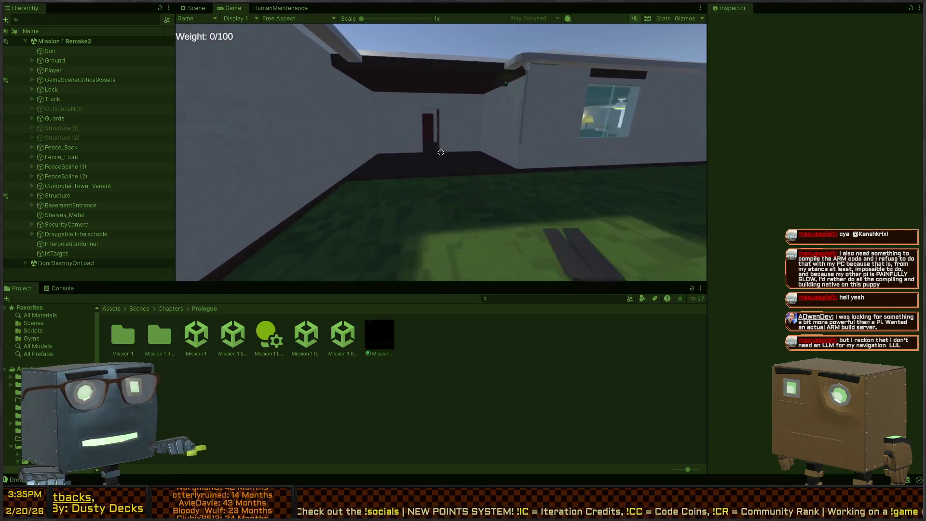
key("w")
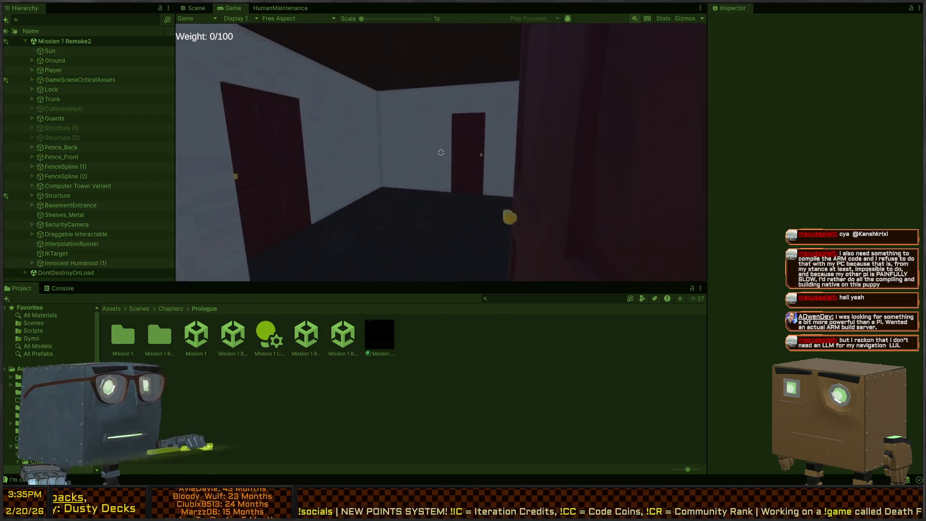
key("w")
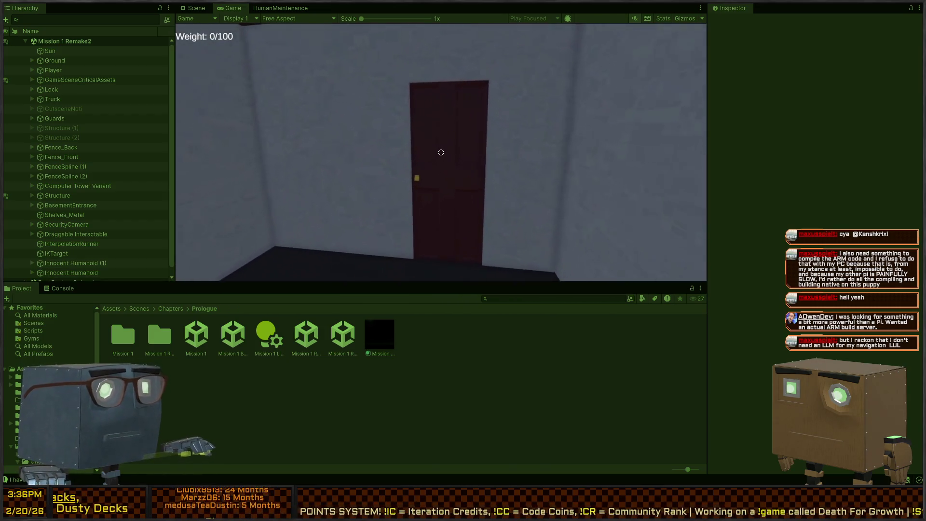
key("w")
key("w")
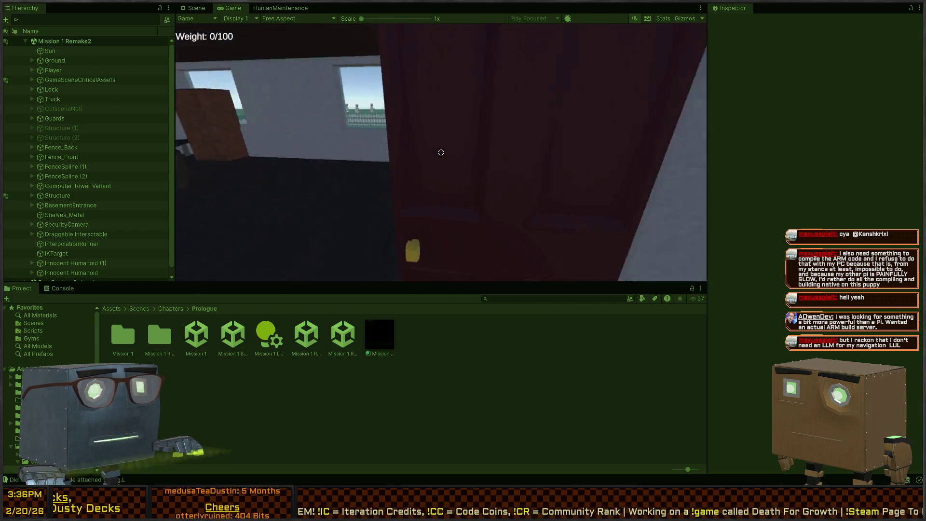
key("w")
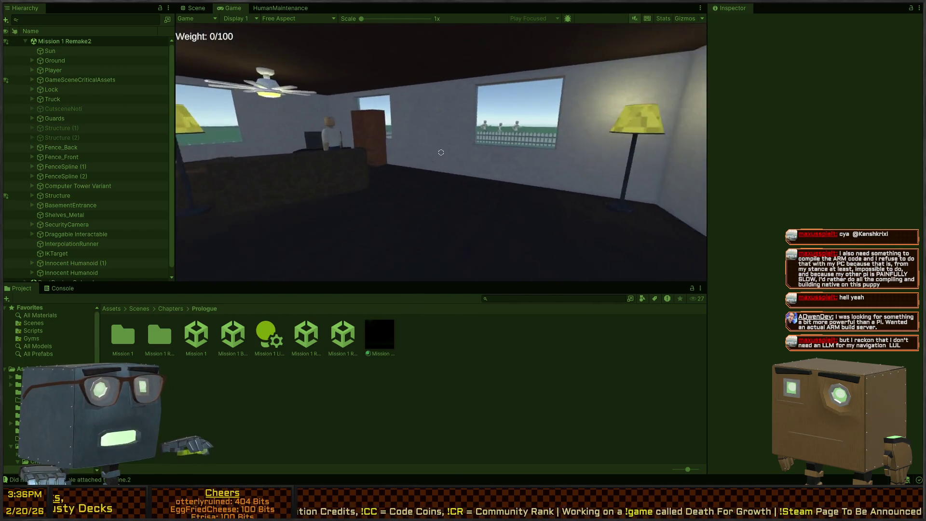
key("w")
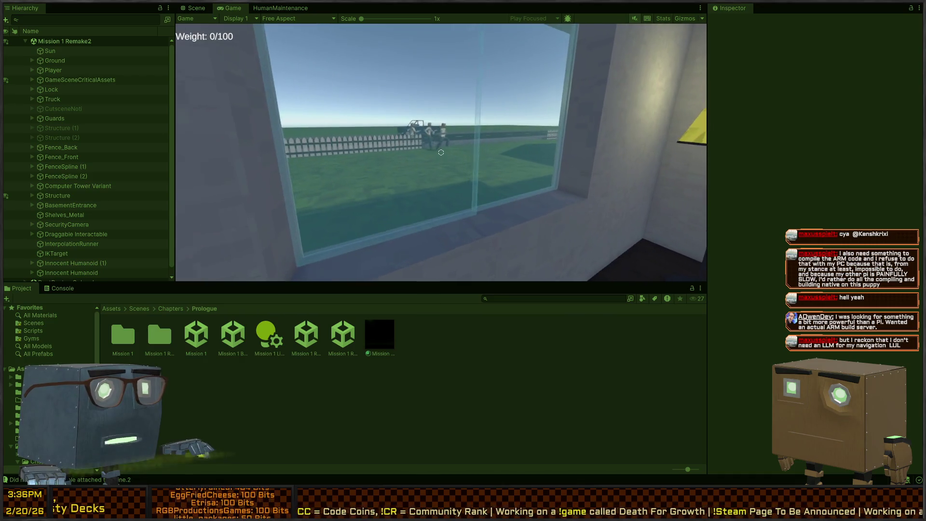
key("w")
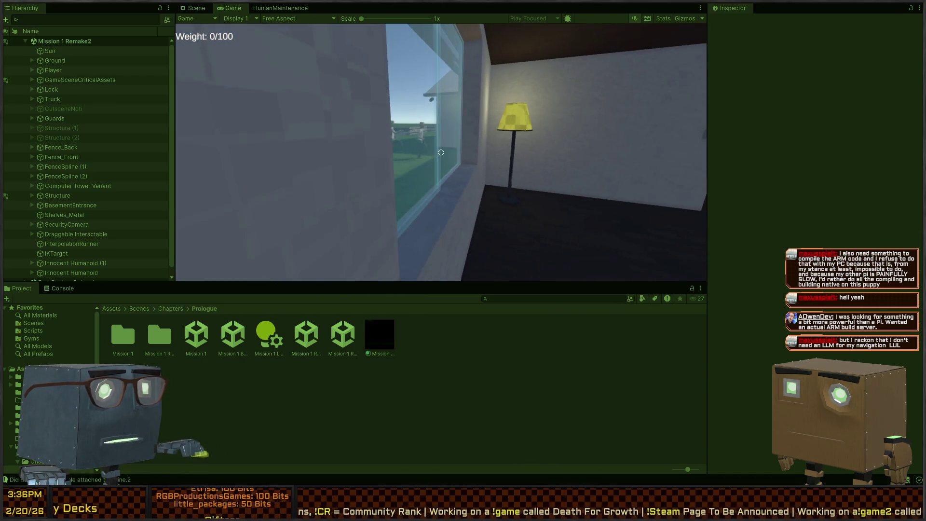
key("w")
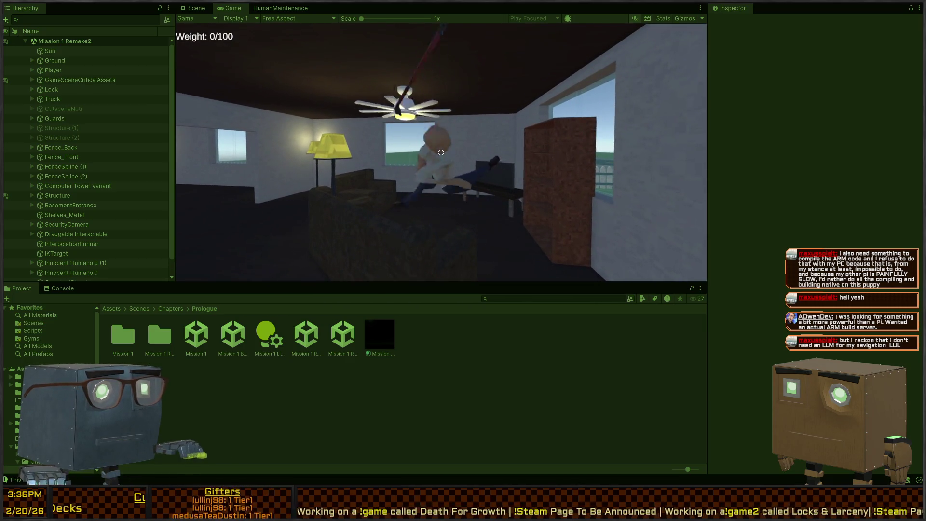
key("w")
key("w")
key("w")
- Circle the unconscious humanoid on the couch, then switch back to the Scene view
key("s")
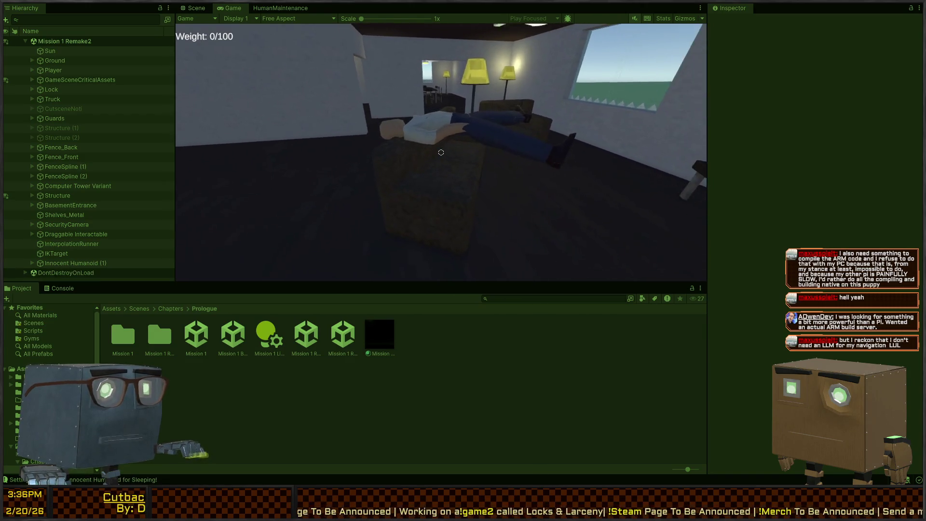
key("s")
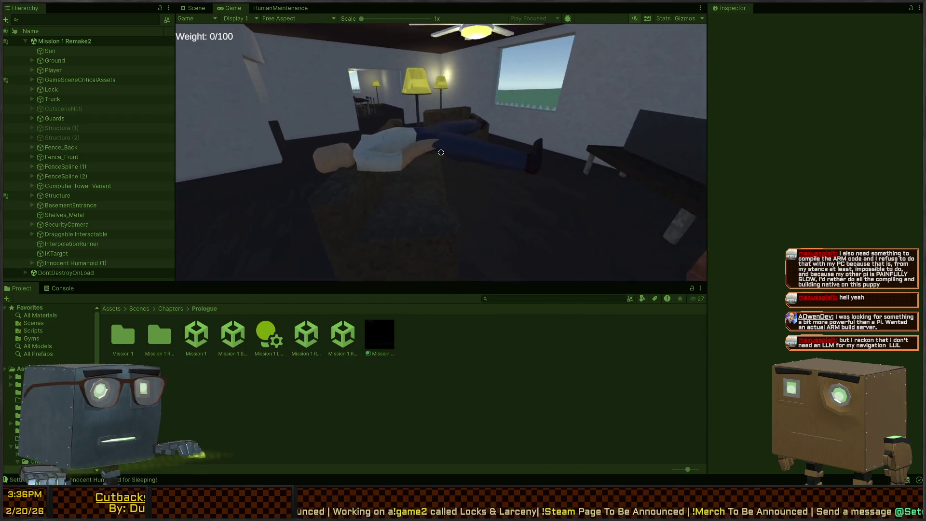
key("s")
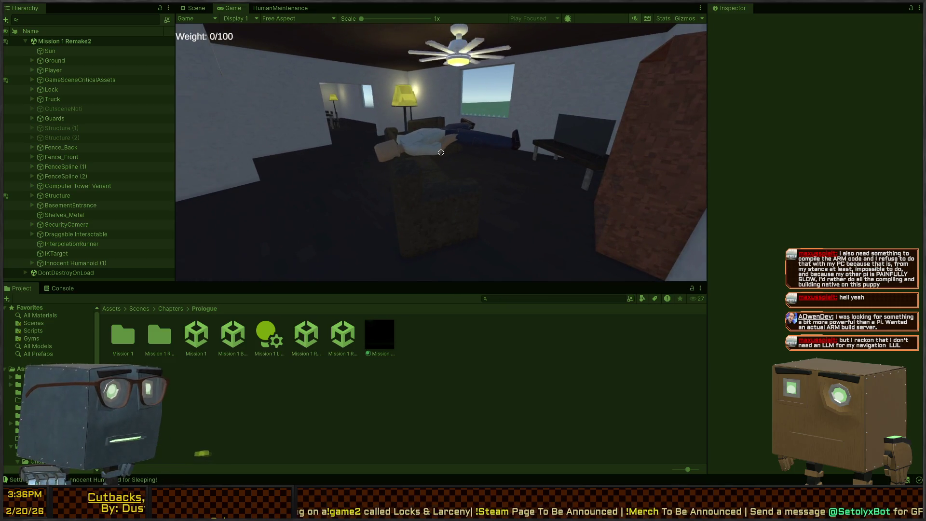
key("w")
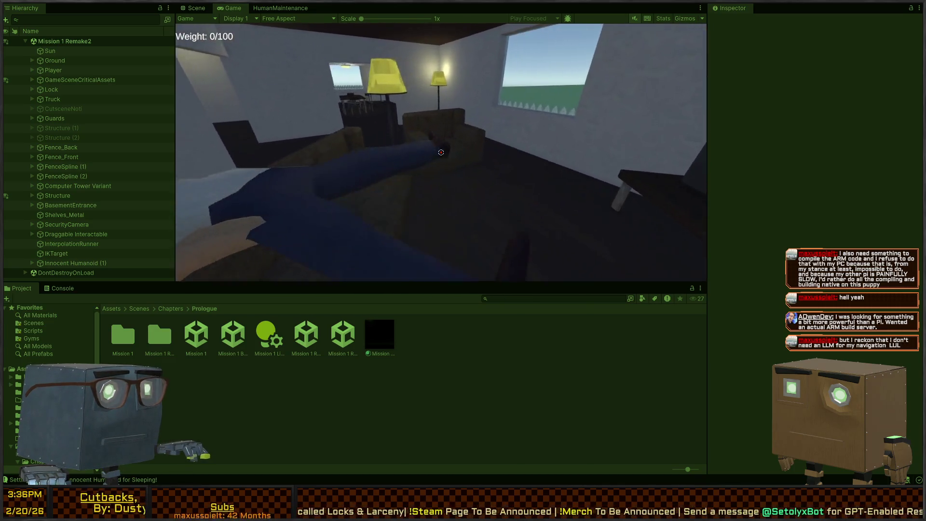
key("s")
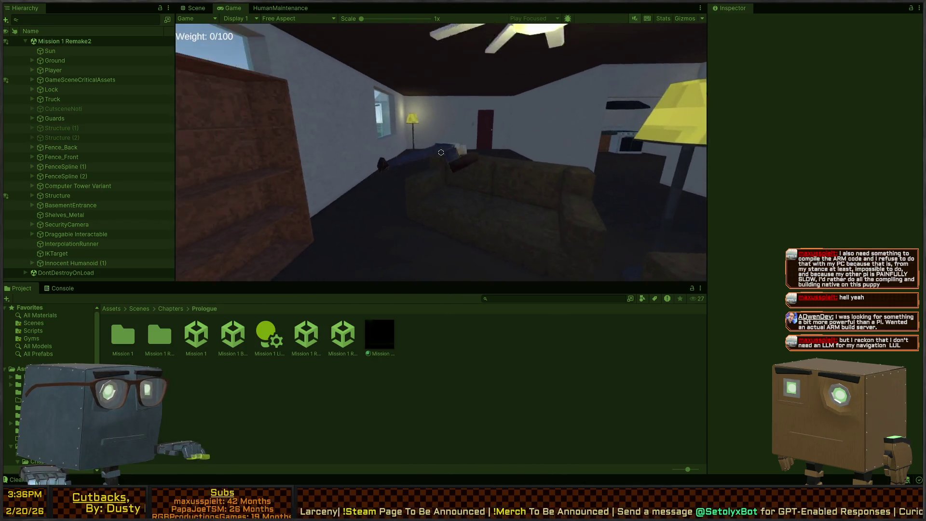
key("w")
key("ctrl+1")
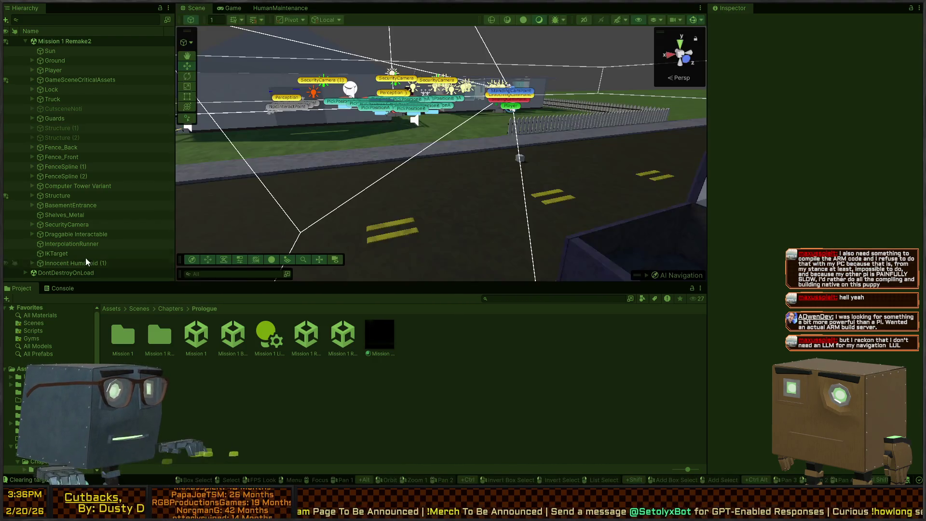
- Show the Console log and resume control of the player beside the couch
left_click(71, 288)
key("ctrl+2")
left_click(399, 152)
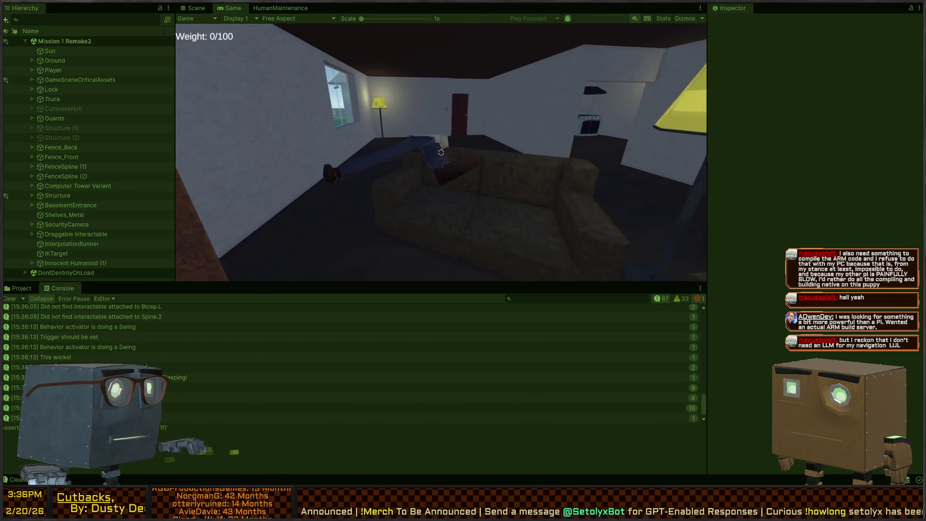
key("w")
key("s")
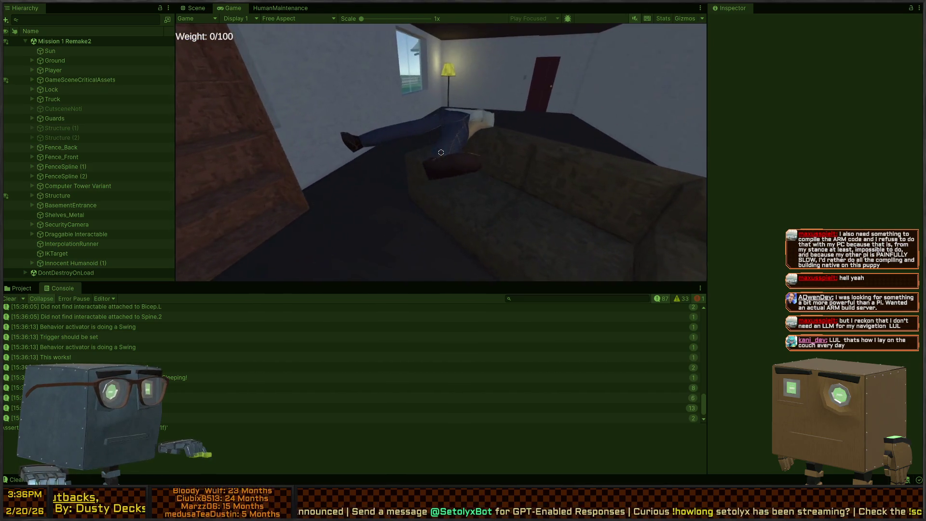
- Hit the ragdoll on the couch four times with the crowbar, then restart Play mode
left_click(441, 152)
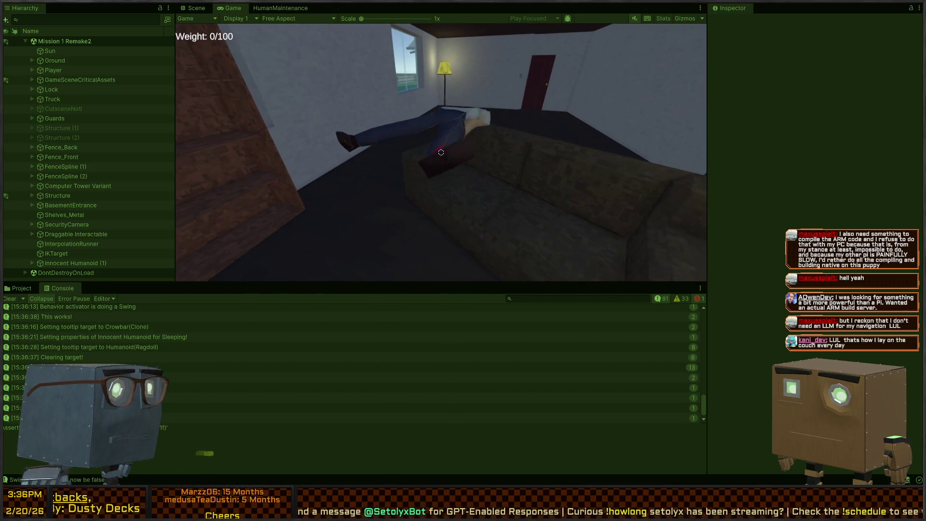
left_click(441, 152)
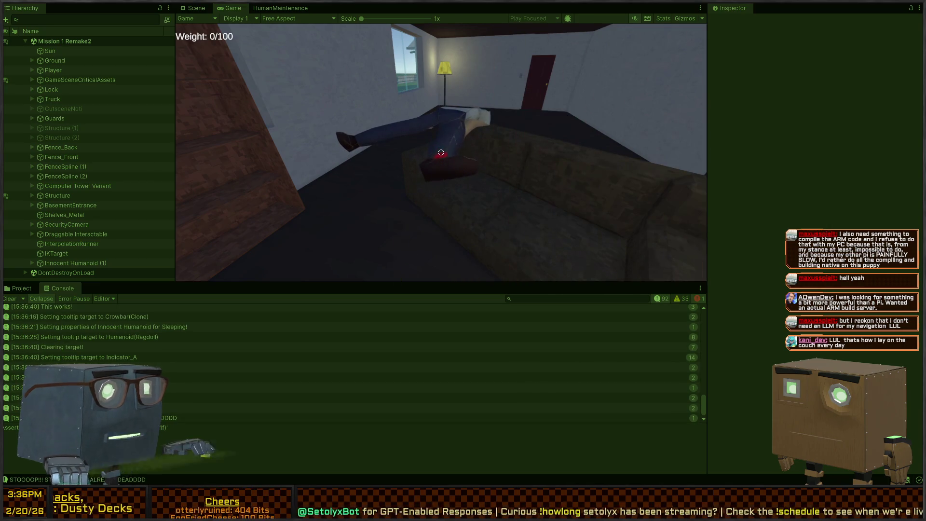
left_click(441, 152)
left_click(441, 152)
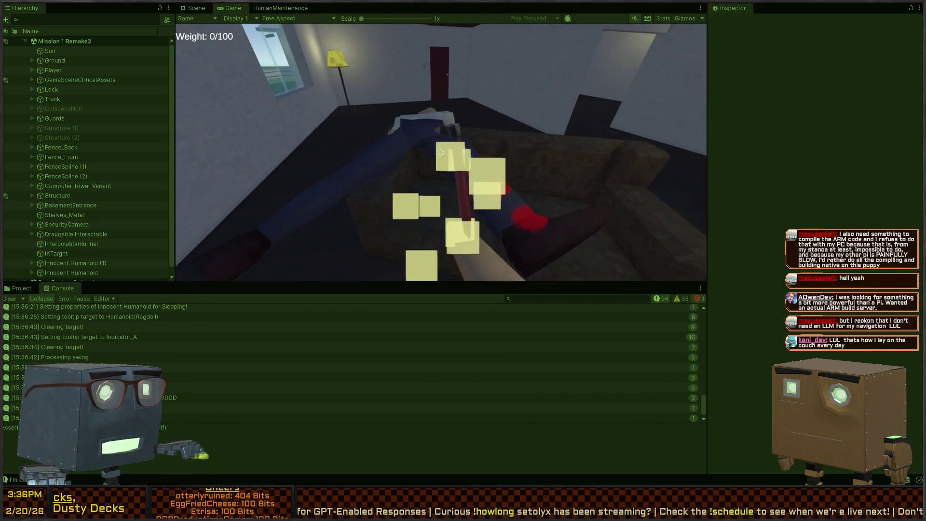
key("ctrl+p")
key("ctrl+p")
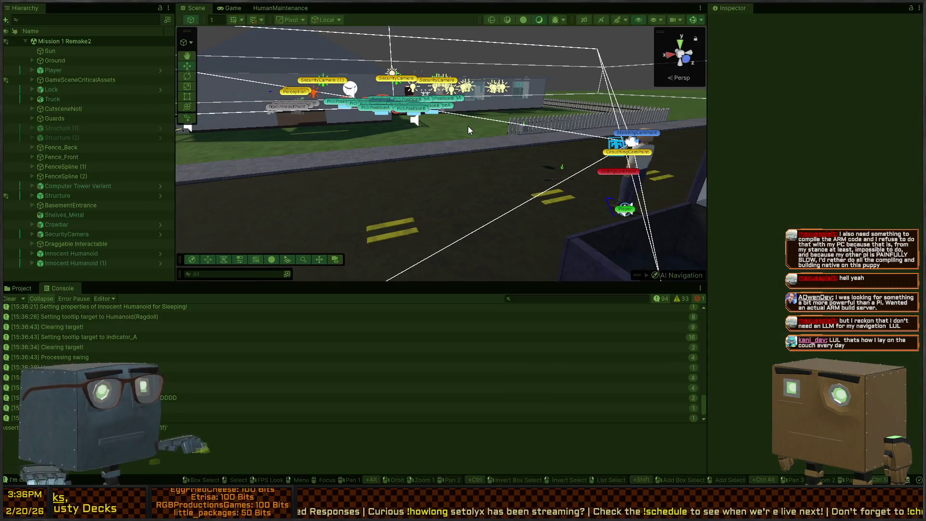
- Skip the intro, pick up the crowbar with F, and walk to the house's red door
key("space")
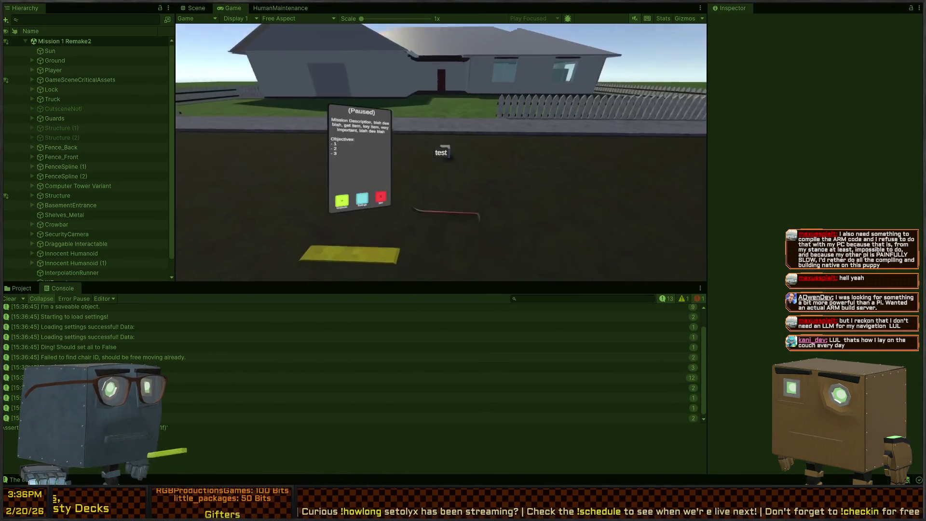
key("w")
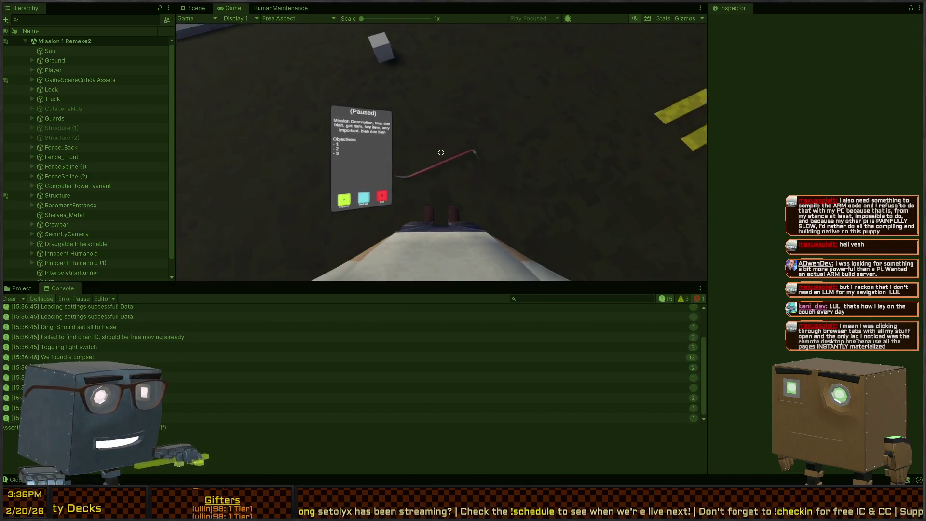
key("f")
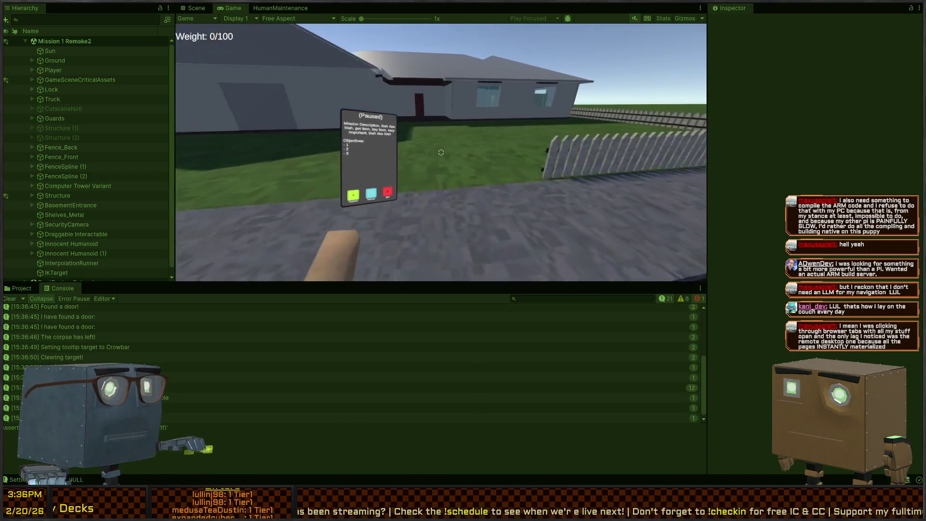
key("w")
scroll(441, 153, "down", 1)
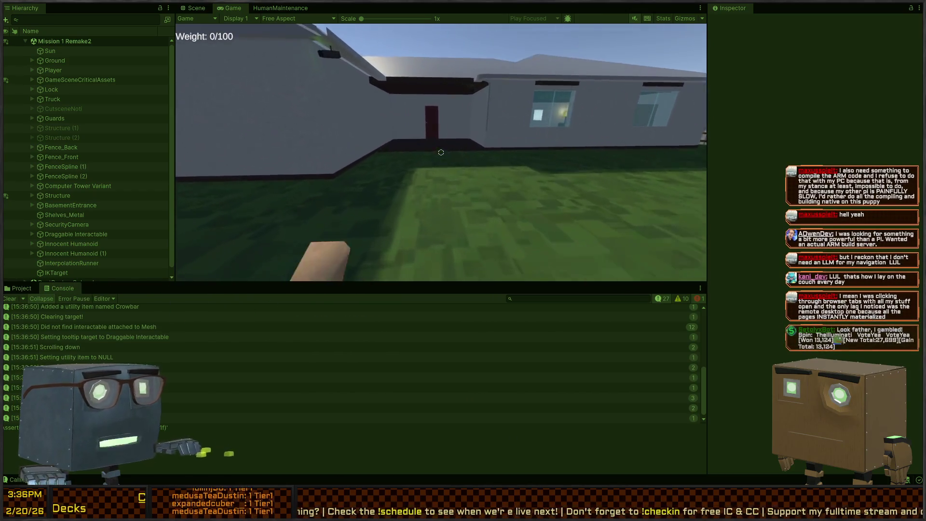
key("w")
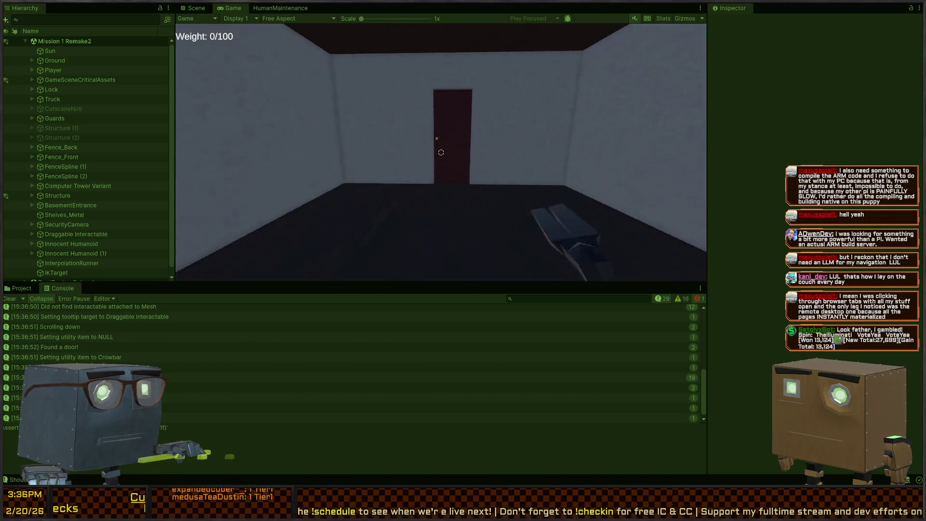
key("w")
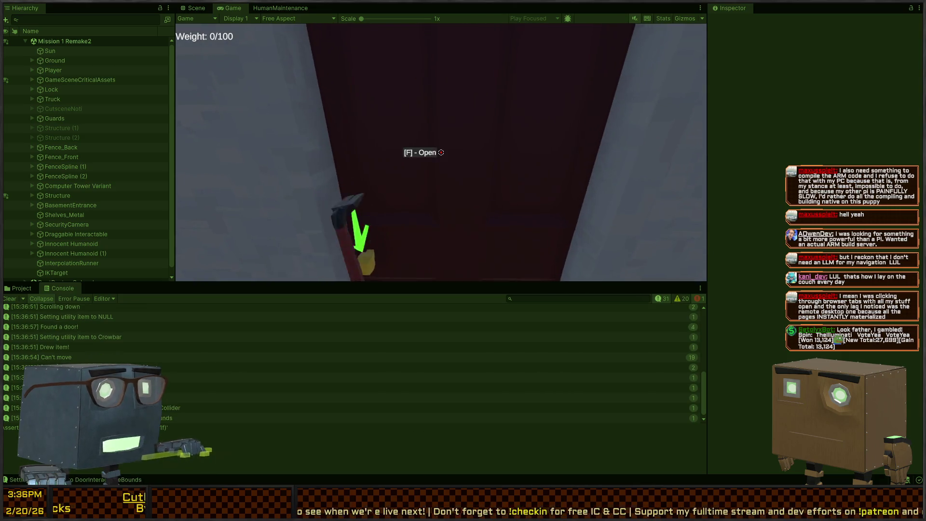
key("w")
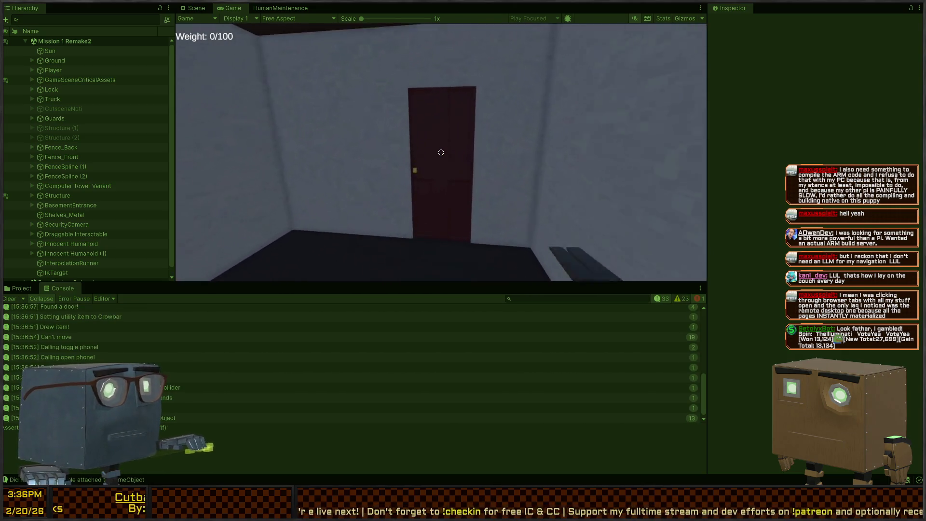
- Walk into the living room and watch a humanoid sit on the sofa and stand up
key("w")
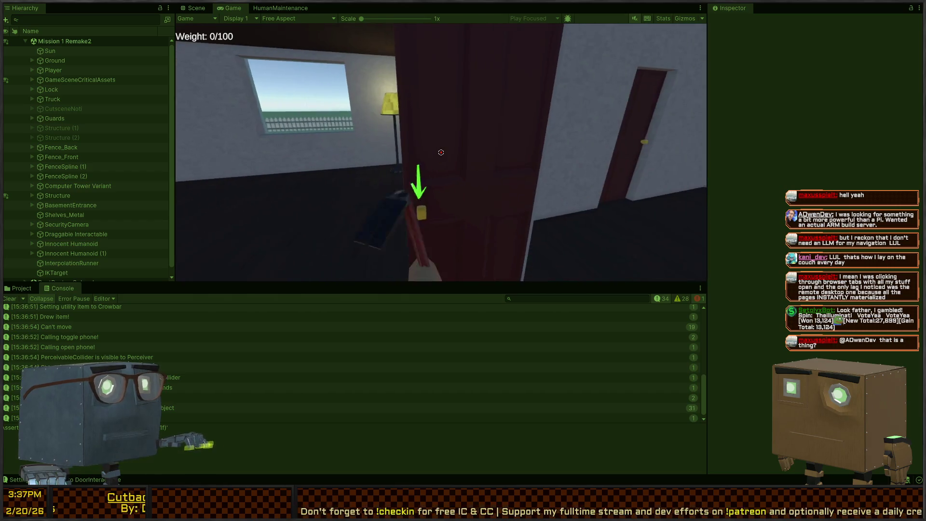
key("w")
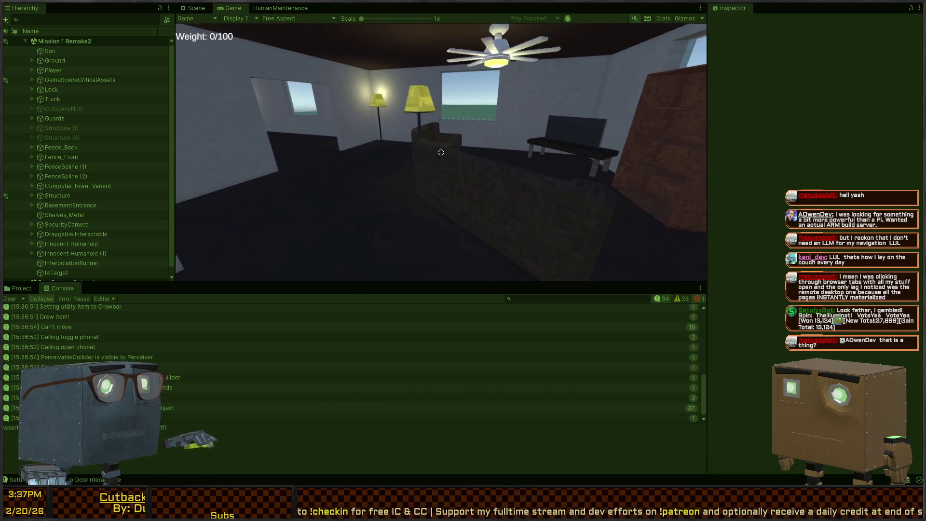
key("w")
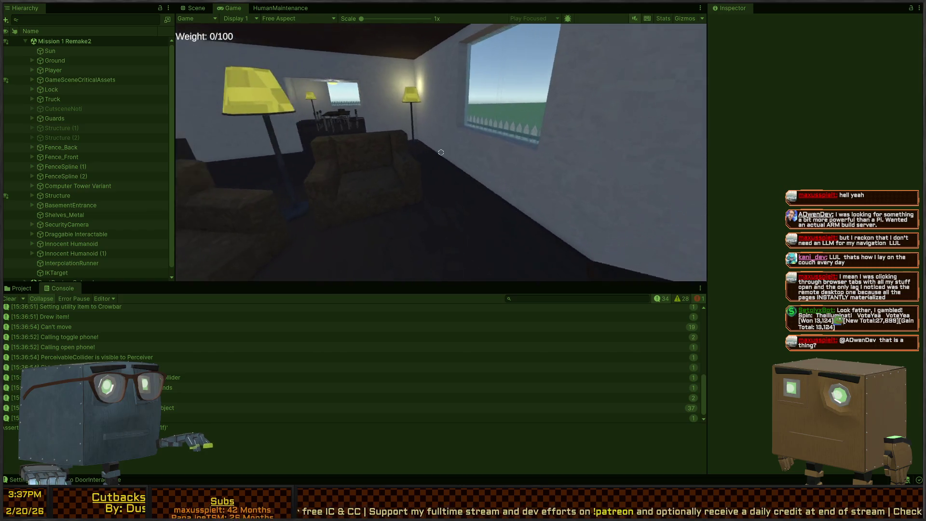
key("w")
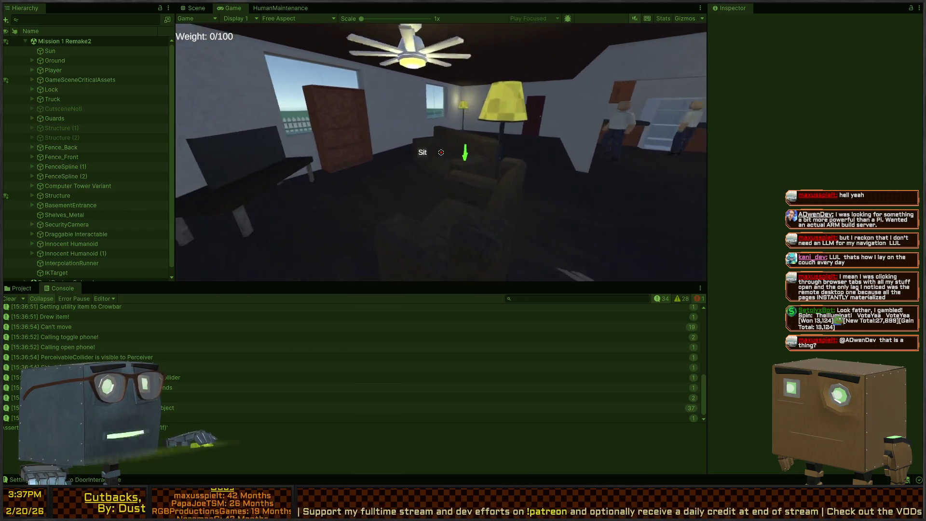
key("w")
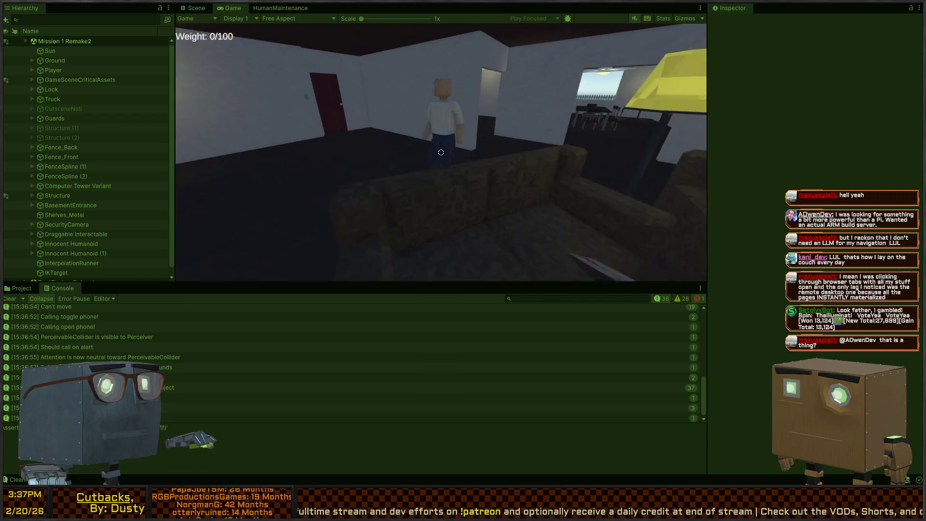
key("w")
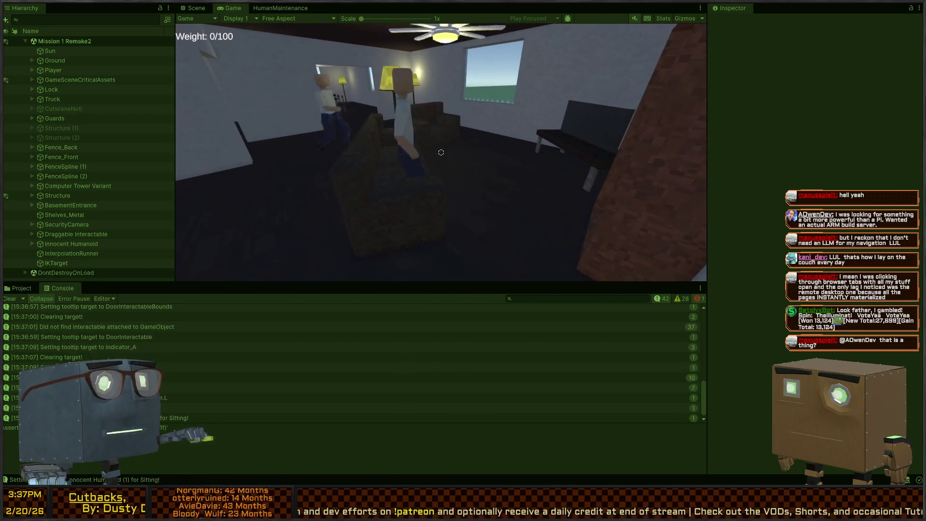
key("w")
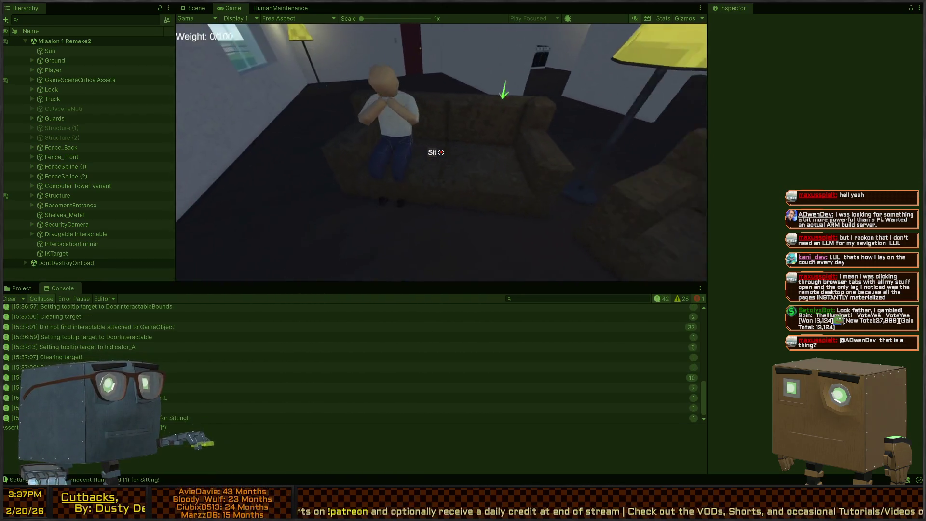
key("w")
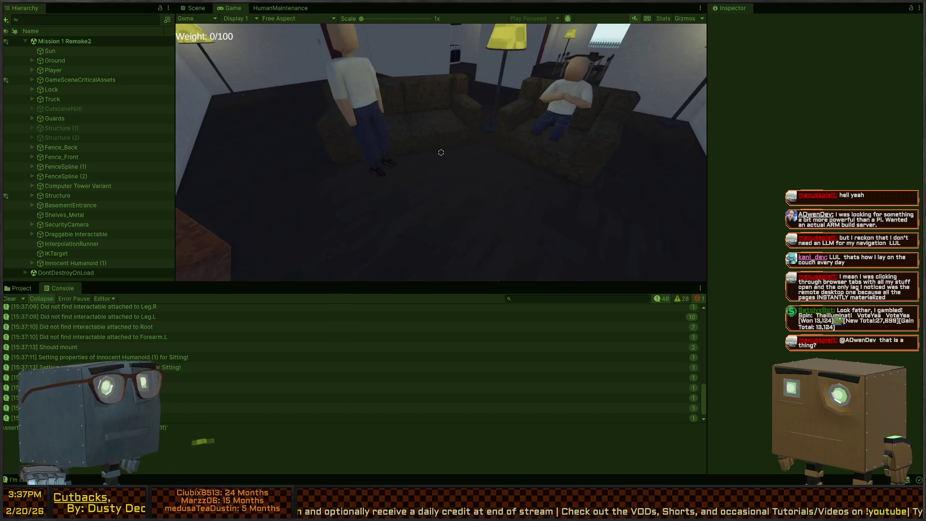
key("s")
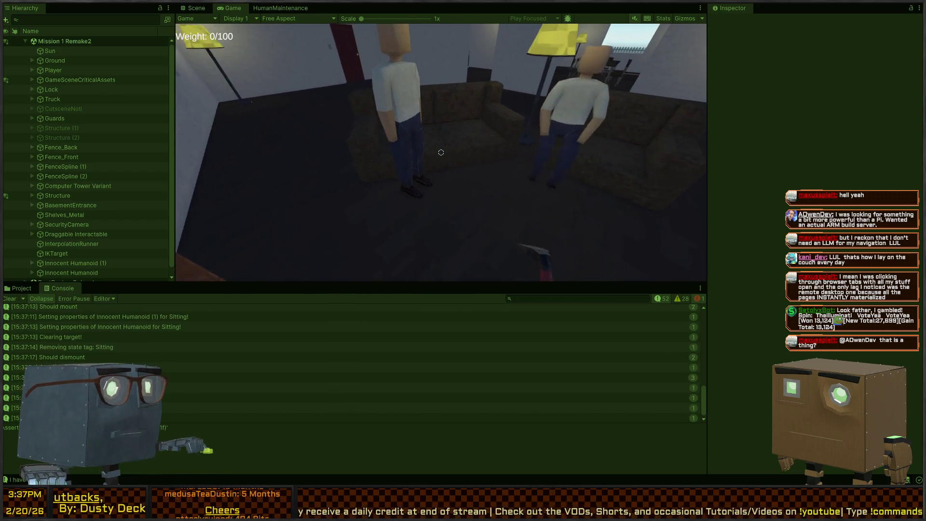
key("w")
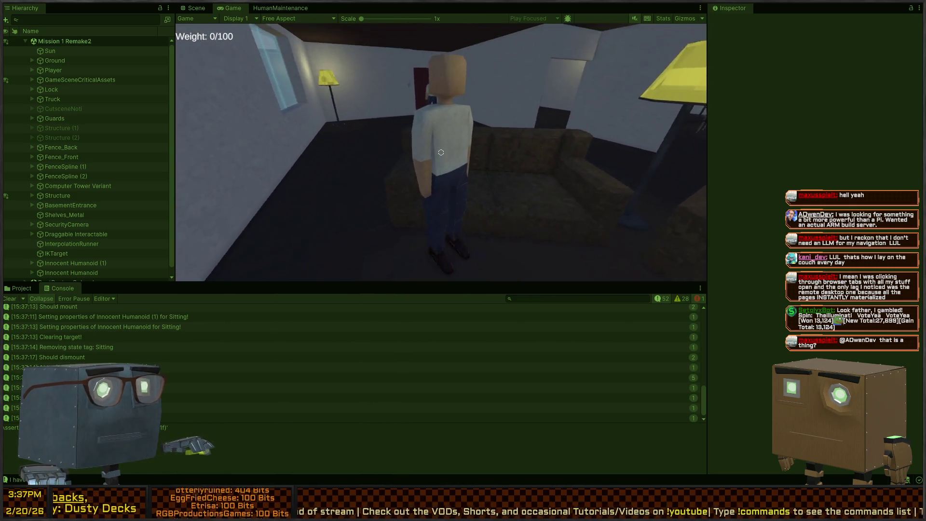
- Swing the crowbar at the humanoid, knock it limp over the sofa, hit it again, then stop play
left_click(441, 152)
key("s")
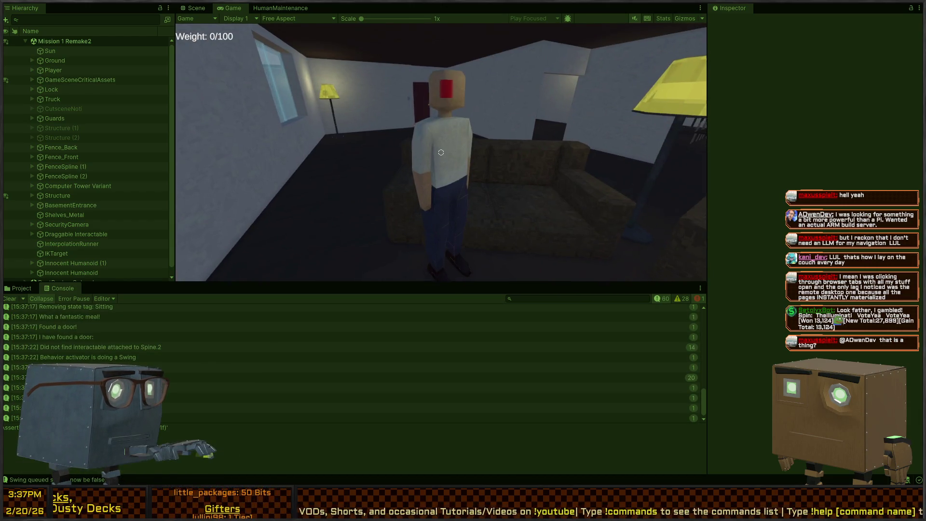
key("w")
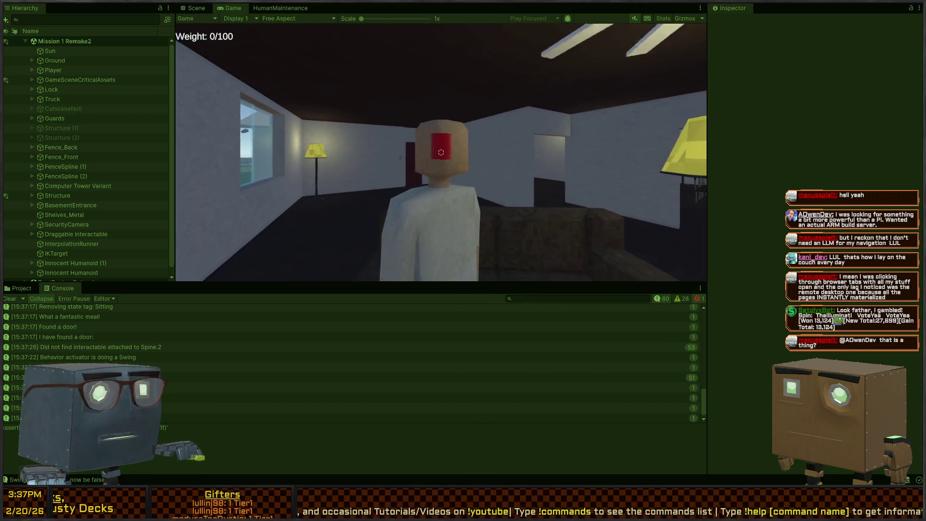
key("s")
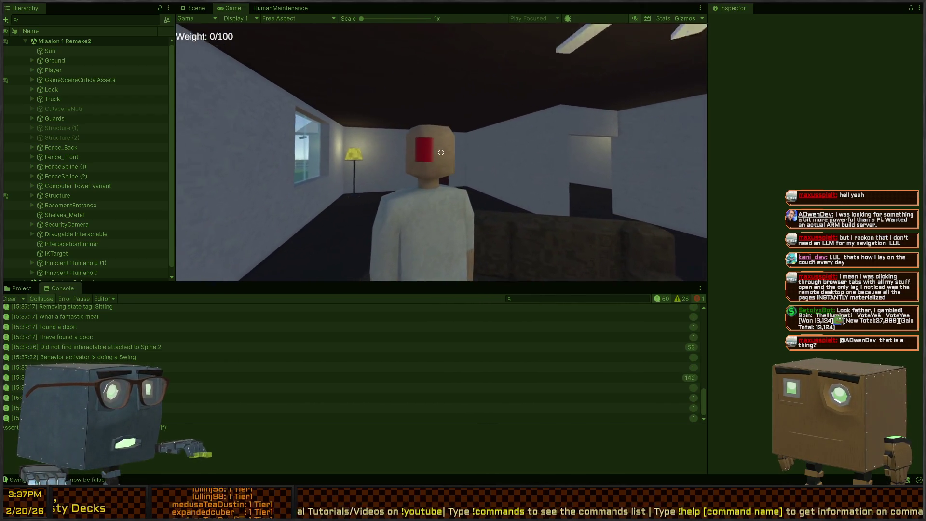
key("s")
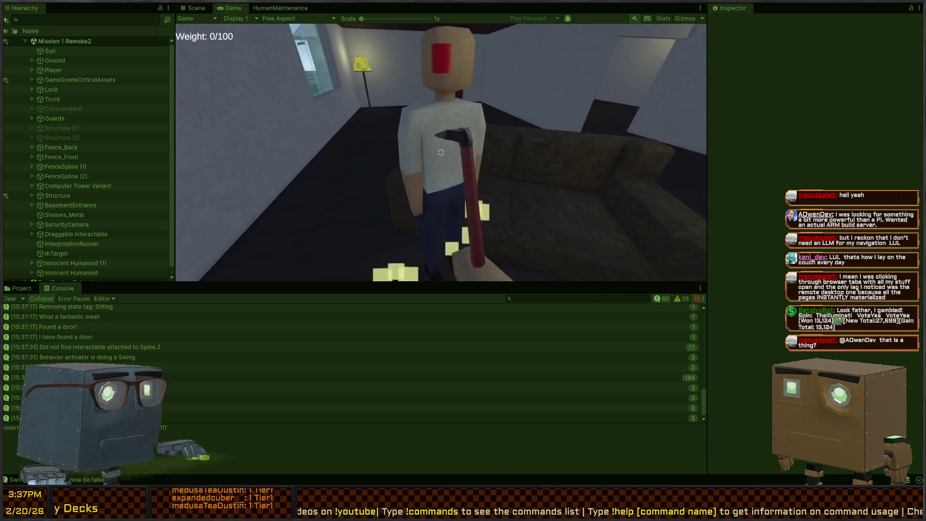
left_click(441, 152)
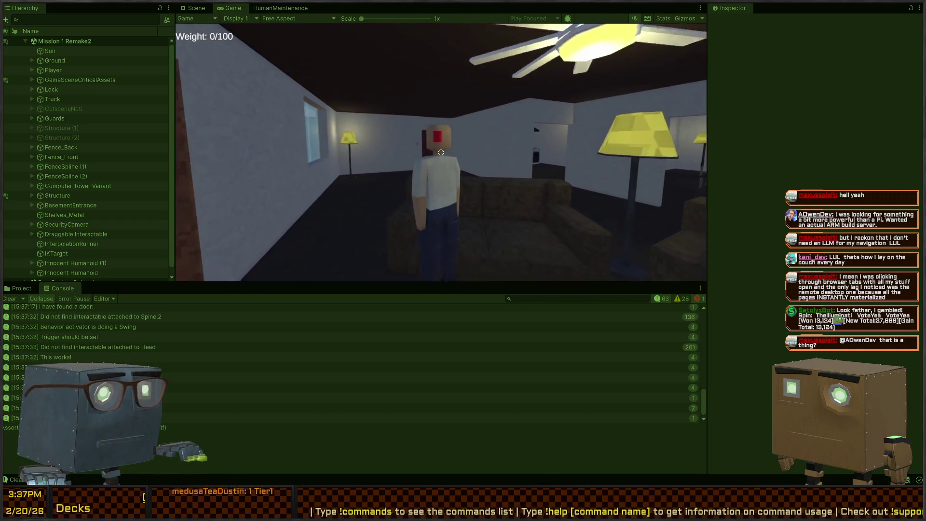
key("w")
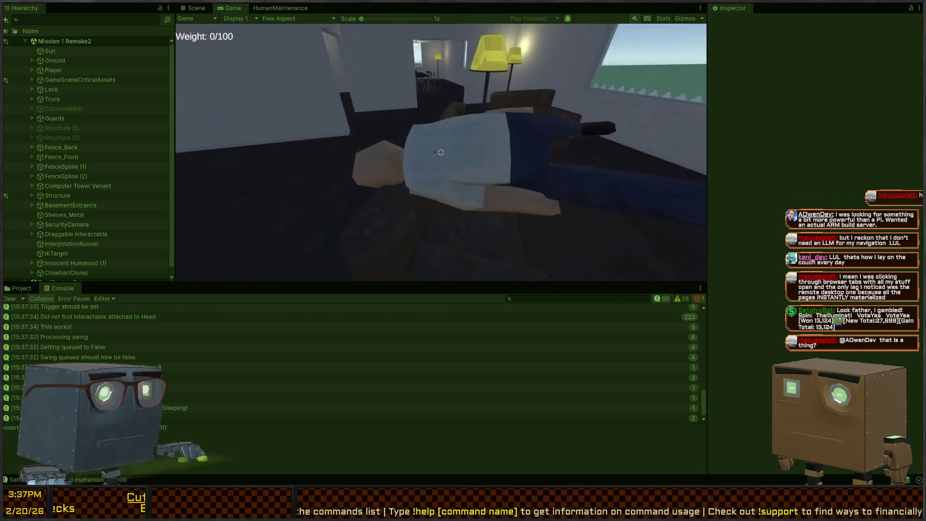
left_click(441, 152)
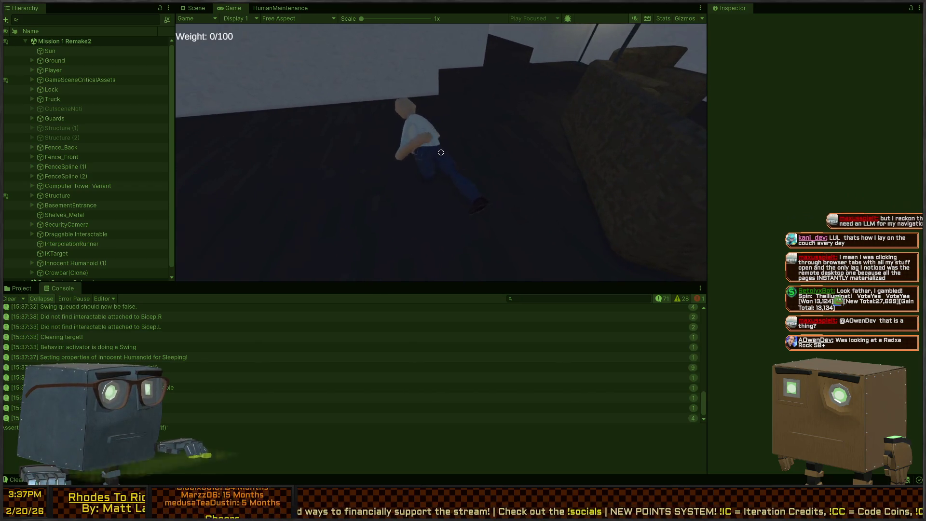
key("ctrl+p")
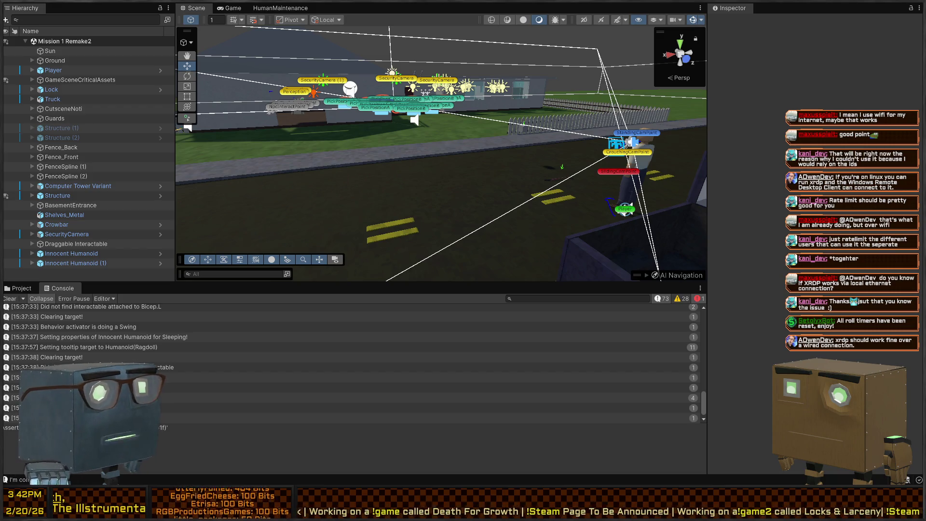
- Fly to the Innocent Humanoid, select it in the Scene, and open its prefab for editing
mouse_move(503, 198)
left_mouse_down()
mouse_move(487, 162)
mouse_move(553, 216)
mouse_move(483, 168)
mouse_move(439, 176)
mouse_move(472, 174)
mouse_move(479, 201)
mouse_move(461, 202)
mouse_move(176, 153)
mouse_move(419, 129)
left_mouse_up()
left_click(419, 129)
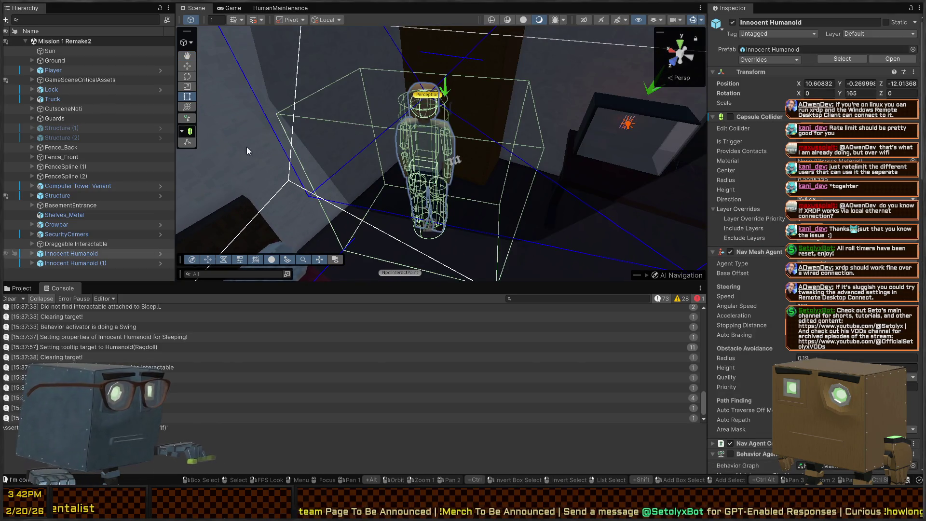
left_click(160, 253)
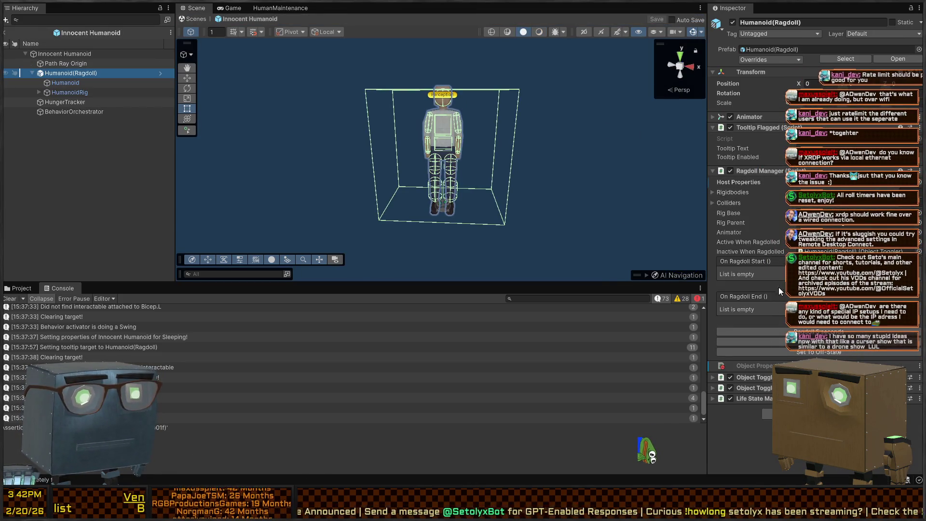
left_click(849, 182)
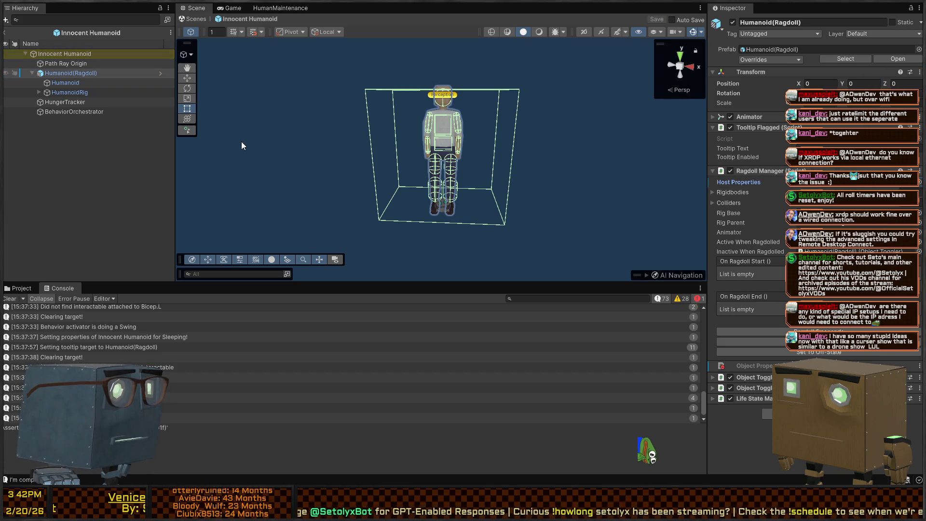
left_click(132, 73)
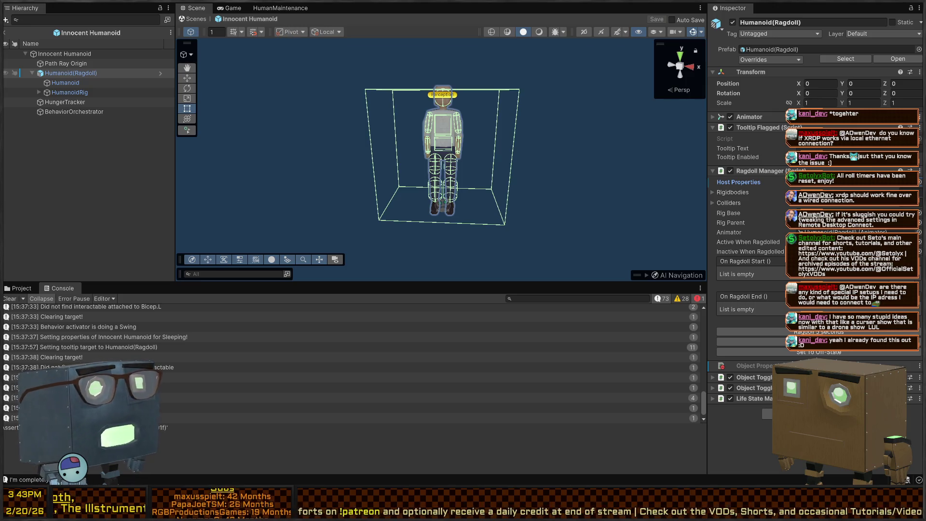
mouse_move(394, 160)
left_mouse_down()
mouse_move(441, 109)
mouse_move(426, 151)
mouse_move(448, 135)
mouse_move(517, 145)
left_mouse_up()
key("w")
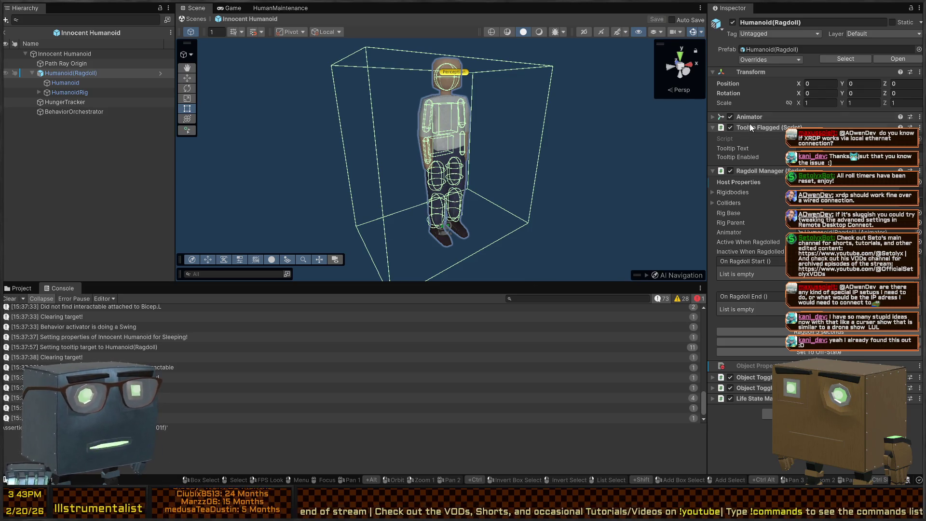
left_click(78, 53)
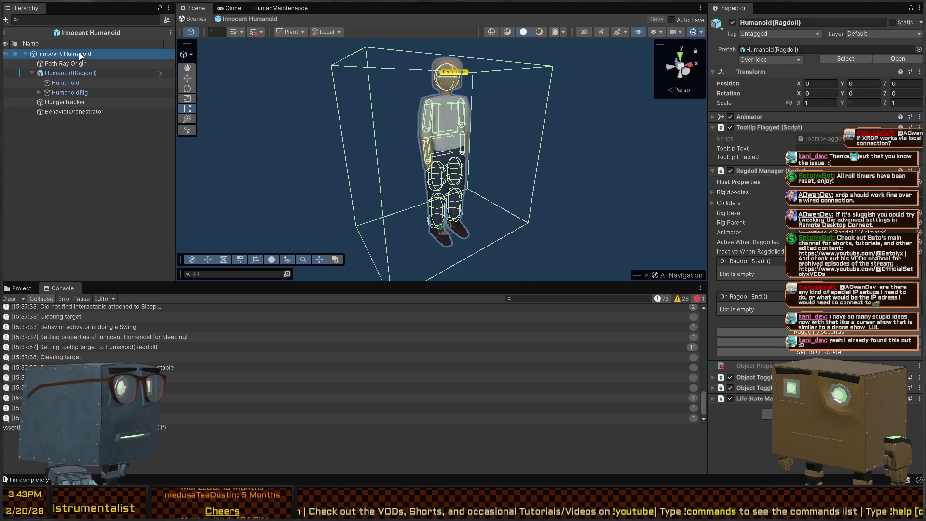
scroll(756, 196, "down", 10)
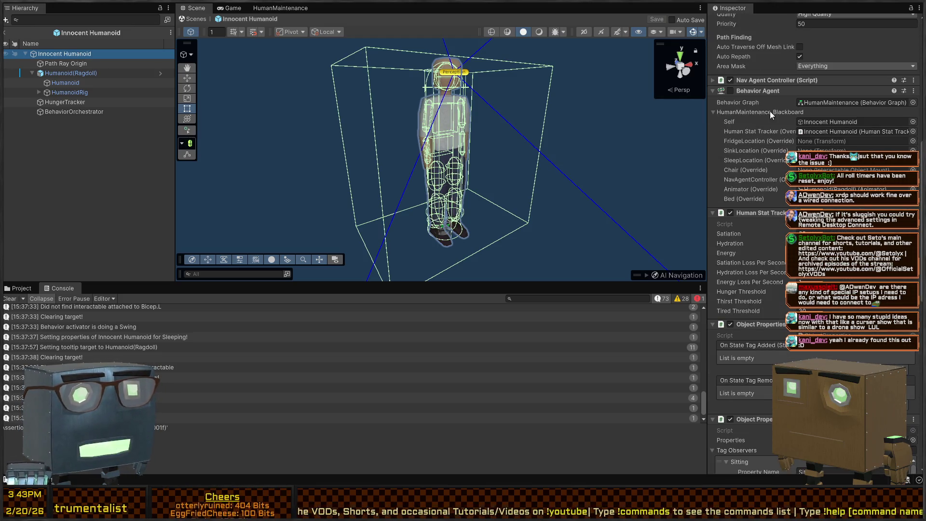
scroll(728, 164, "down", 10)
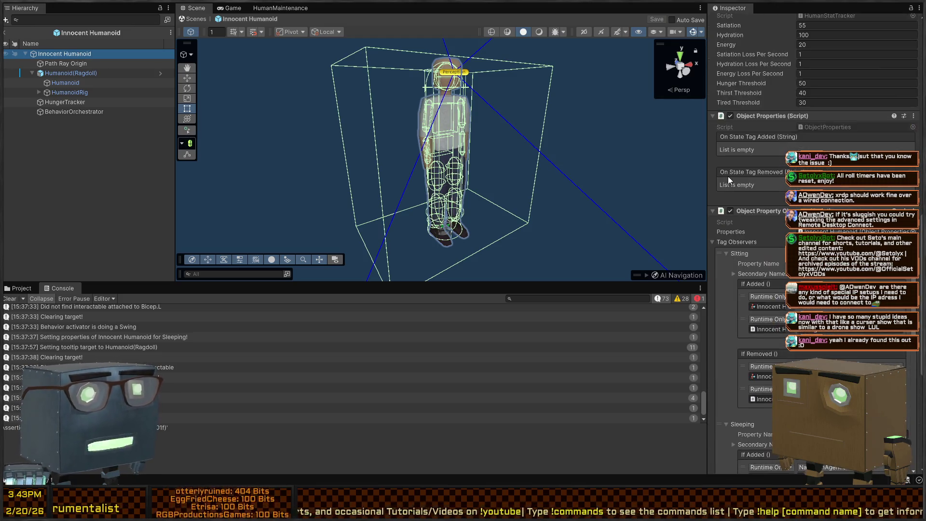
scroll(728, 176, "up", 3)
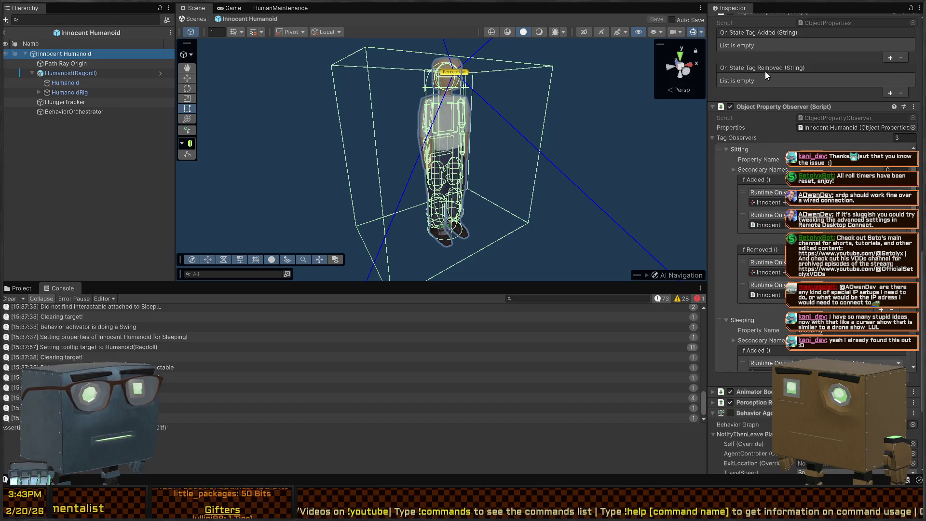
scroll(761, 241, "down", 6)
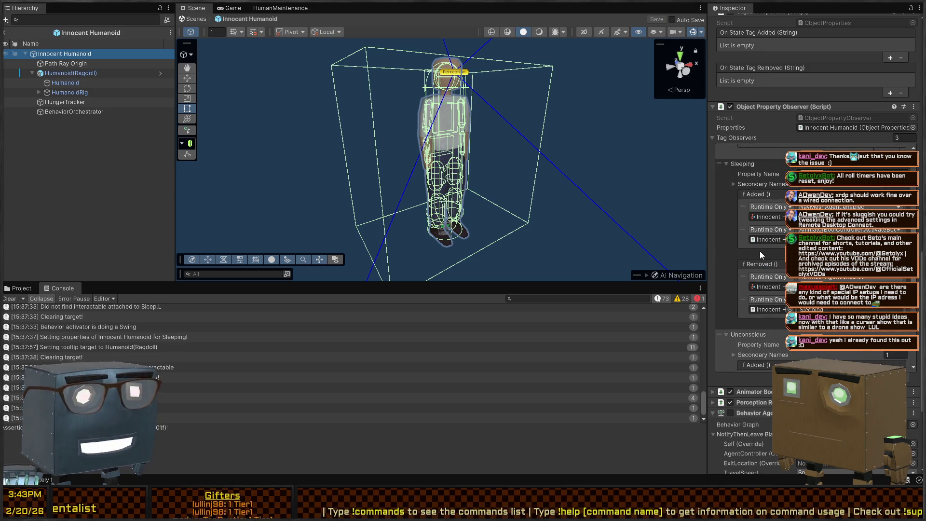
scroll(760, 251, "down", 5)
scroll(782, 220, "up", 10)
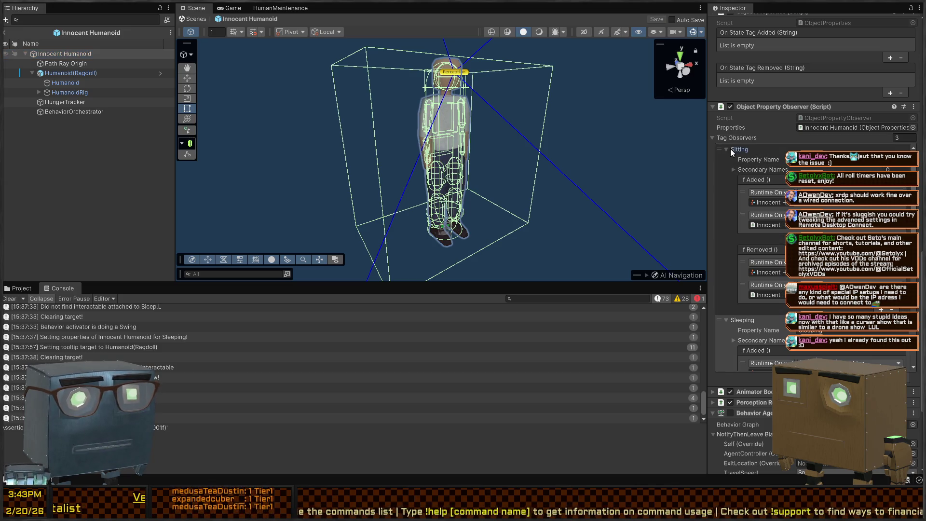
left_click(730, 149)
left_click(727, 160)
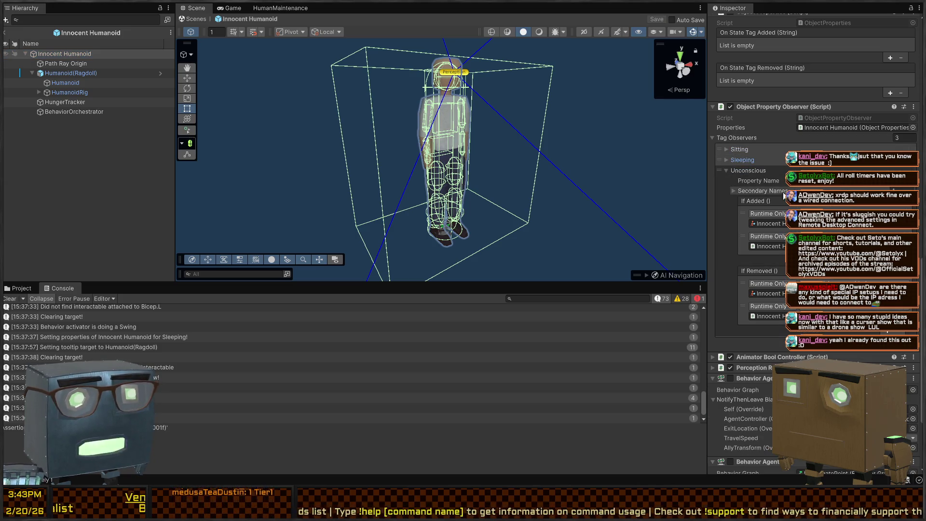
left_click(745, 190)
left_click(745, 190)
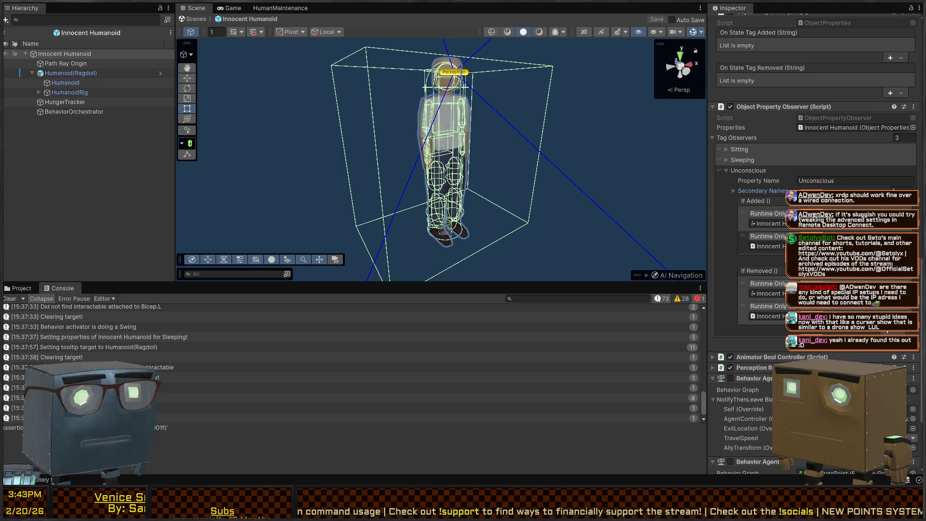
left_click(734, 161)
left_click(734, 161)
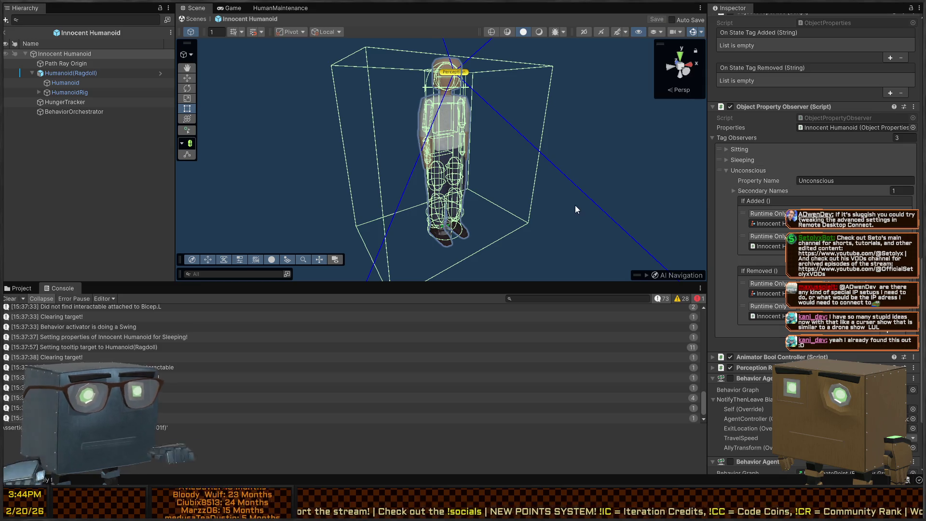
key("alt+Tab")
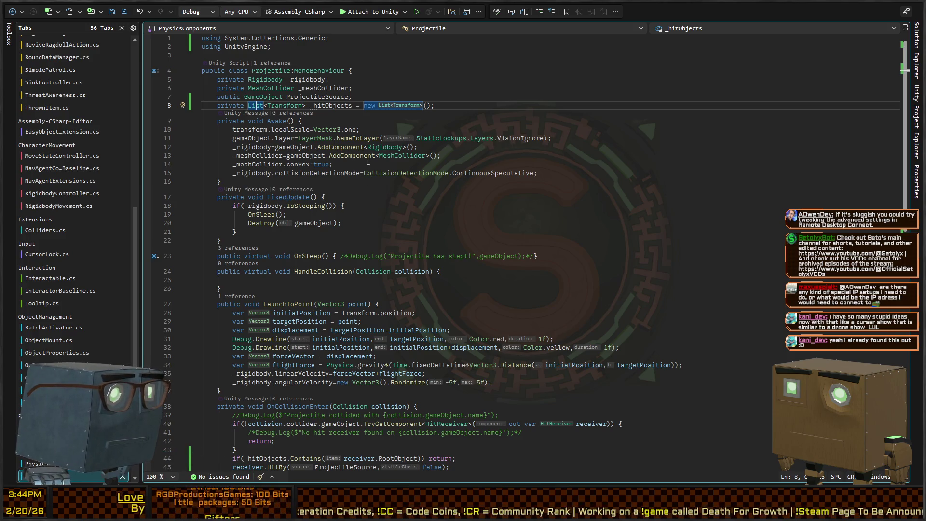
- Scroll through Projectile.cs's OnCollisionEnter, then return to Unity's Hierarchy search field
scroll(388, 215, "down", 5)
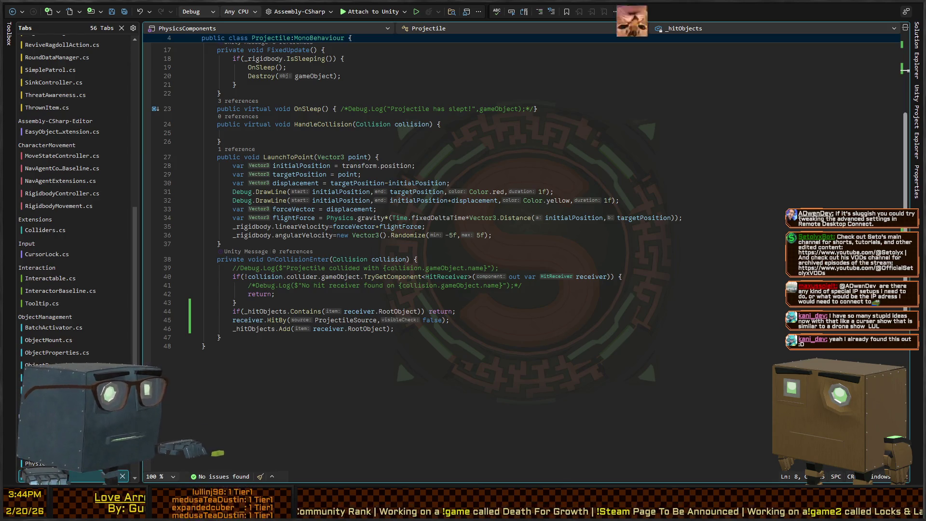
key("alt+Tab")
left_click(114, 18)
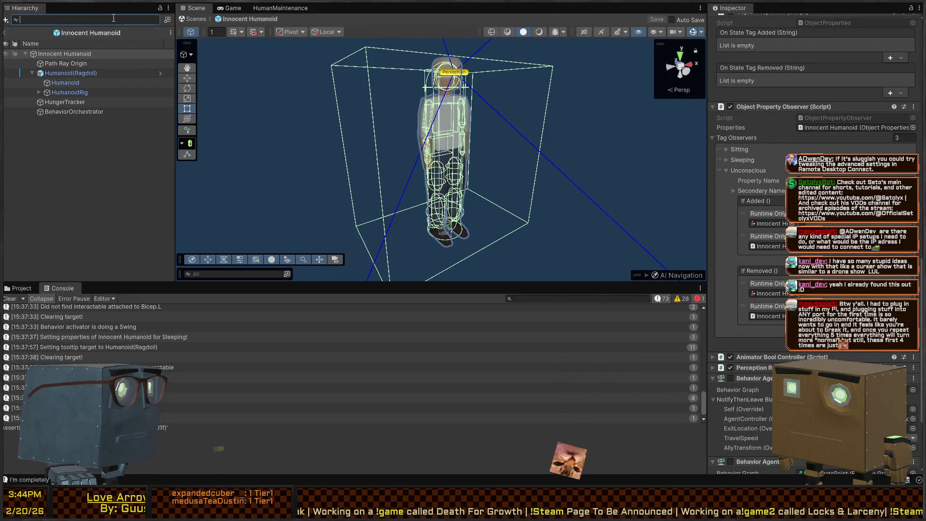
- Filter the prefab Hierarchy by t=HitReceiver, inspect Leg.R's On Struck event, then switch to Visual Studio
type("t=HitReceiver")
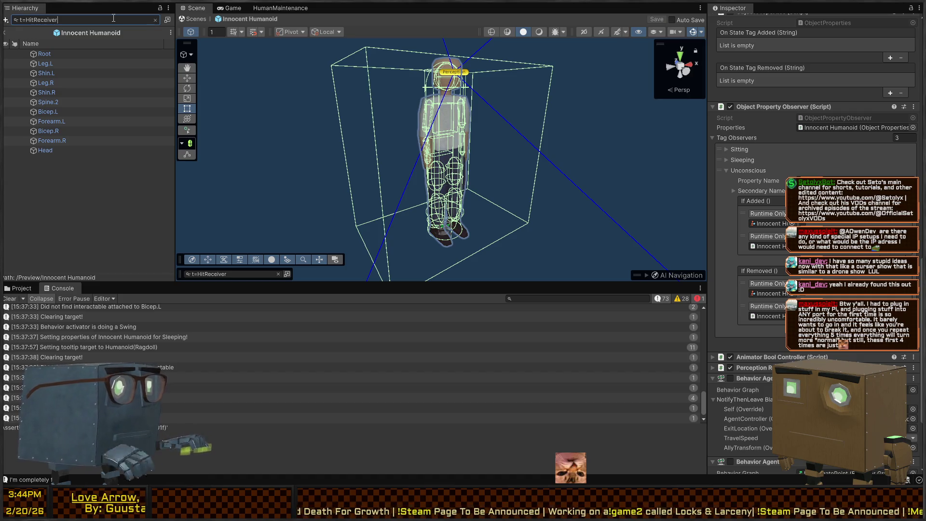
left_click(41, 83)
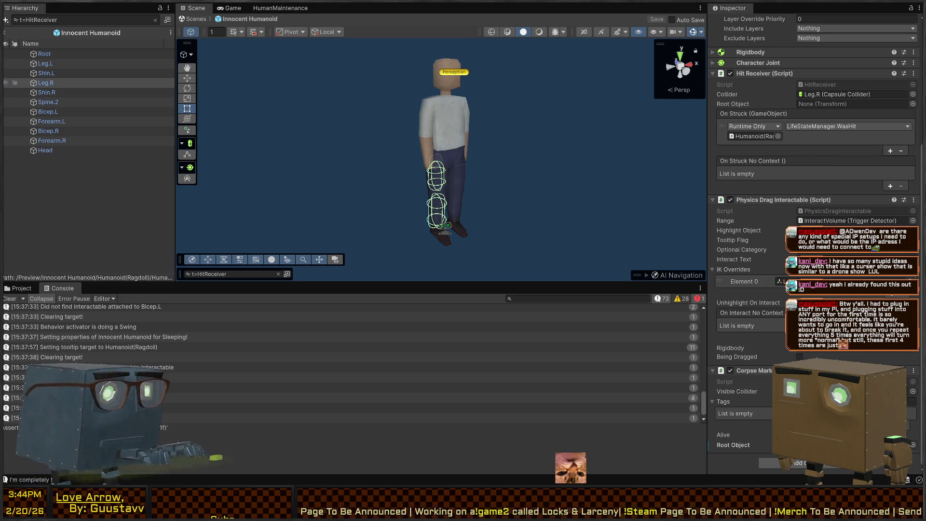
key("alt+Tab")
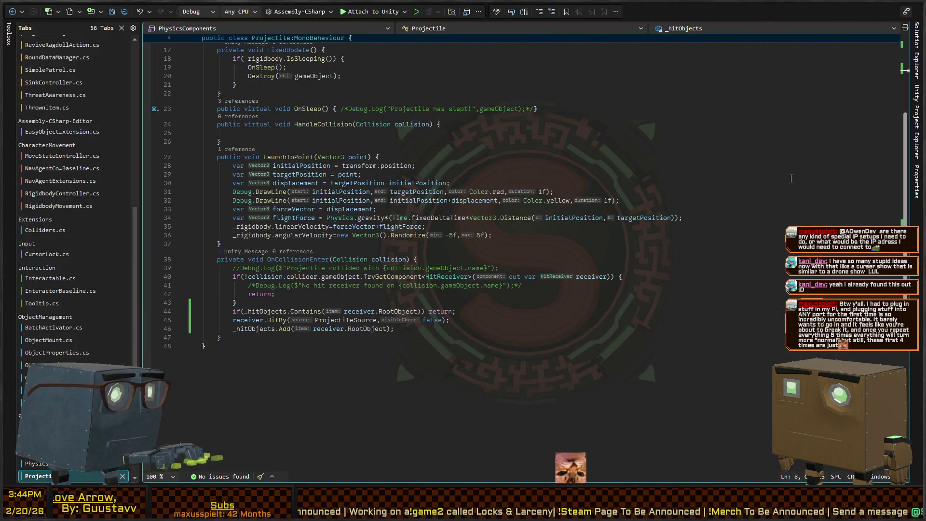
- In LifeStateManager.cs, change StartRagdoll's duration on line 12 from 300 to 5, then return to Unity
key("ctrl+minus")
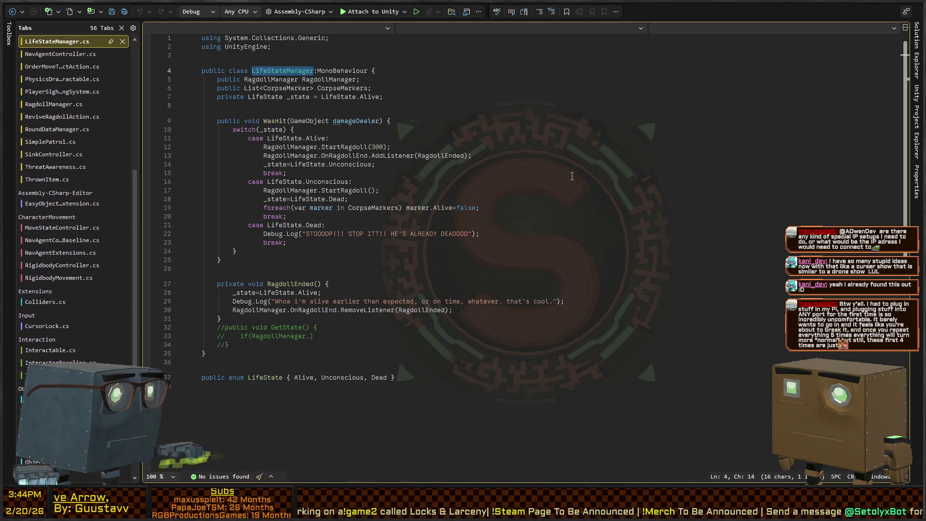
left_click(427, 147)
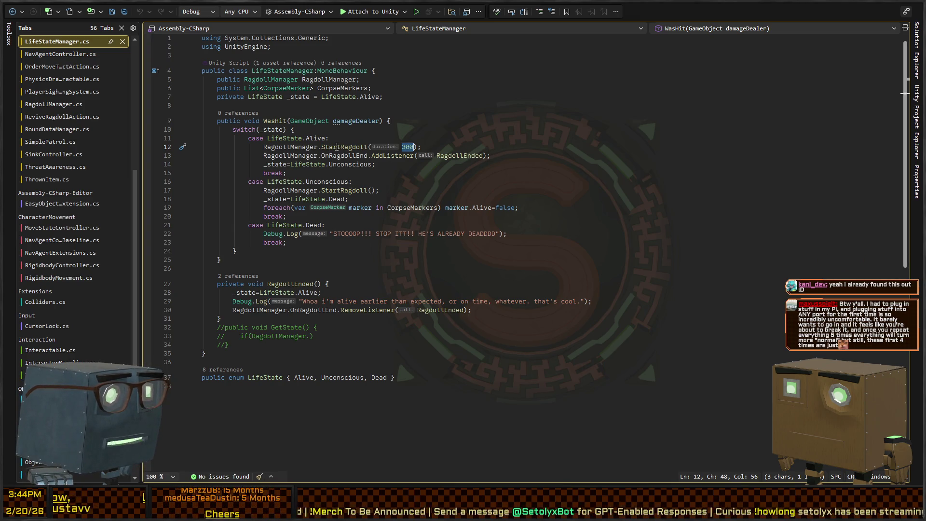
type("5")
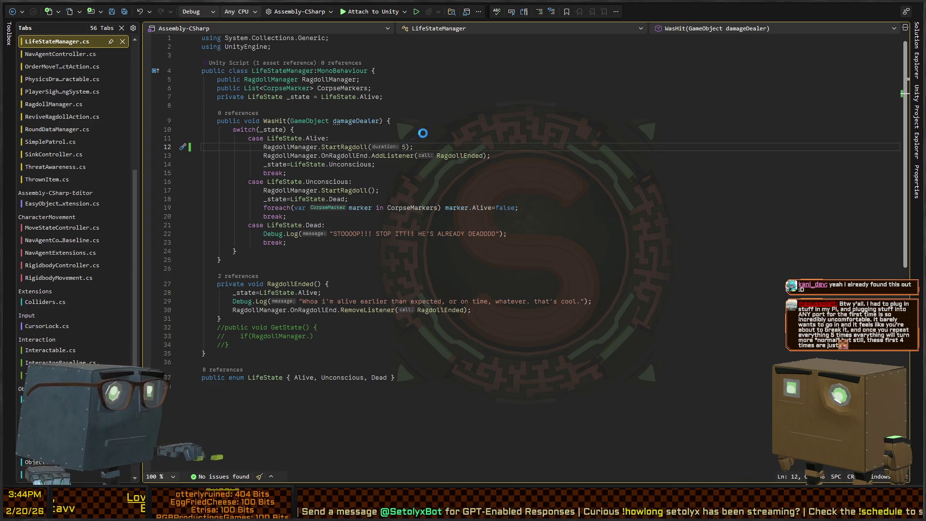
key("alt+Tab")
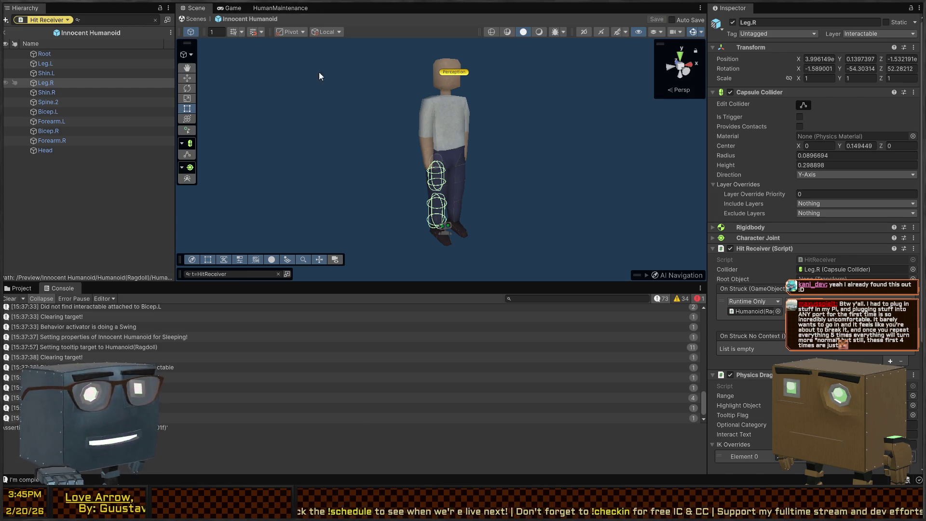
- Clear the HitReceiver filter, leave prefab editing for Mission 1 Remake2, and enter Play mode
left_click(154, 19)
left_click(196, 19)
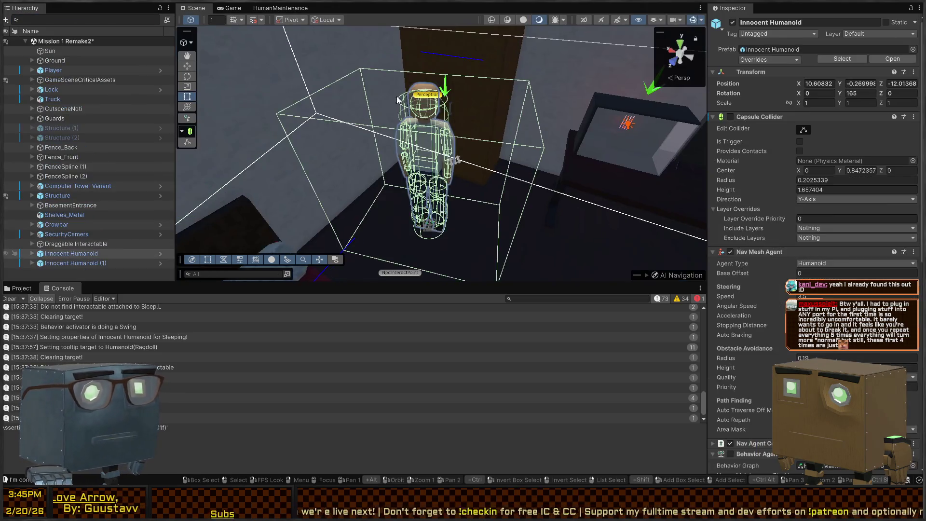
mouse_move(368, 155)
left_mouse_down()
mouse_move(460, 106)
mouse_move(506, 101)
mouse_move(203, 116)
mouse_move(484, 117)
mouse_move(413, 120)
left_mouse_up()
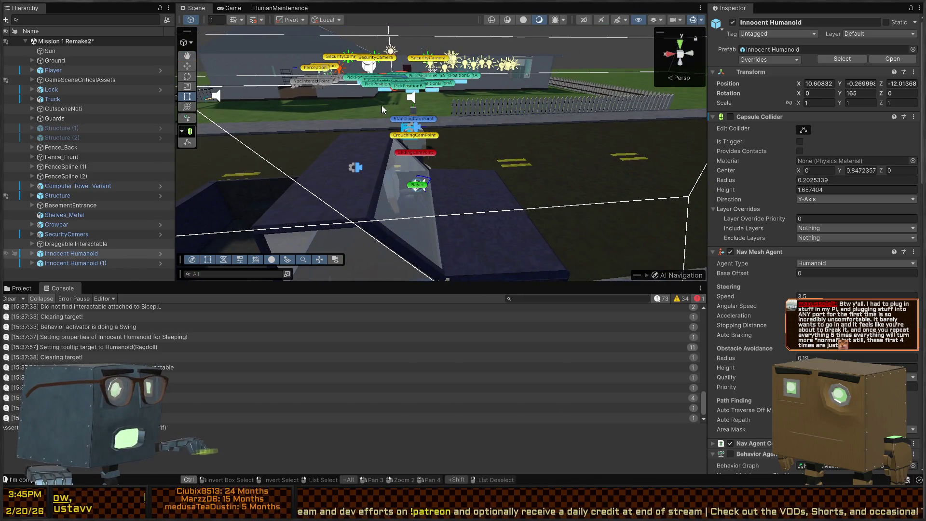
key("ctrl+p")
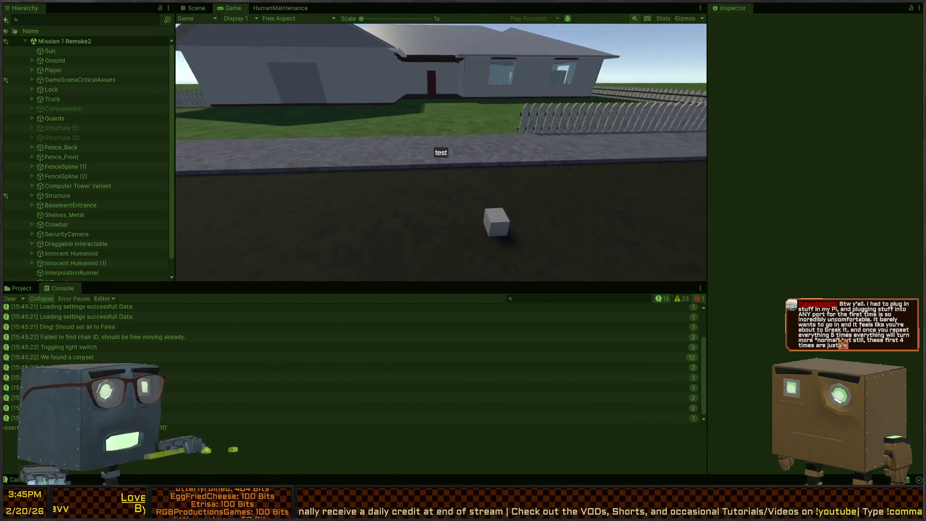
- Walk across the lawn into the house, opening the doors toward the humanoid's room
key("w")
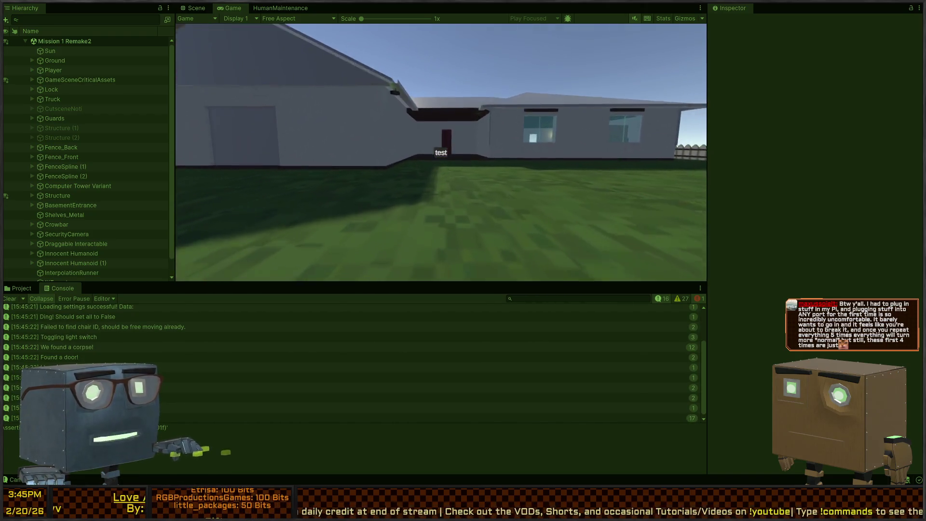
key("w")
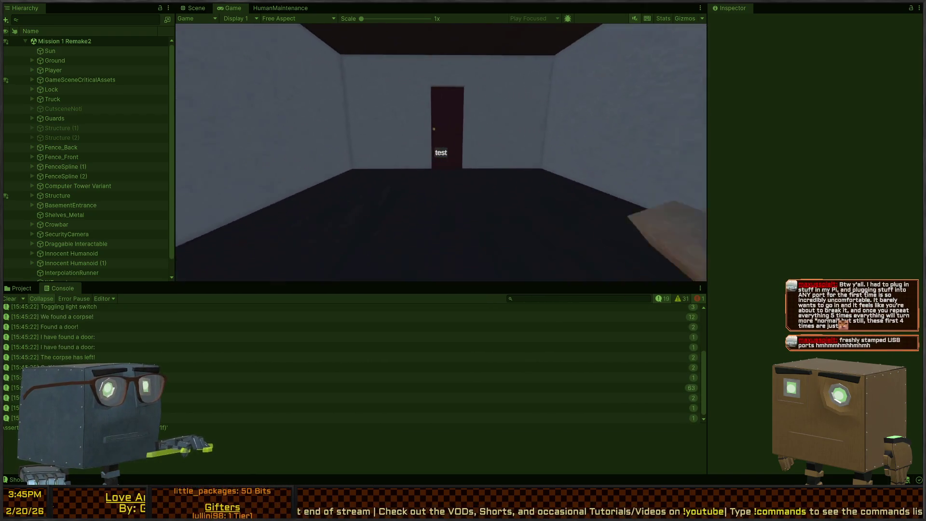
key("w")
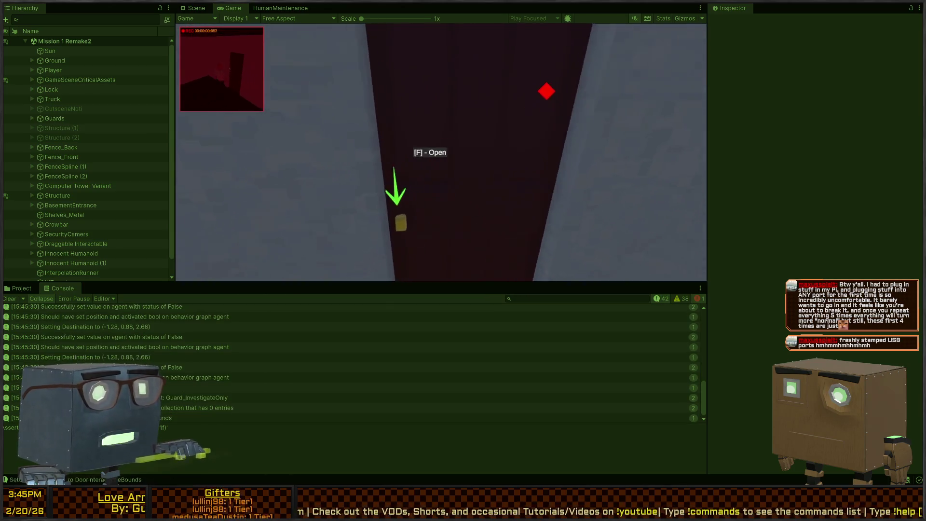
key("f")
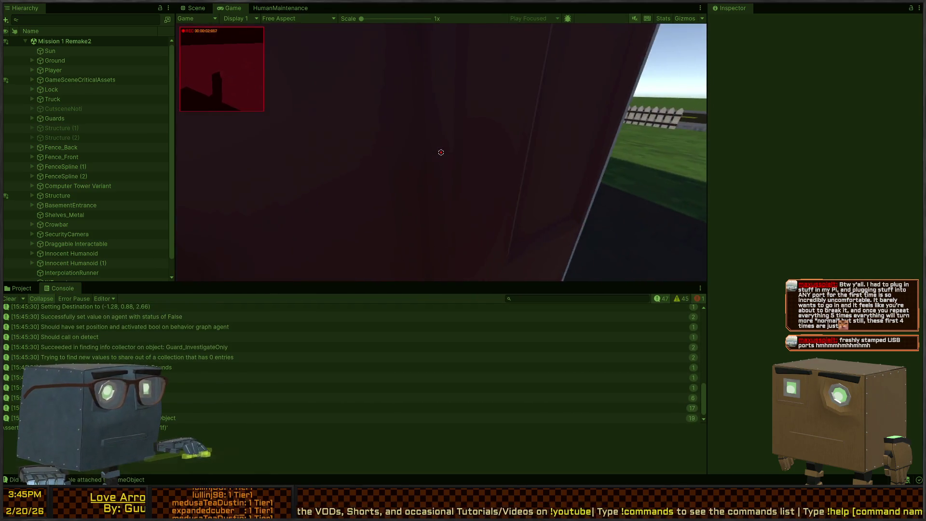
key("w")
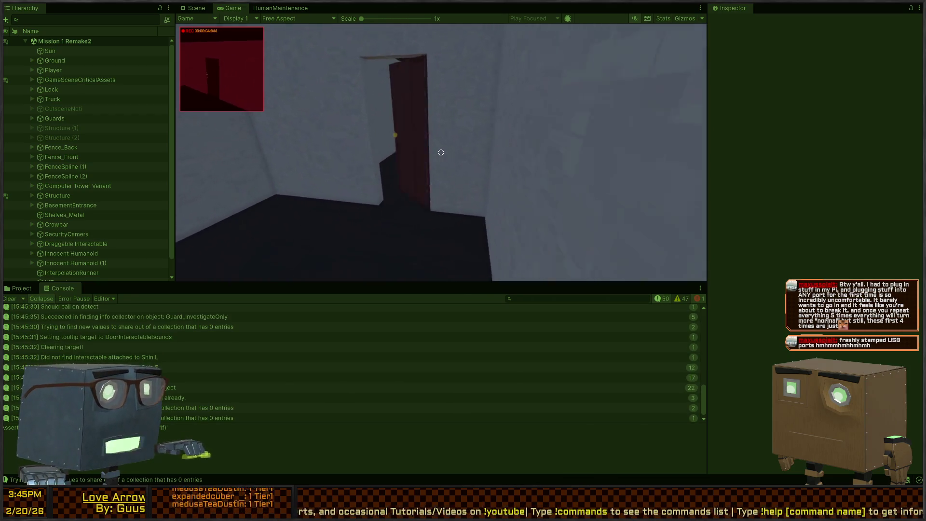
key("w")
key("f")
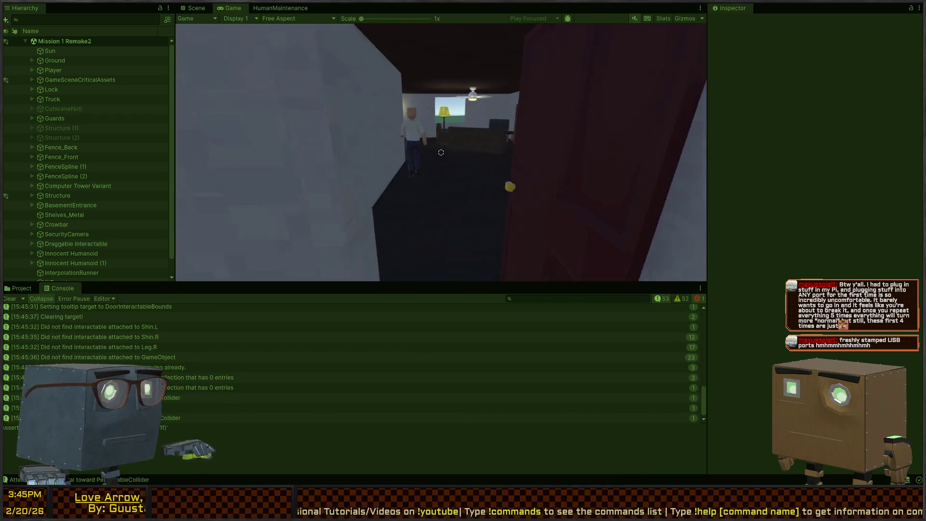
key("w")
- Head back out across the lawn to the road and pick up the crowbar
mouse_move(441, 152)
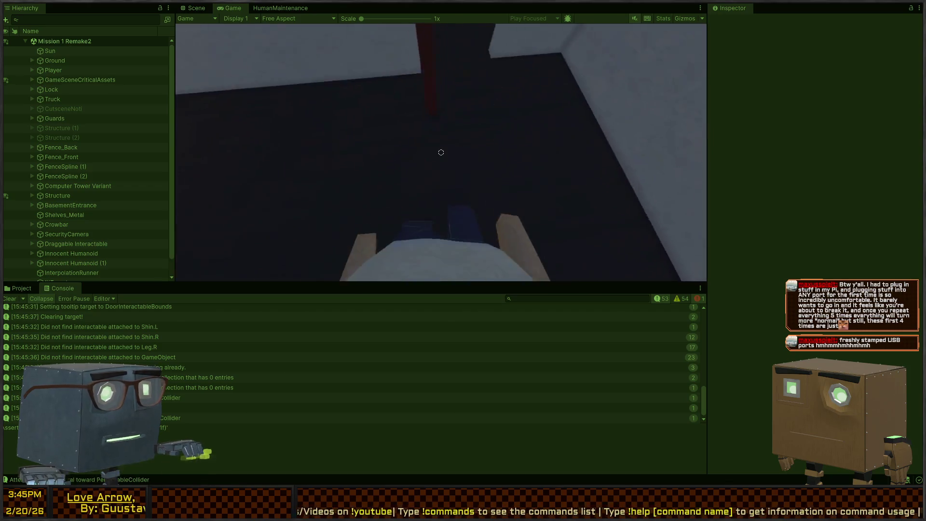
key("f")
key("w")
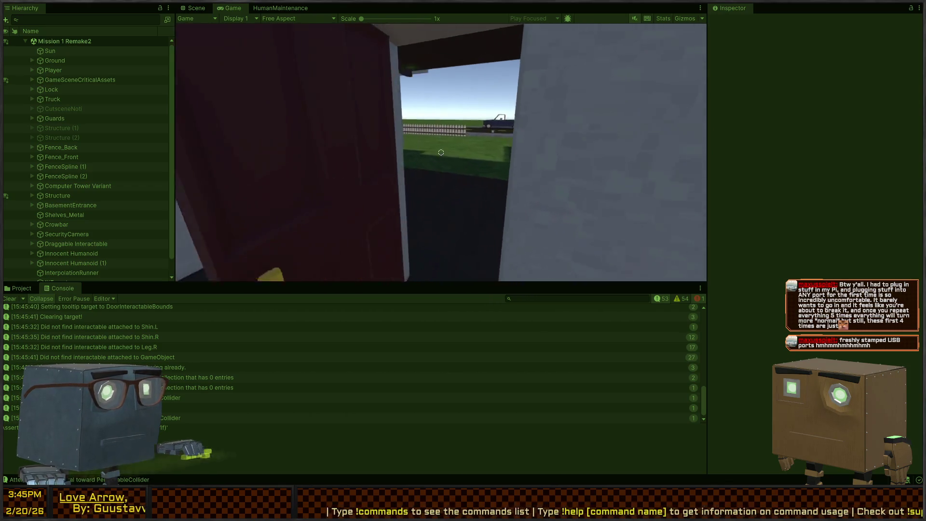
key("w")
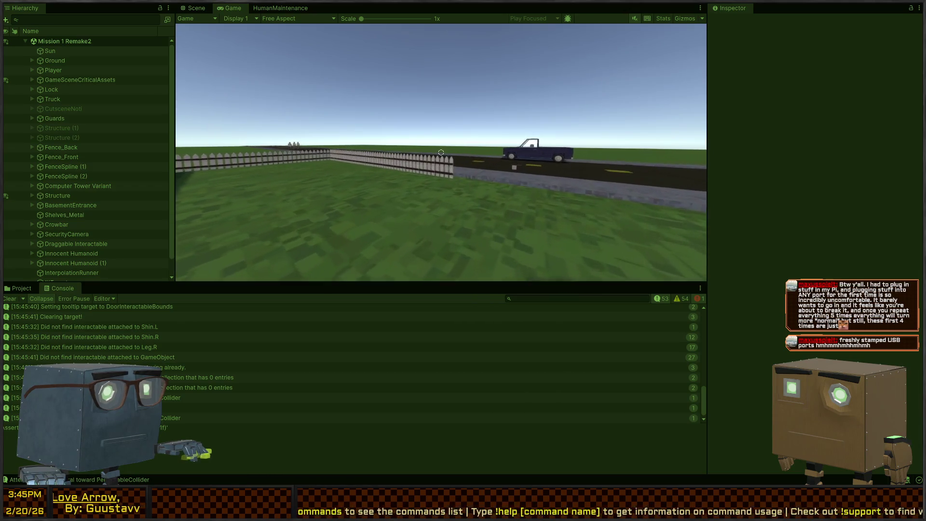
key("w")
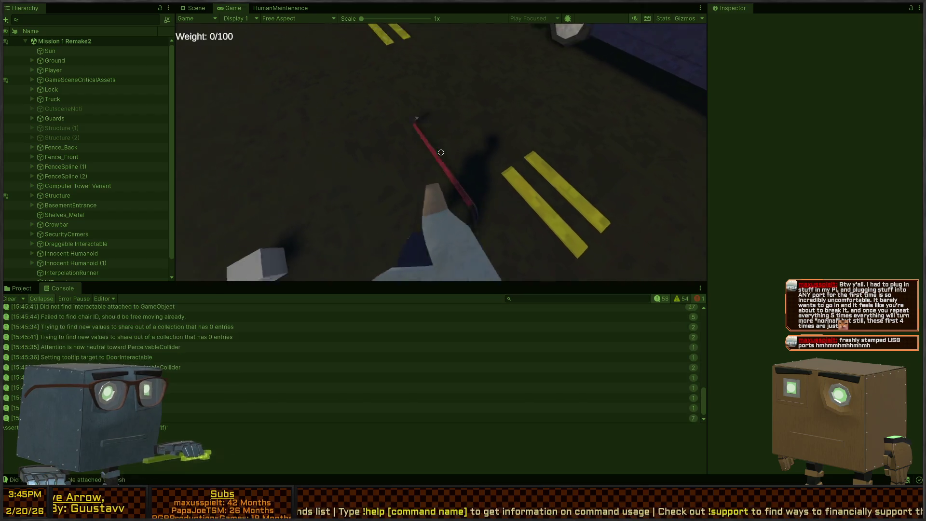
key("f")
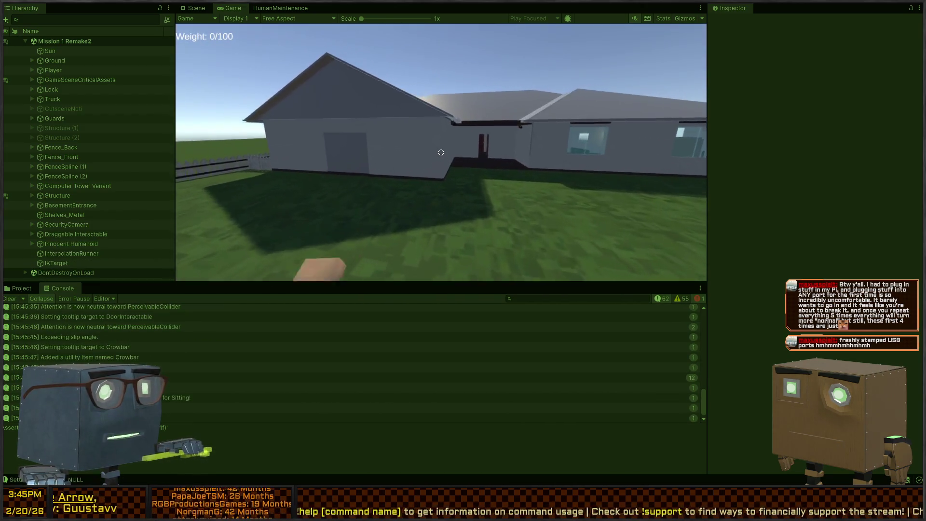
- Walk back into the house with the crowbar, swinging it at the humanoid
left_click(441, 152)
key("w")
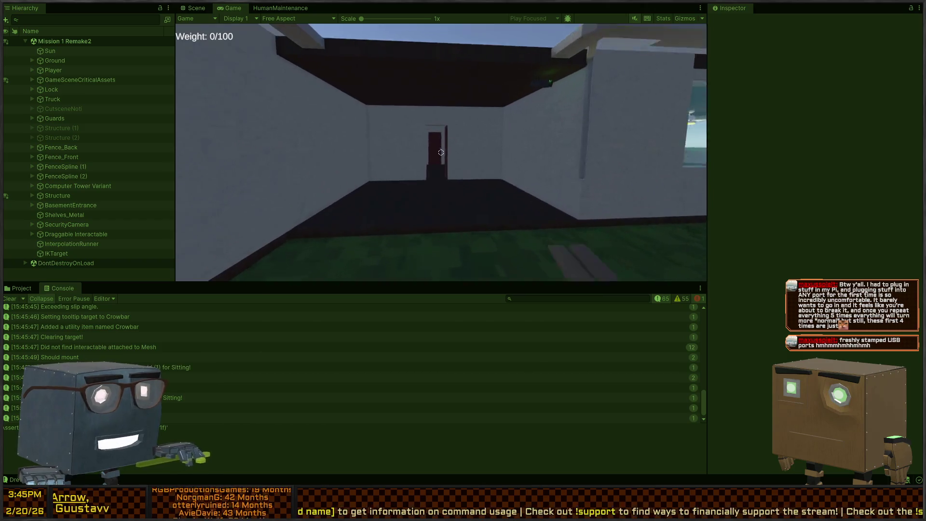
key("w")
key("w")
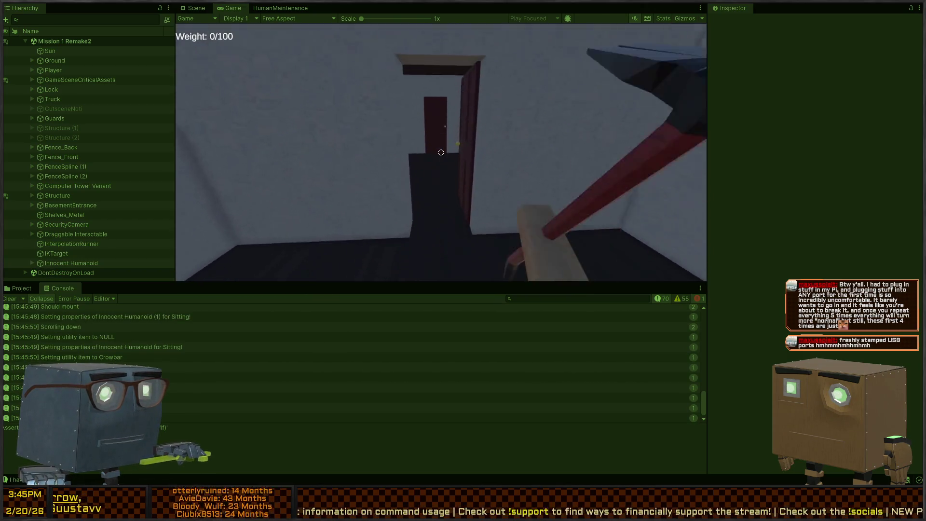
key("w")
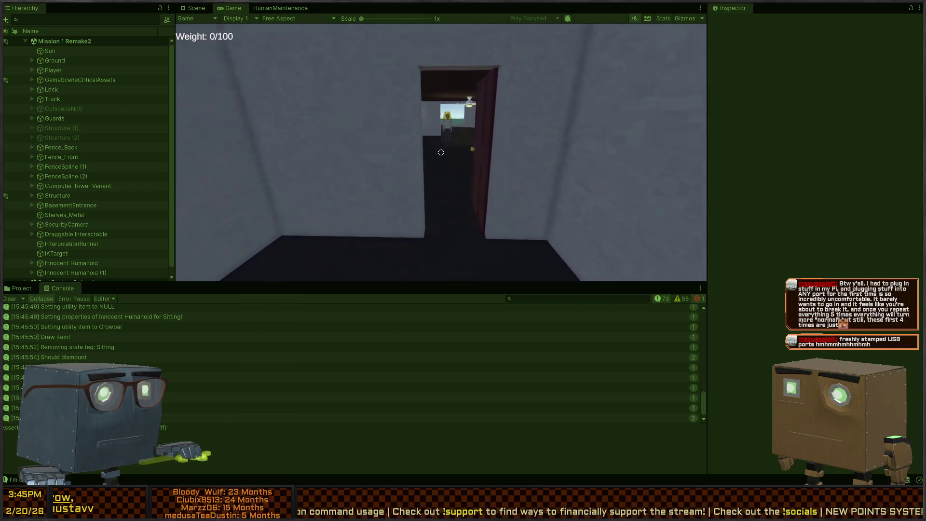
key("w")
left_click(441, 152)
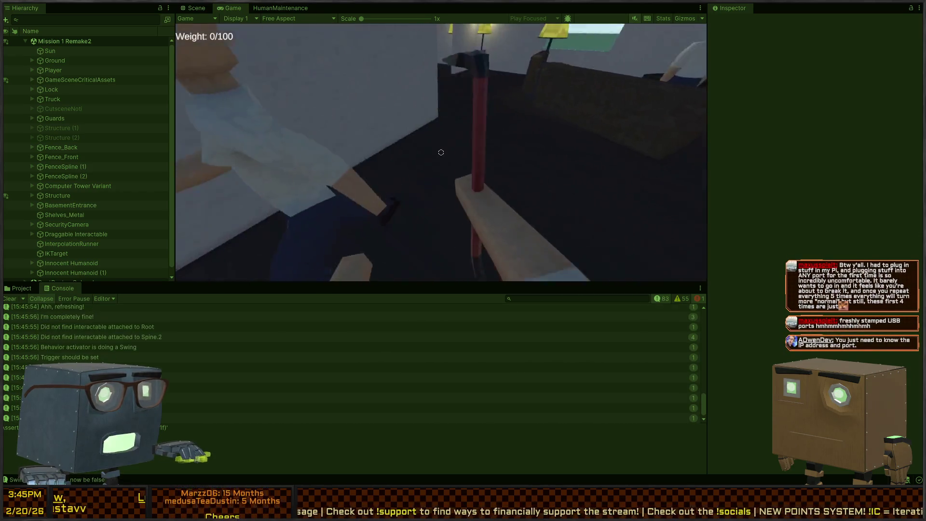
- Move through the dark room into the lit living room and approach the standing humanoid
key("w")
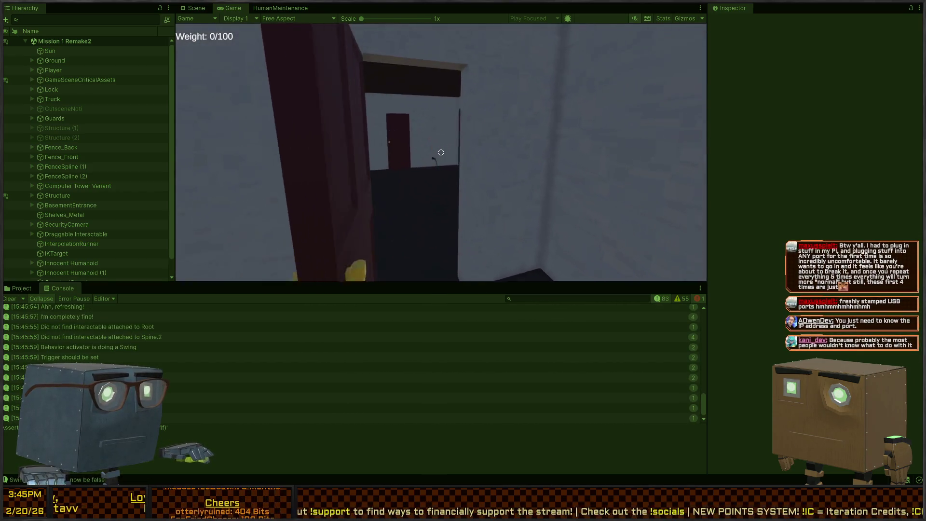
left_click(441, 152)
key("w")
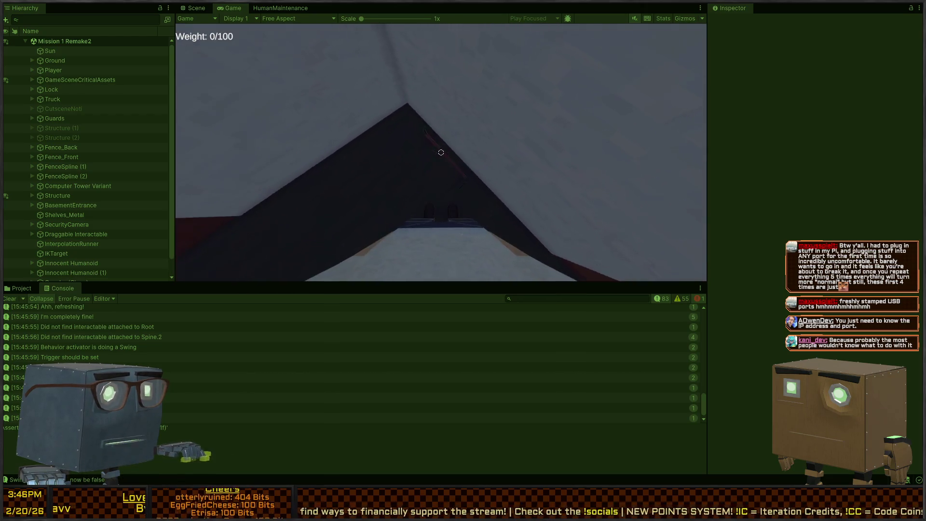
key("w")
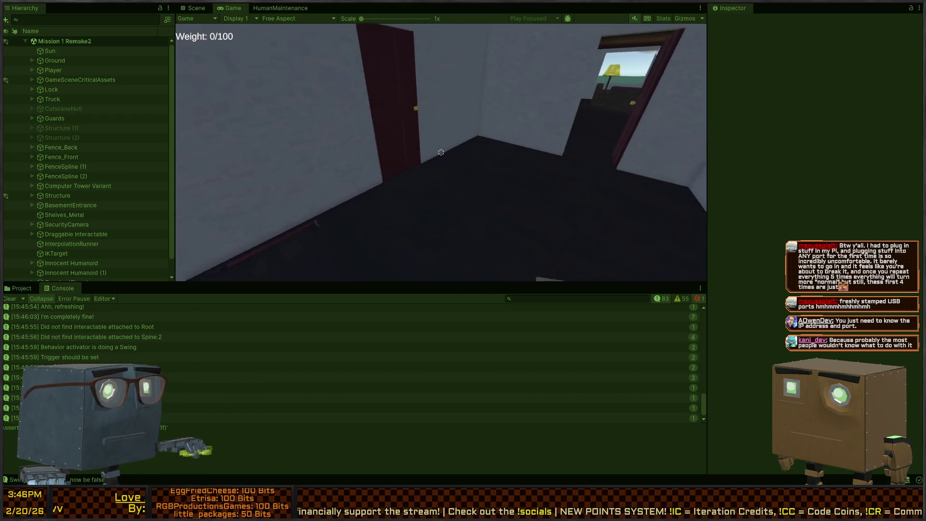
key("w")
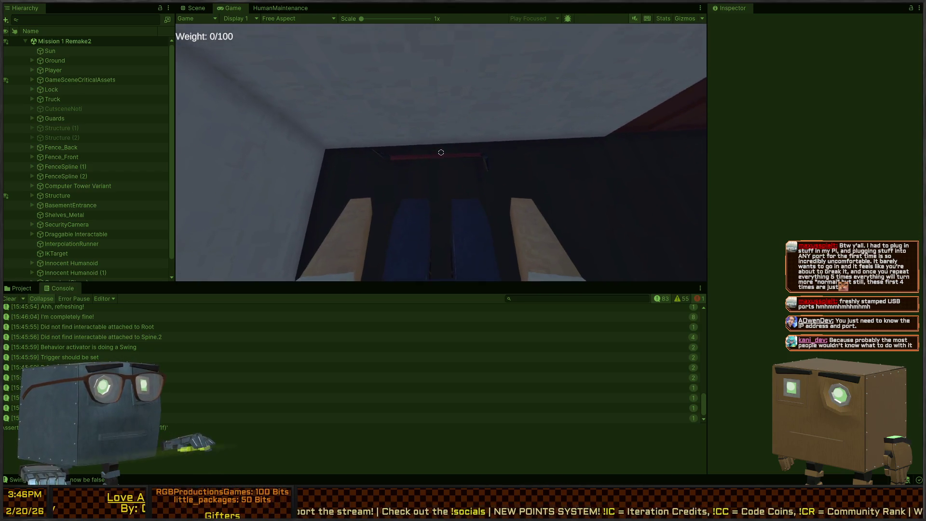
key("w")
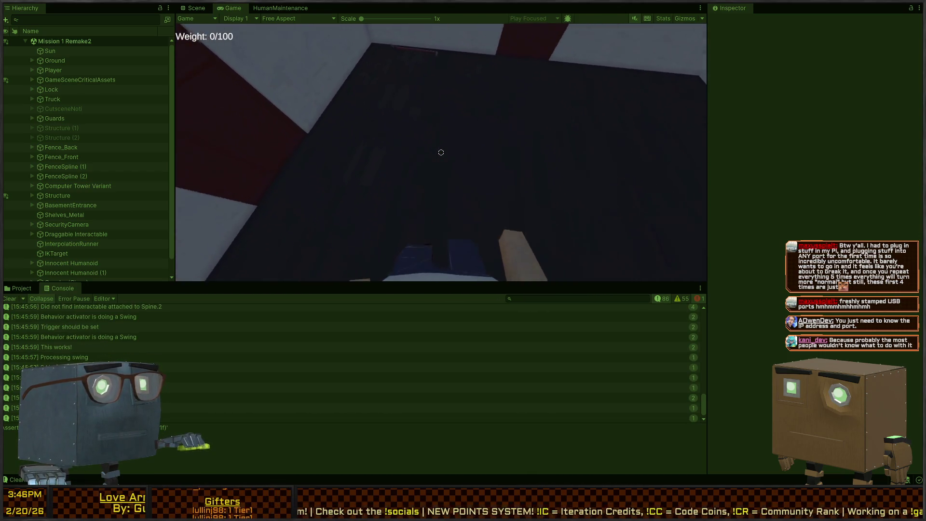
key("w")
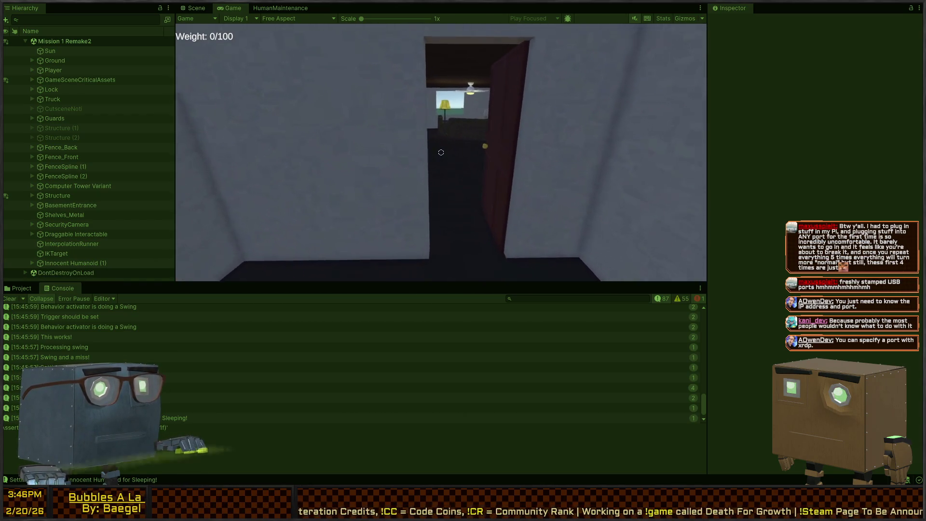
key("w")
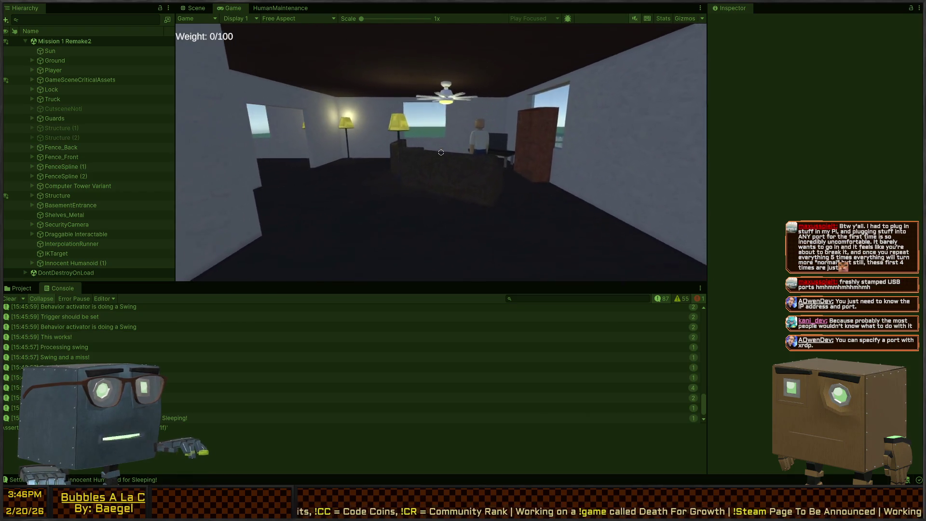
key("w")
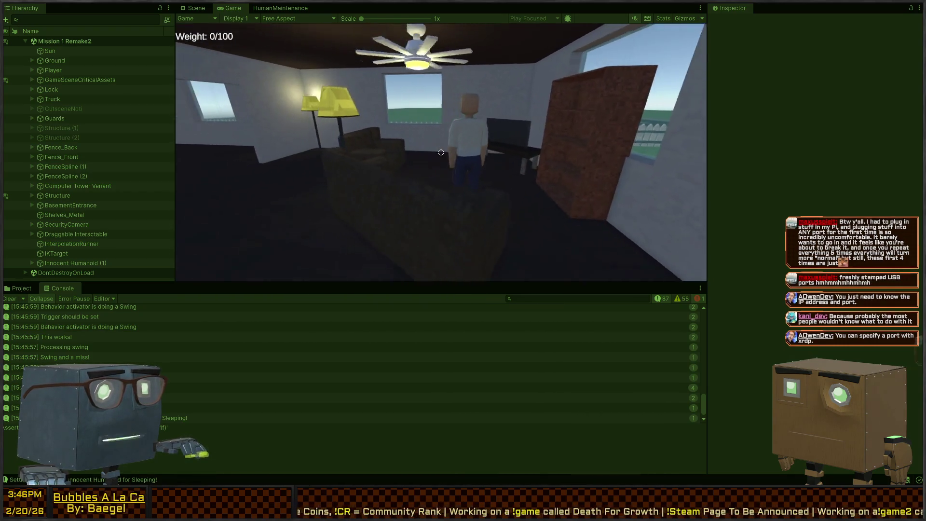
key("s")
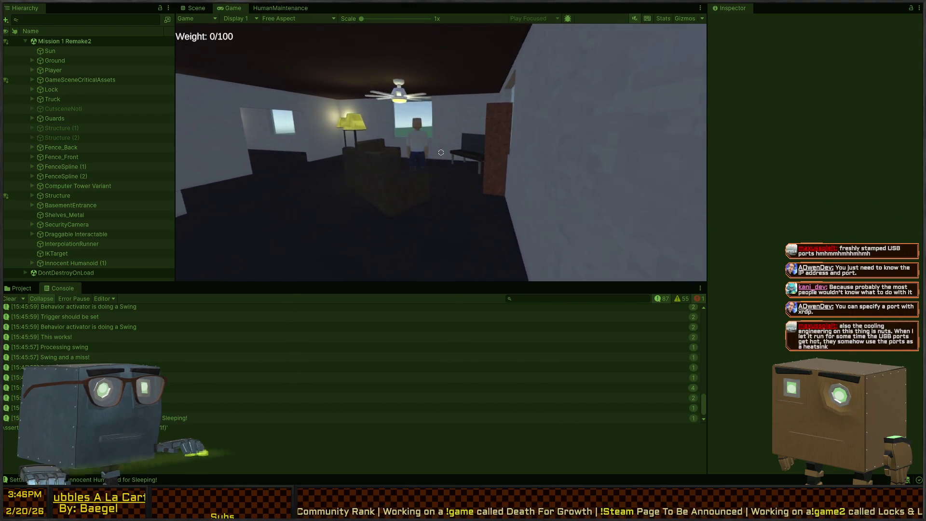
key("w")
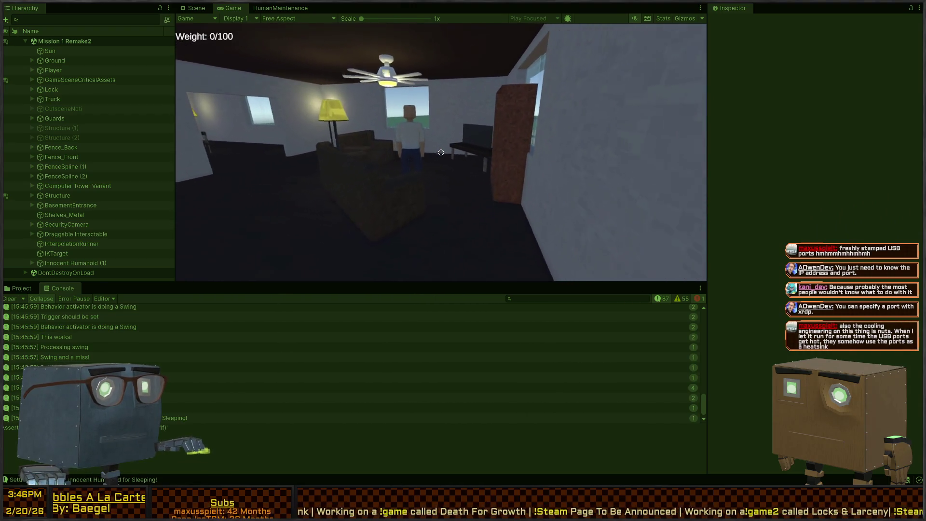
key("s")
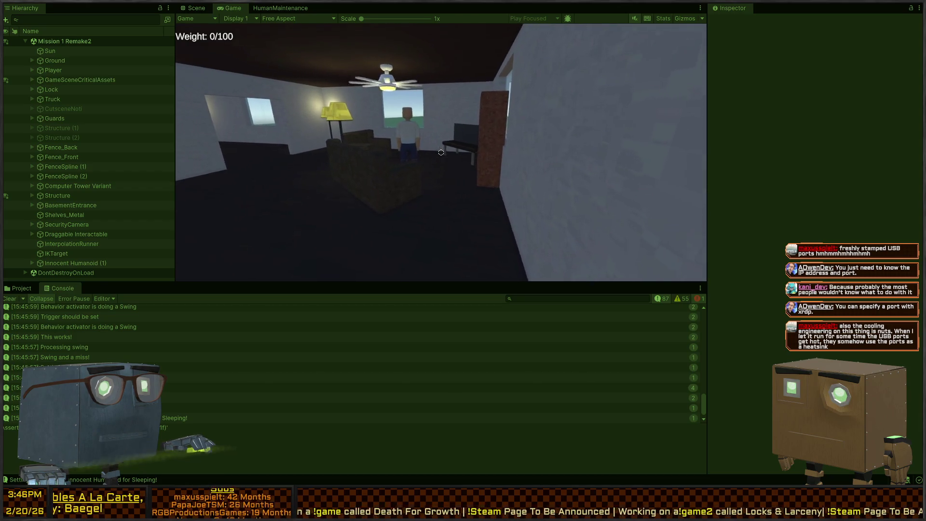
key("w")
- Knock the humanoid into ragdoll, watch it get back up, then stop play
left_click(441, 153)
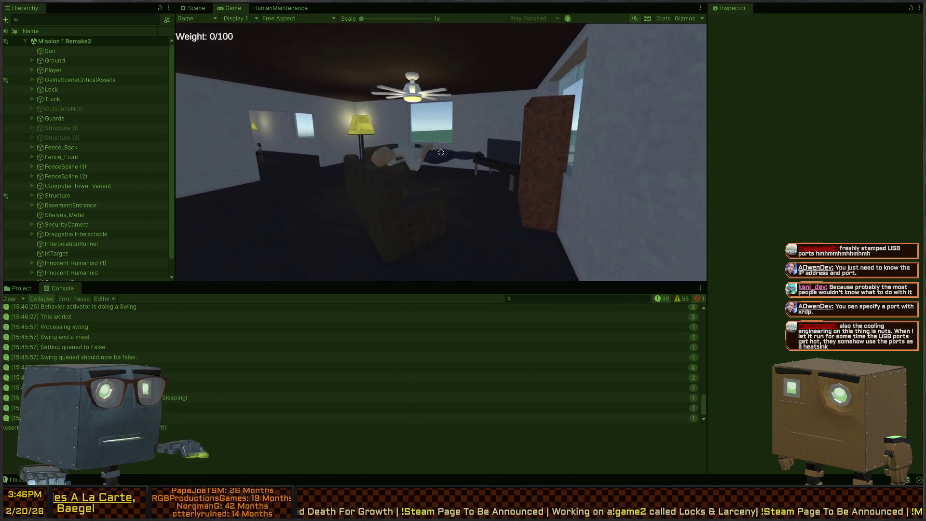
key("w")
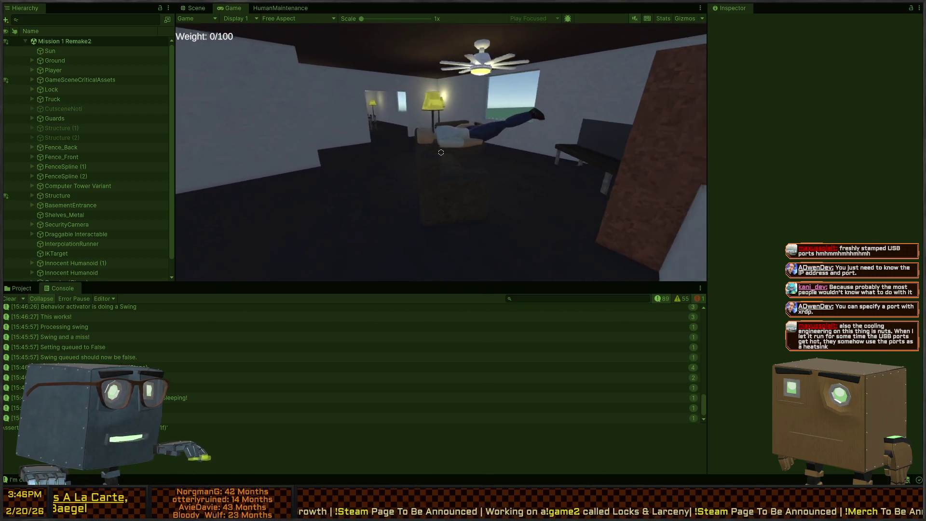
key("s")
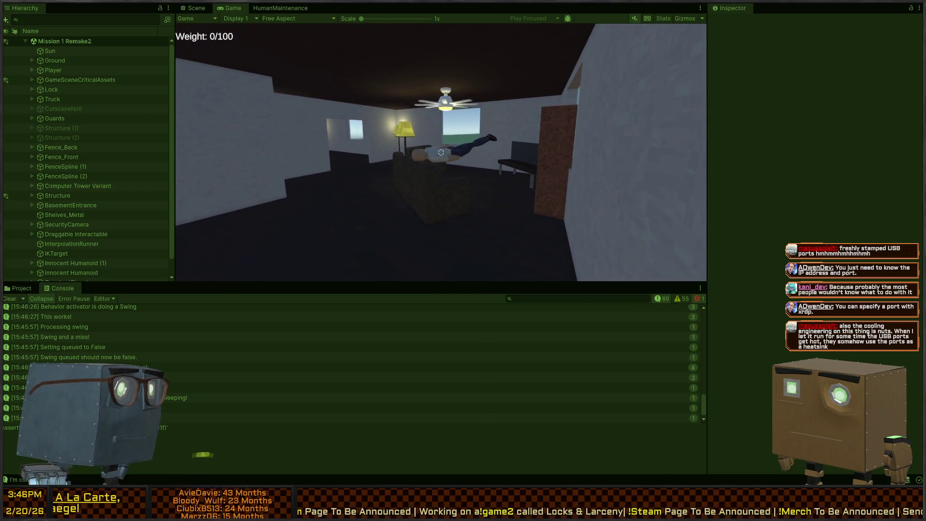
key("w")
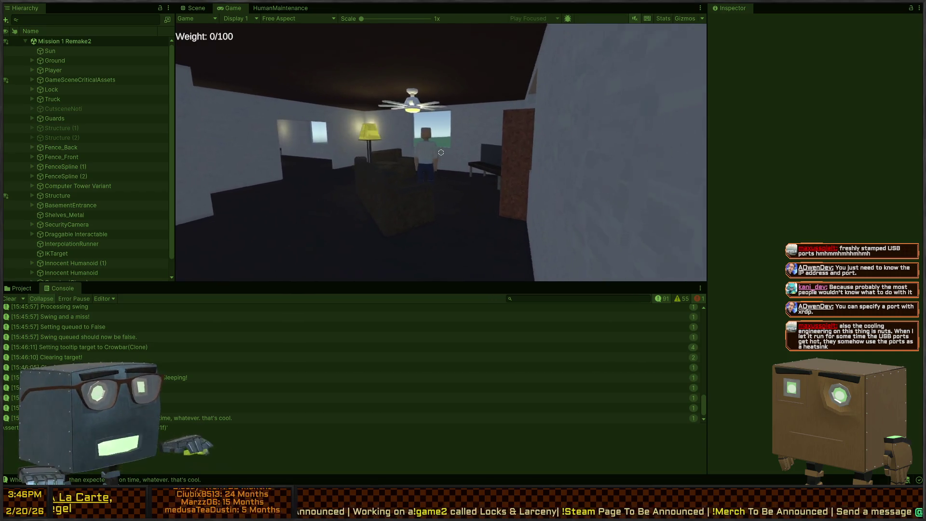
key("w")
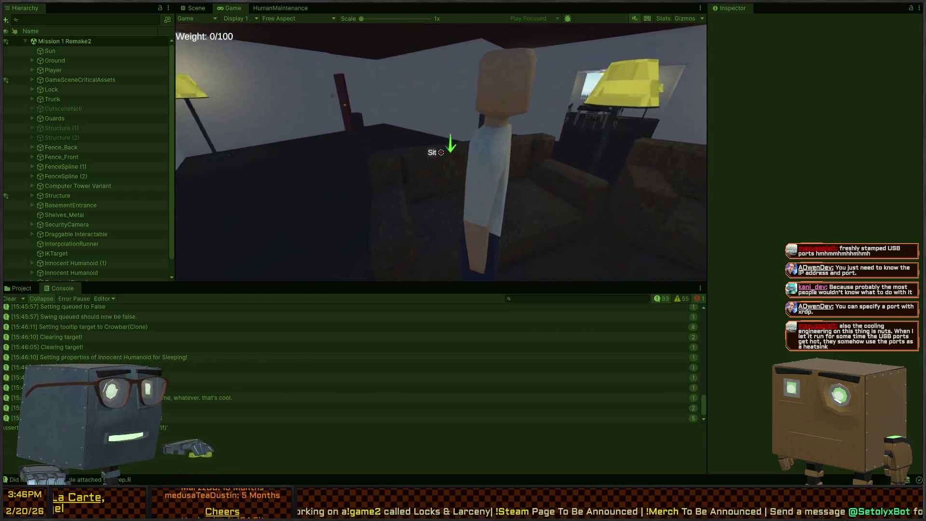
key("w")
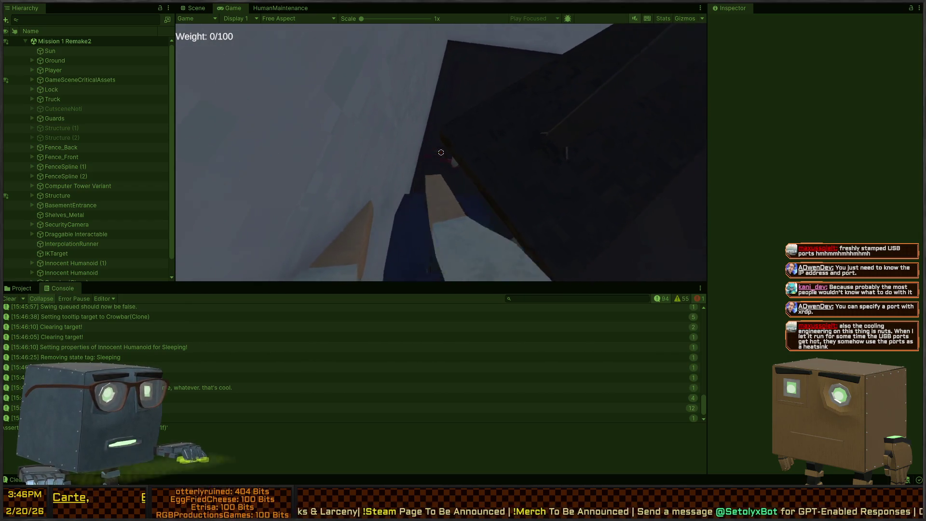
key("s")
key("w")
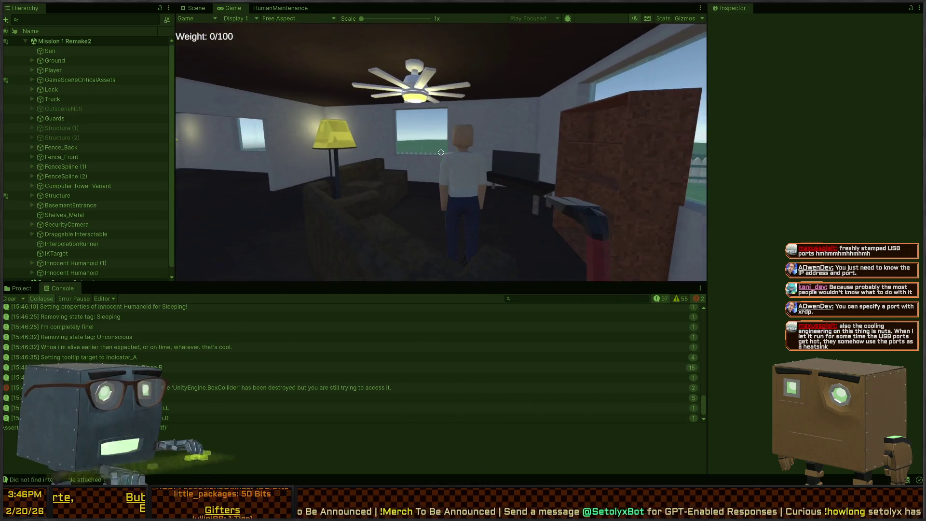
key("ctrl+p")
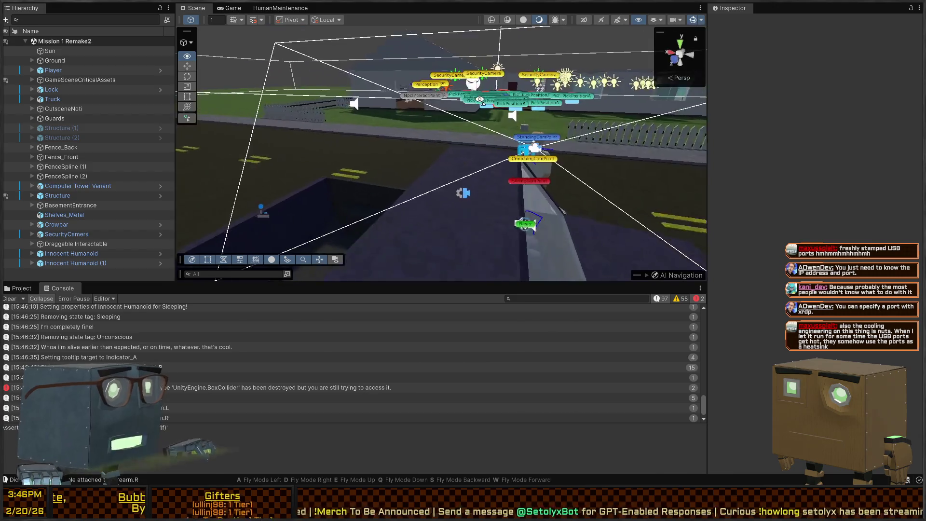
- Open the Innocent Humanoid prefab, select its root, and scroll the Inspector to the Unconscious tag observer
key("w")
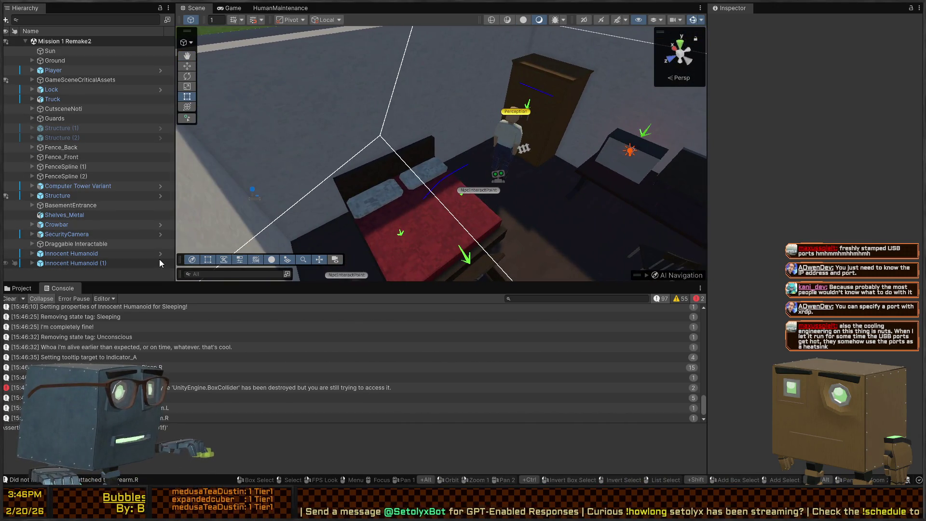
left_click(161, 253)
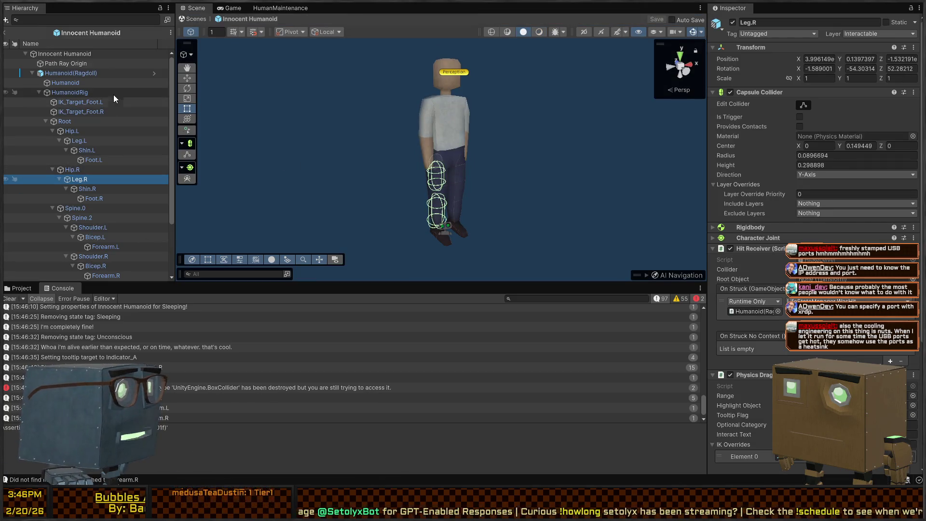
left_click(106, 75)
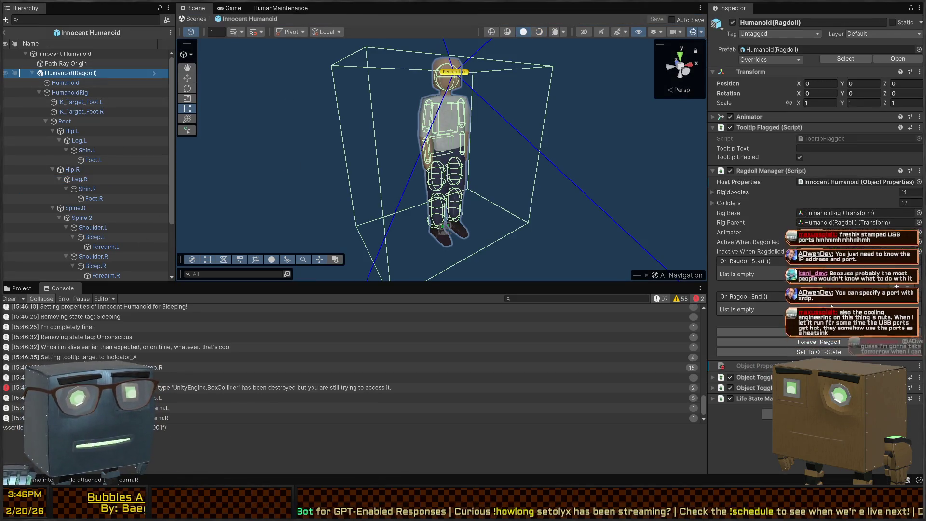
key("Up")
key("Up")
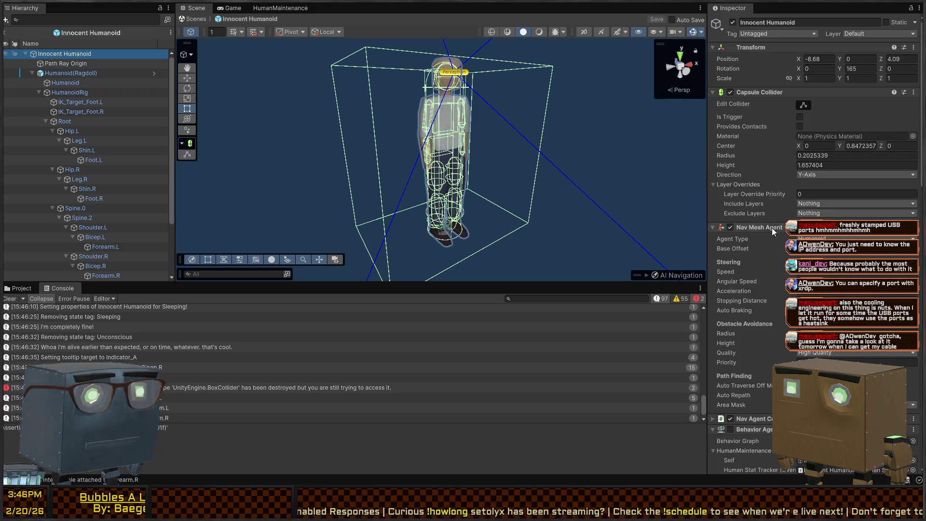
scroll(772, 231, "down", 5)
scroll(765, 261, "down", 10)
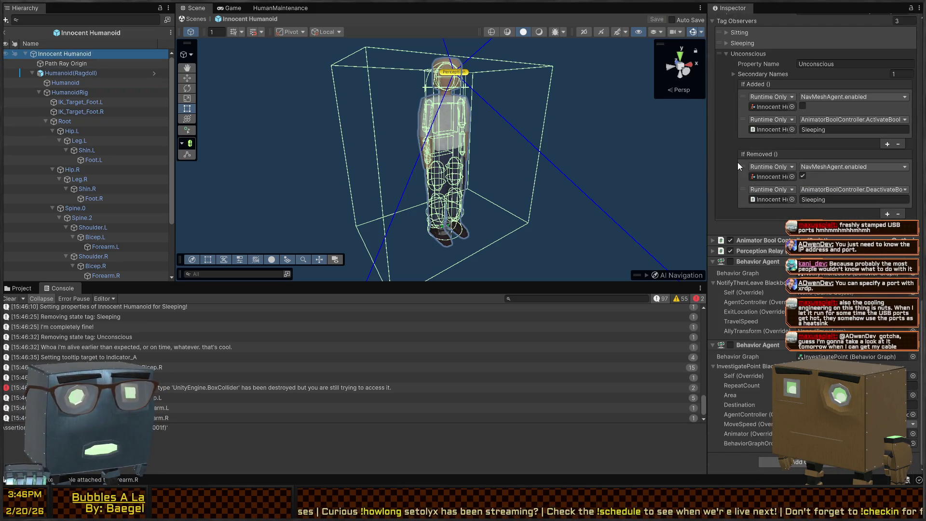
scroll(737, 164, "up", 1)
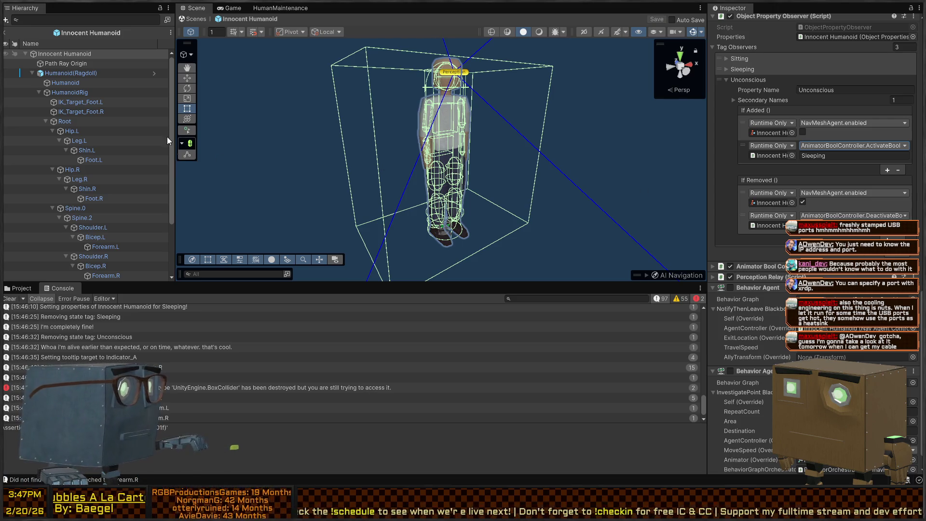
scroll(72, 121, "down", 3)
- Add BehaviorOrchestrator to the Unconscious If Removed event, calling BehaviorGraphOrchestrator.SetAlert
left_click_drag(82, 275, 842, 150)
left_click_drag(771, 156, 772, 156)
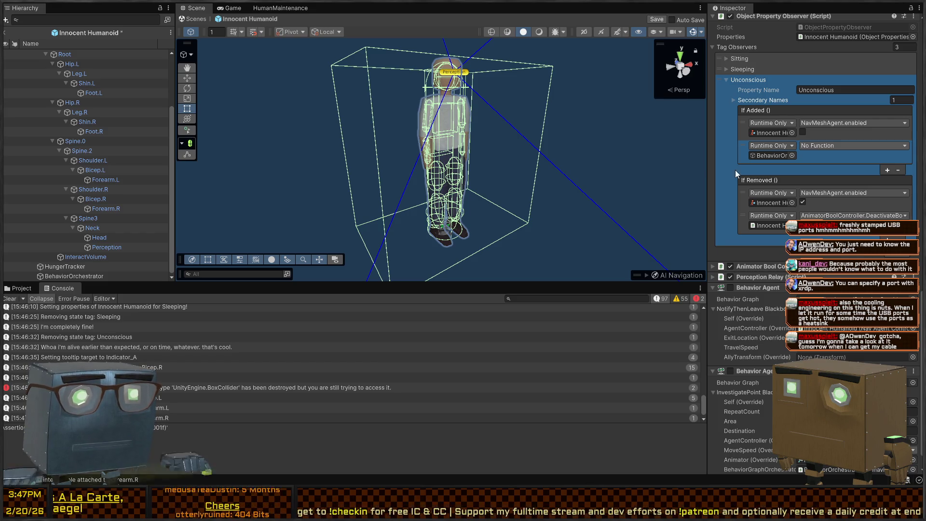
left_click(900, 171)
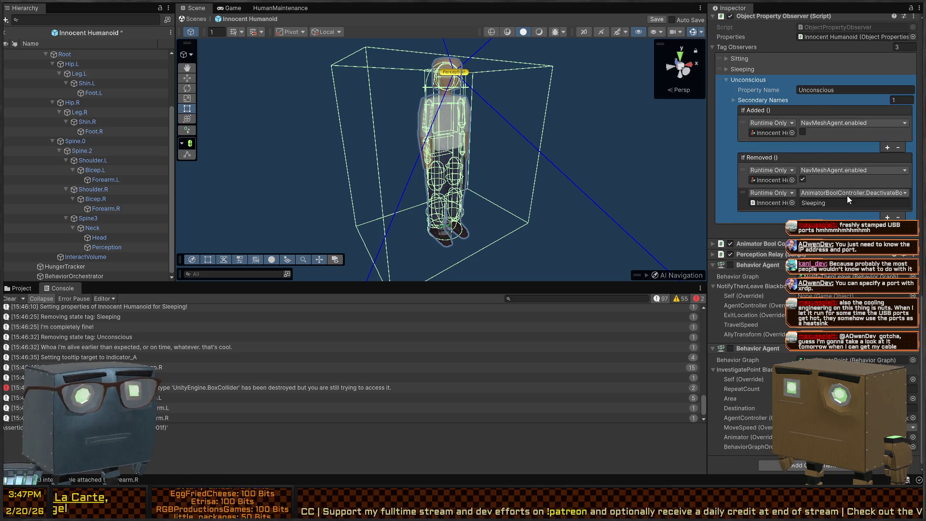
key("ctrl+z")
key("ctrl+z")
key("ctrl+z")
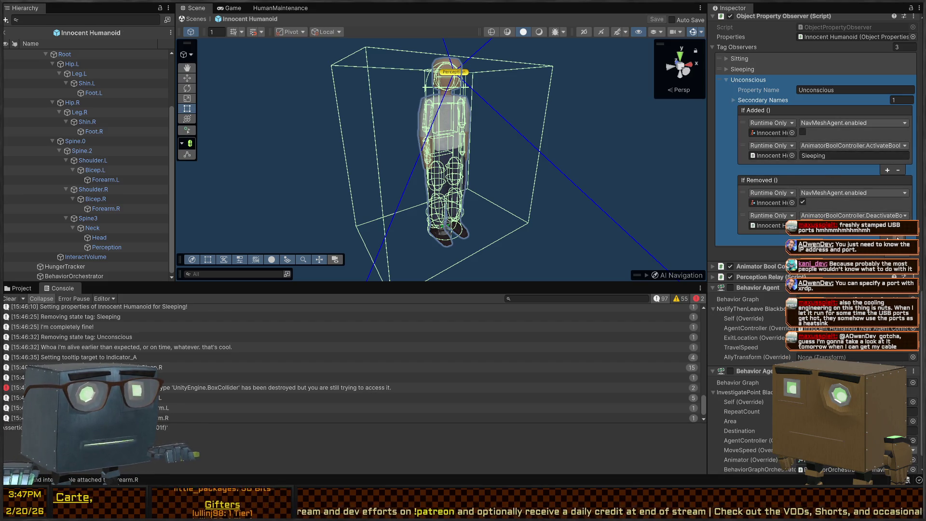
key("ctrl+y")
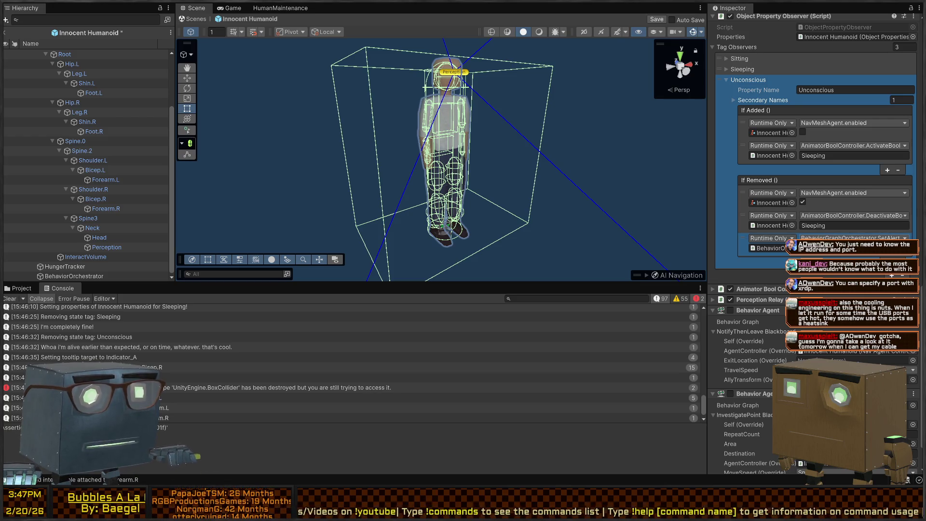
- Save the Innocent Humanoid prefab, return to the scene, and start Play mode
key("ctrl+s")
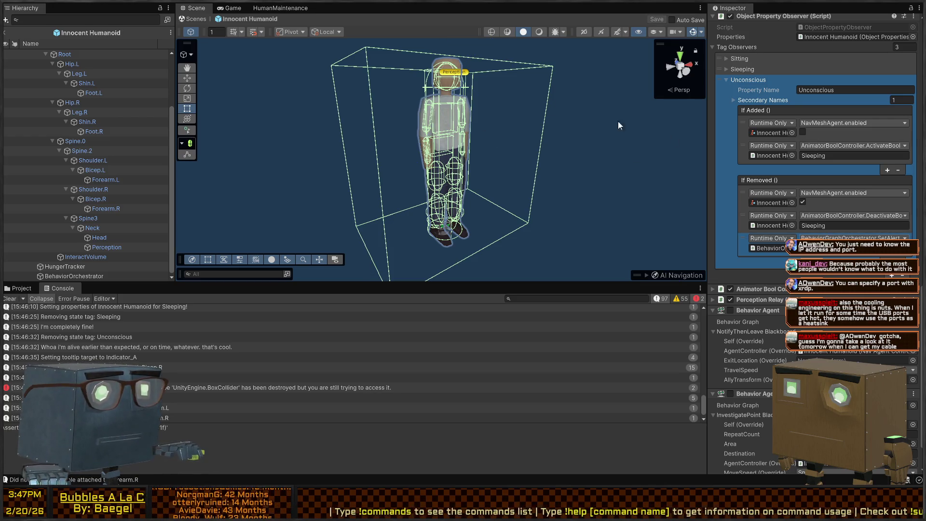
mouse_move(435, 169)
left_mouse_down()
mouse_move(410, 172)
mouse_move(424, 171)
left_mouse_up()
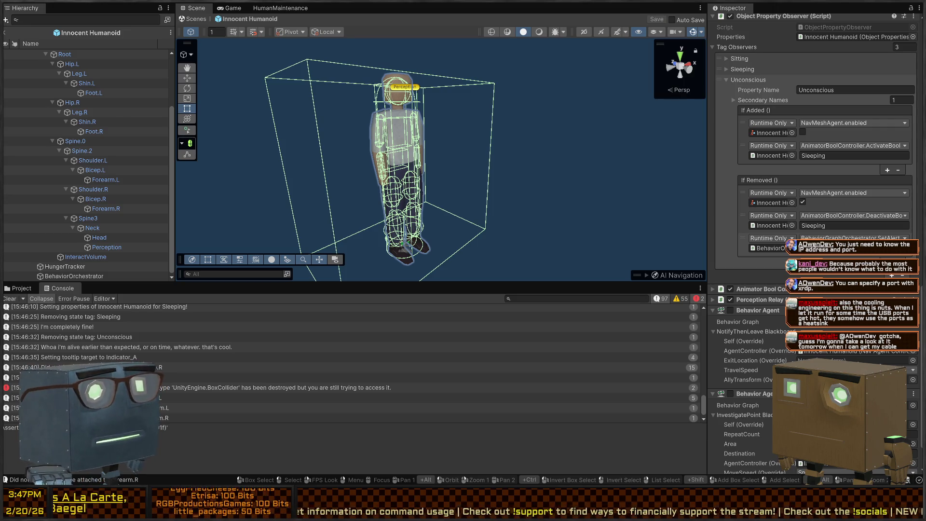
left_click(197, 19)
key("ctrl+p")
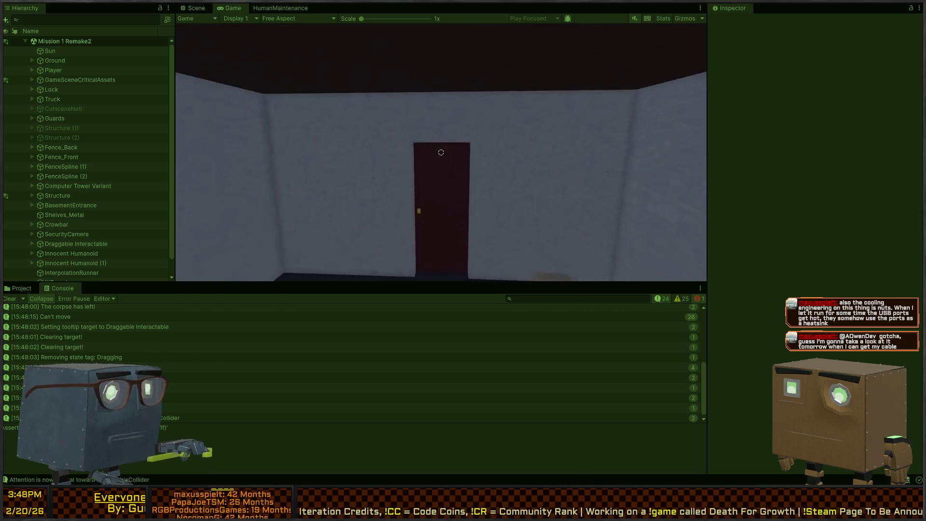
- Open the red door and walk through it out onto the lawn
key("e")
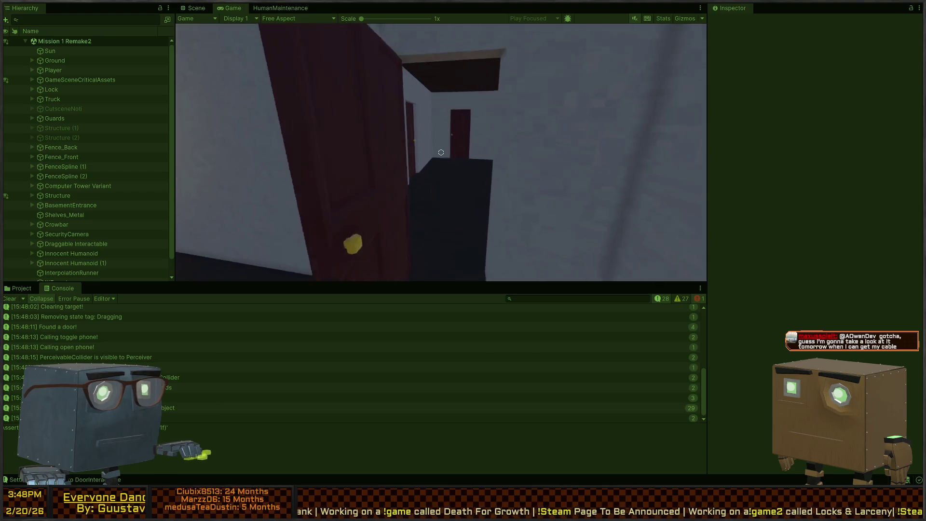
key("f")
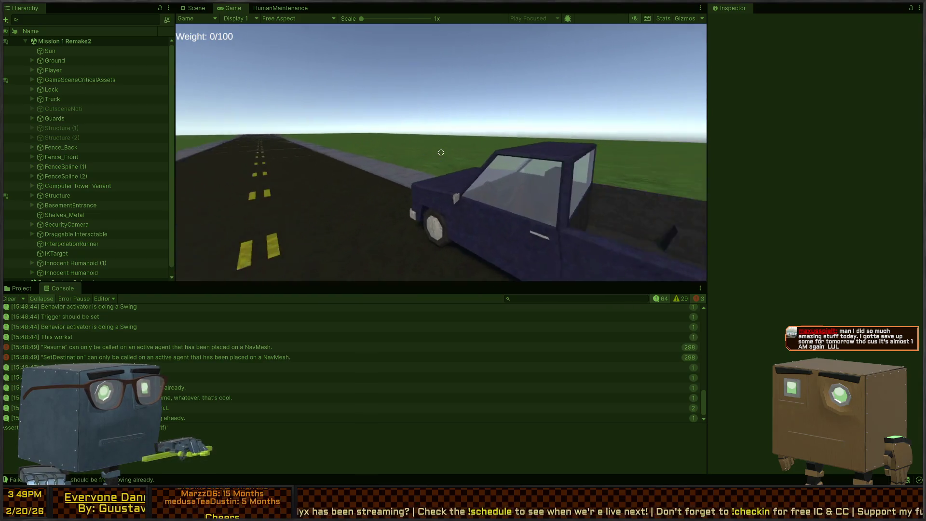
- Stop play mode with Ctrl+P, ending the Innocent Humanoid test run
key("ctrl+p")
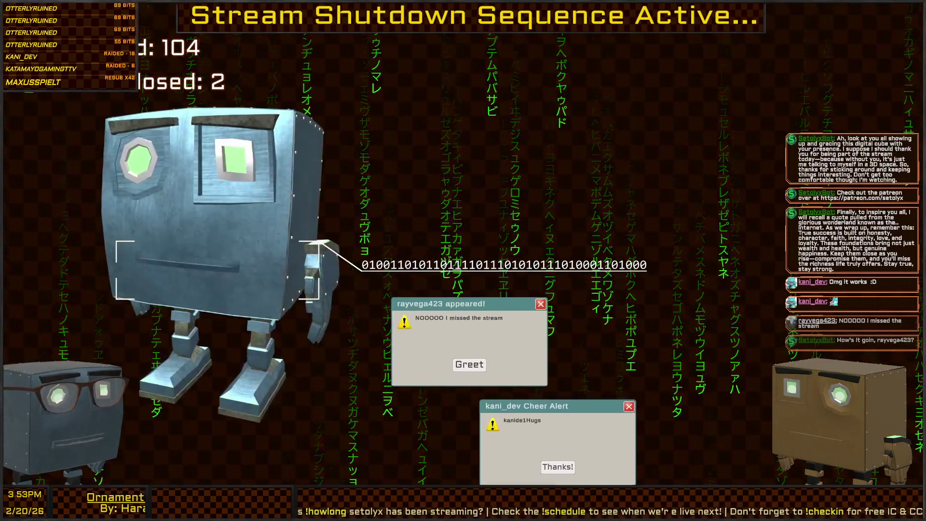
- Dismiss the Cheer Alert with Thanks! and the viewer-arrival popup with Greet
left_click(554, 462)
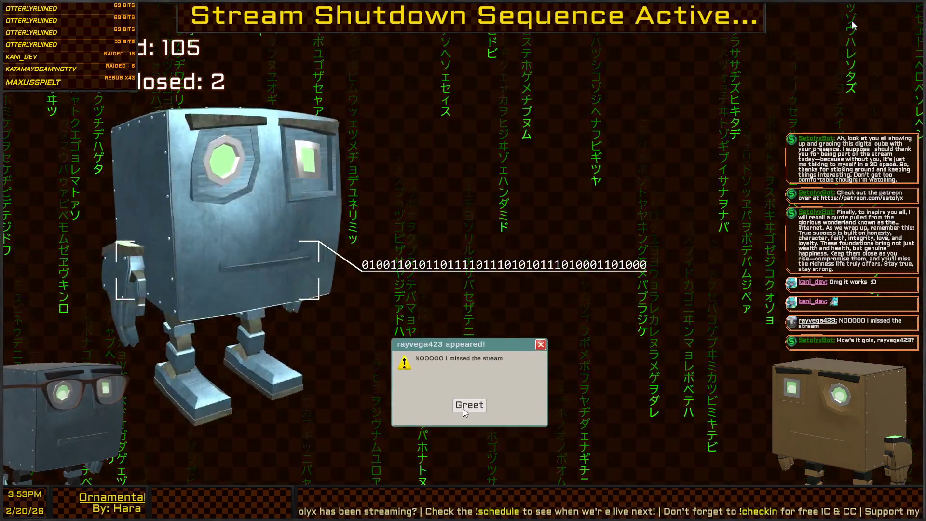
left_click(469, 447)
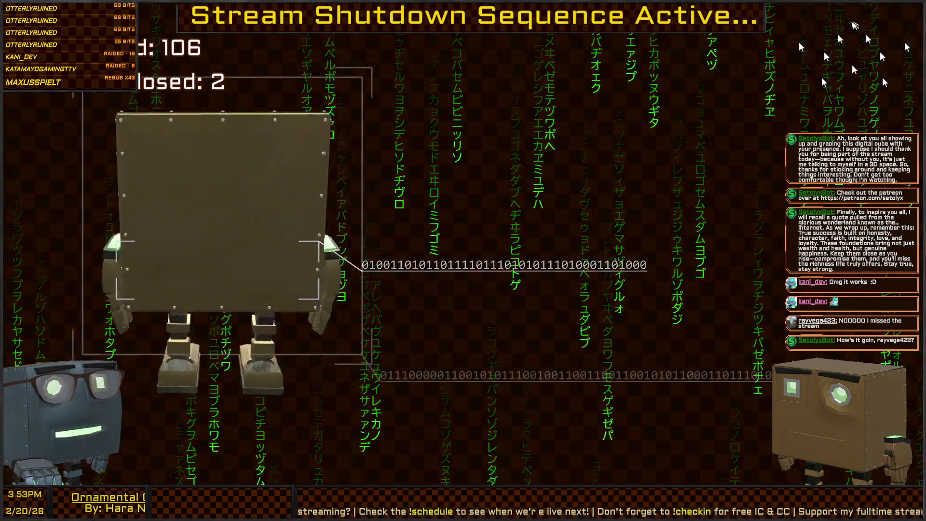